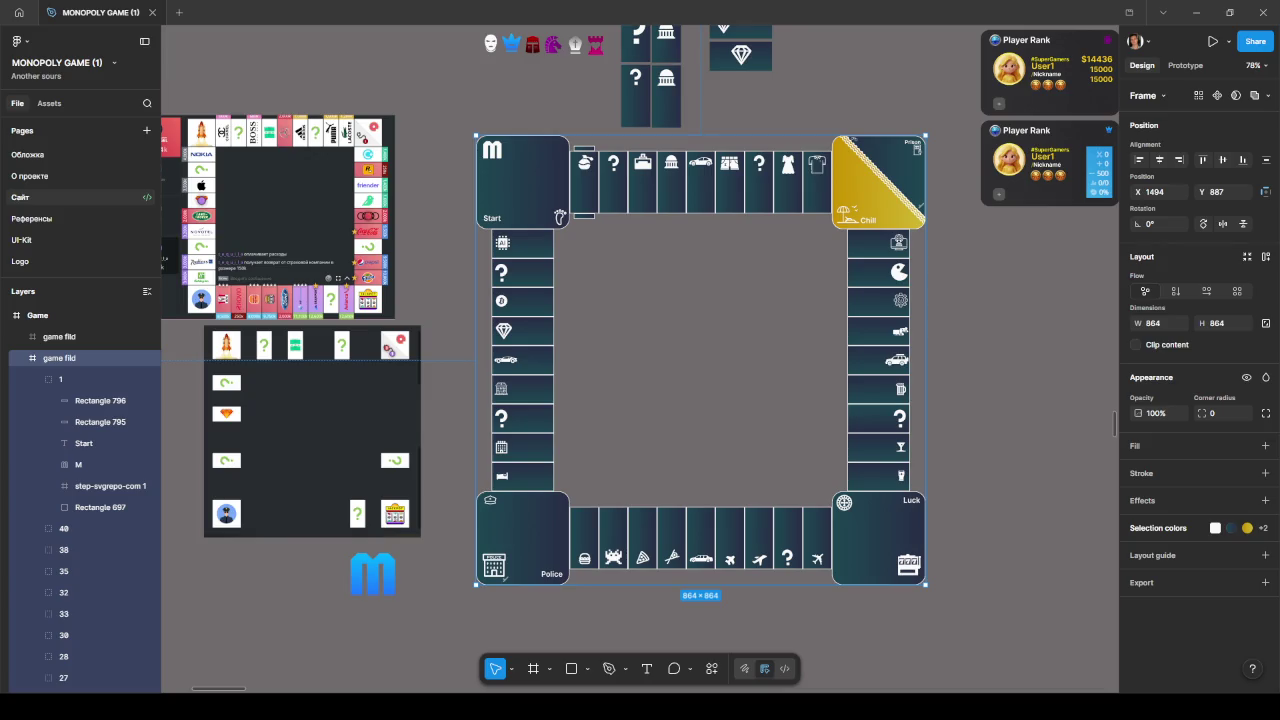
Step: Duplicate the 40×14 bar under the perfume tile and shrink the copy to 10×14
scroll(600, 220, "up", 5)
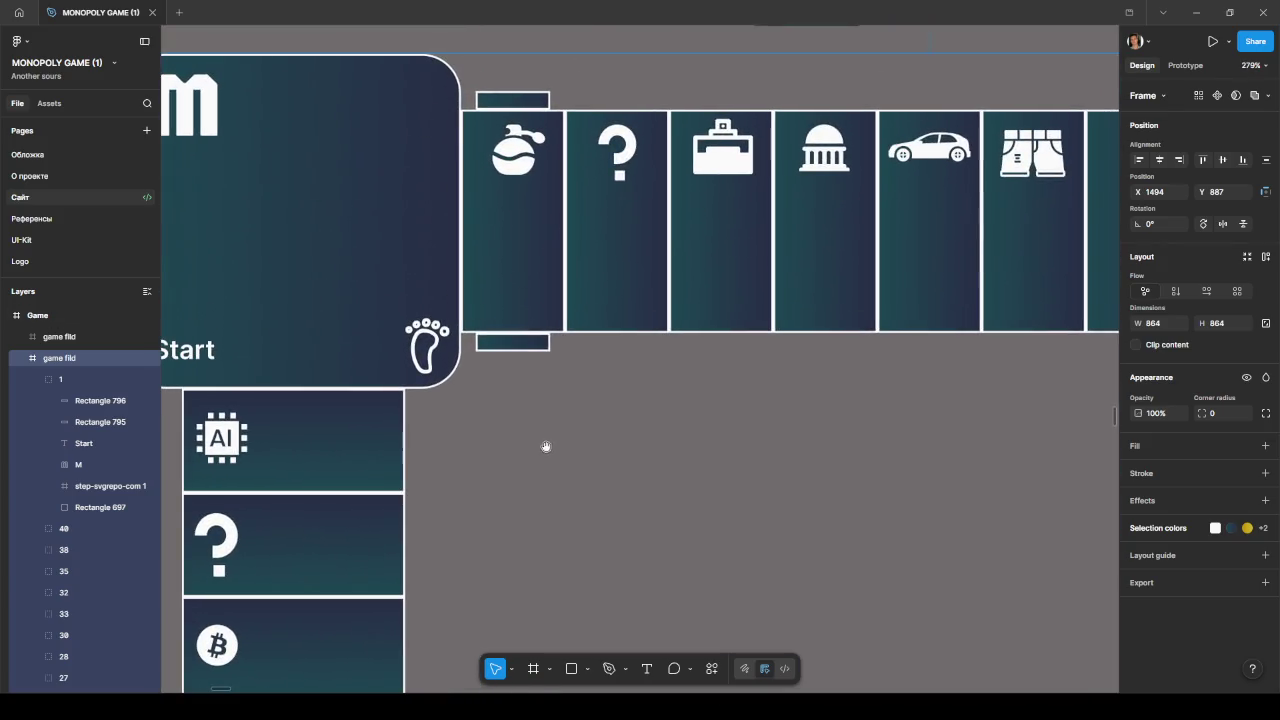
left_click(528, 346)
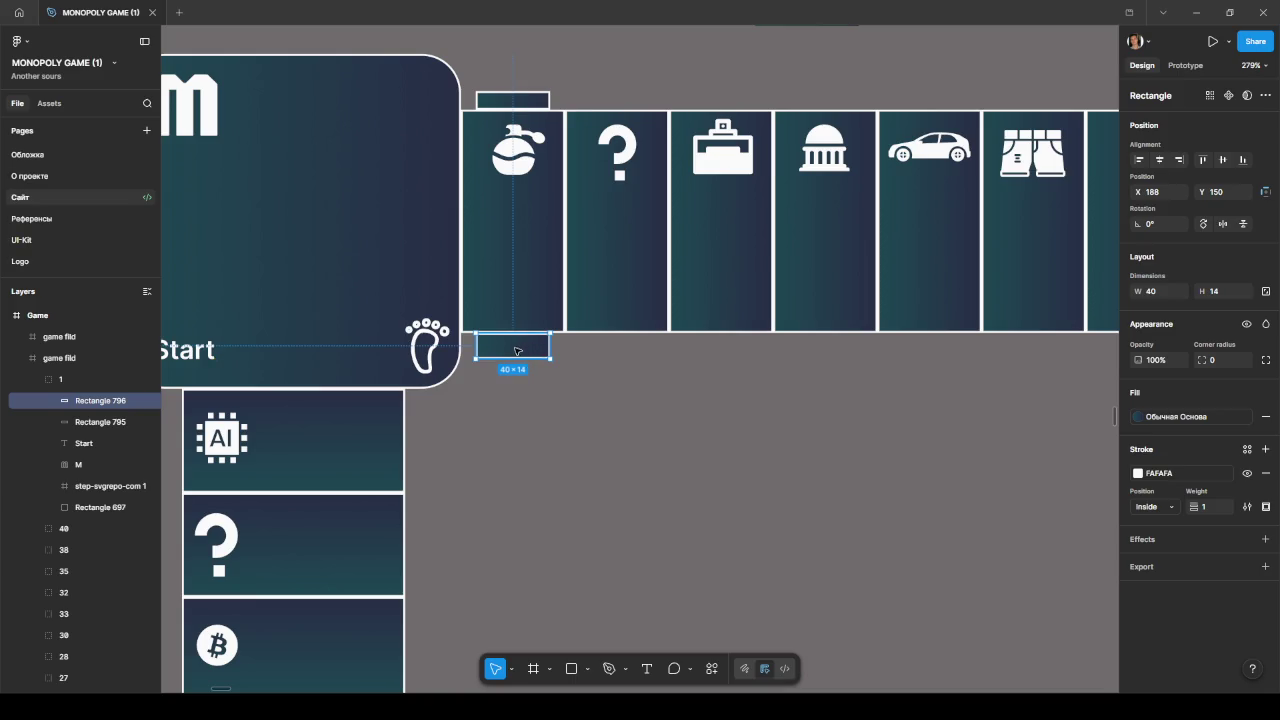
scroll(520, 352, "up", 3)
scroll(490, 395, "up", 1)
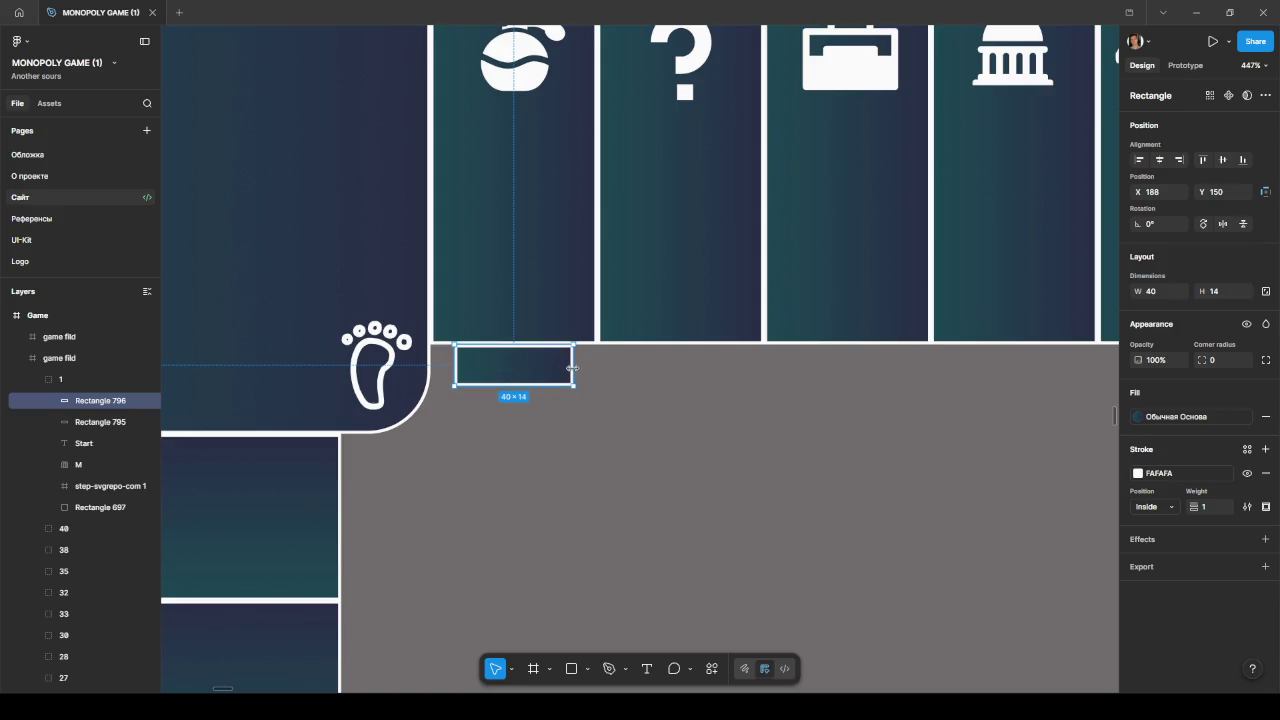
left_click_drag(571, 368, 554, 370)
key("ctrl+z")
key("ctrl+d")
left_click_drag(572, 368, 486, 370)
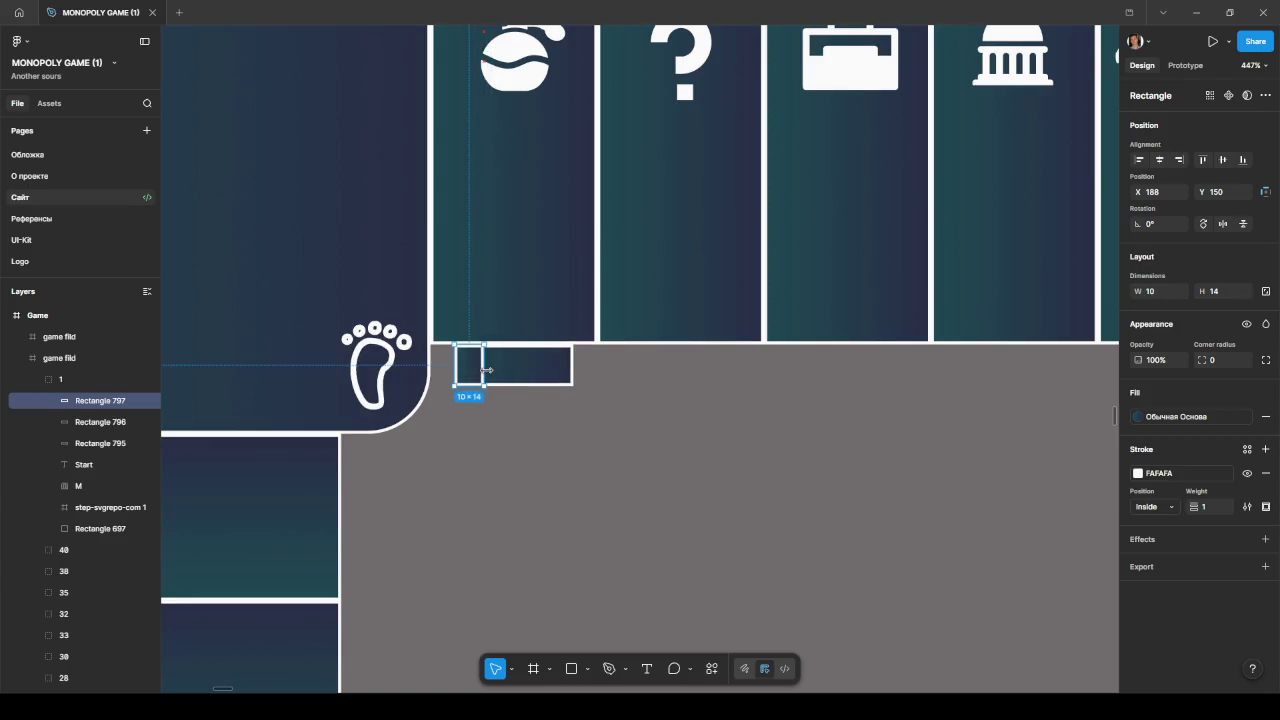
Step: Copy the 10×14 square across the bar to form four evenly spaced cells
left_click(511, 375)
left_click(487, 376)
left_click_drag(480, 371, 475, 371)
left_click_drag(473, 375, 558, 375)
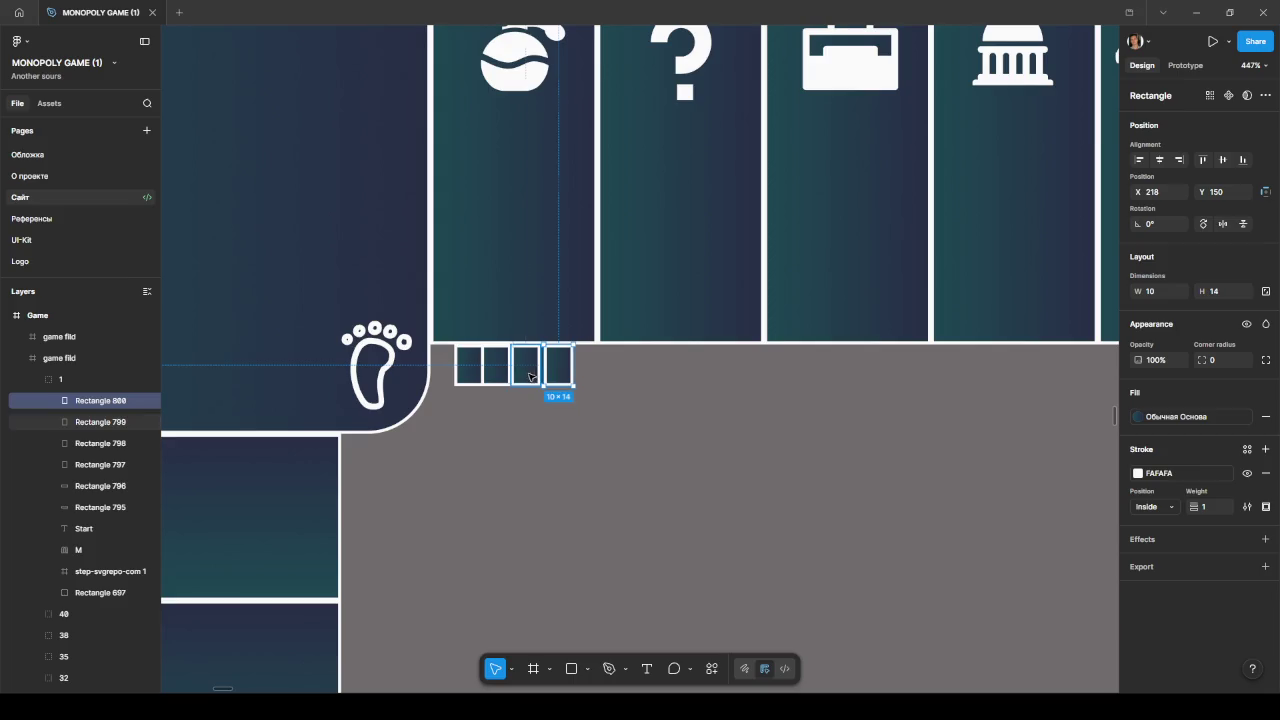
left_click(530, 377)
left_click_drag(501, 376, 504, 376)
scroll(506, 375, "up", 5)
scroll(495, 380, "up", 5)
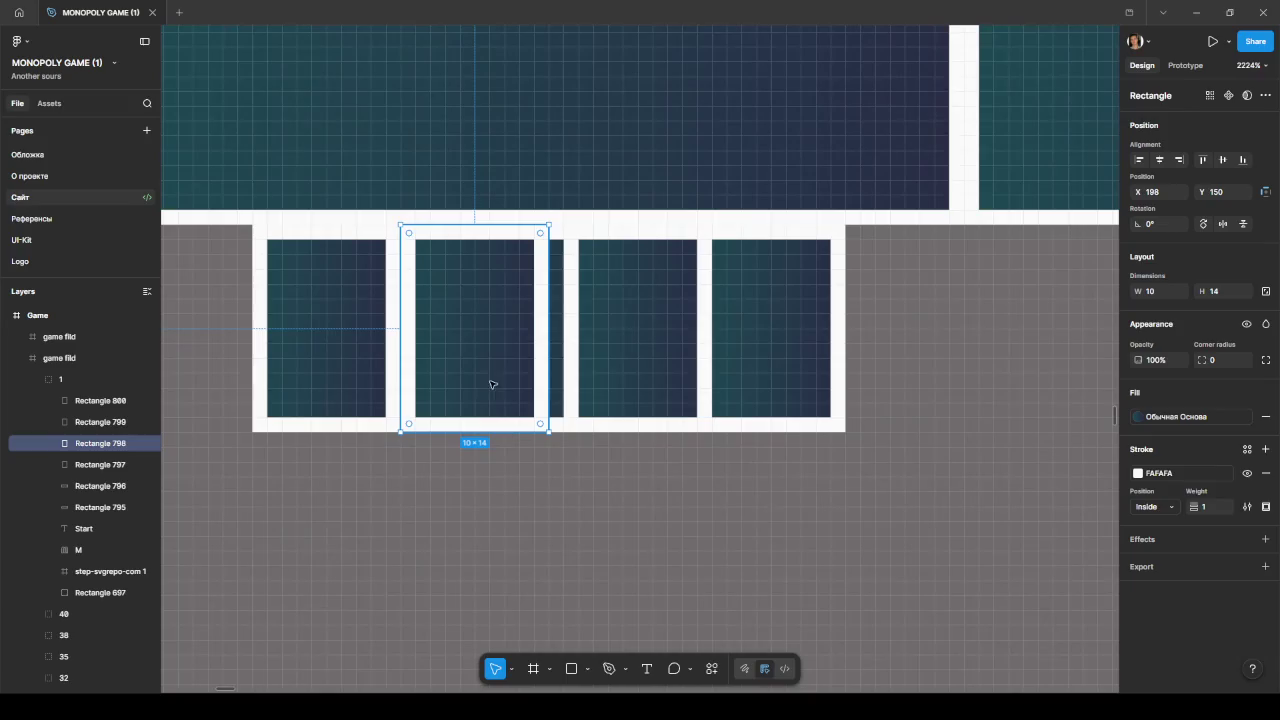
left_click_drag(601, 386, 590, 386)
left_click(651, 466)
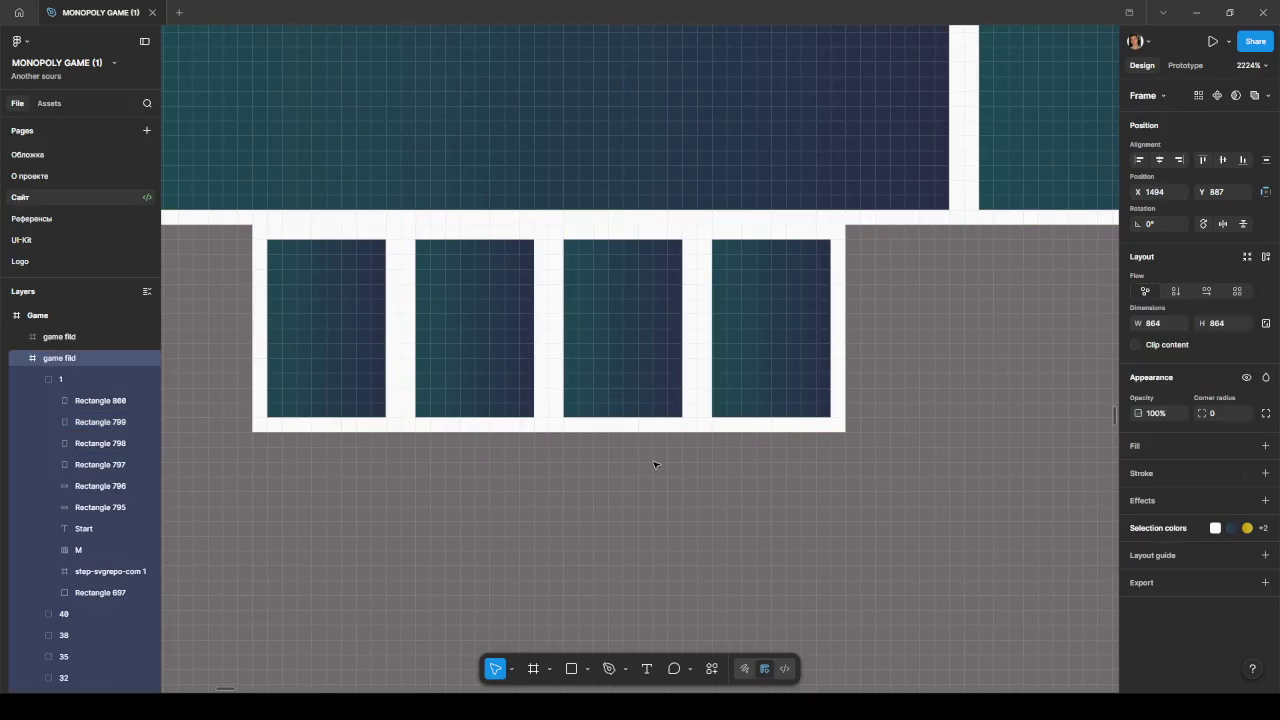
Step: Select the 40×14 bar with its four 10×14 squares and group them
scroll(651, 464, "down", 3)
scroll(651, 464, "down", 3)
scroll(640, 460, "down", 2)
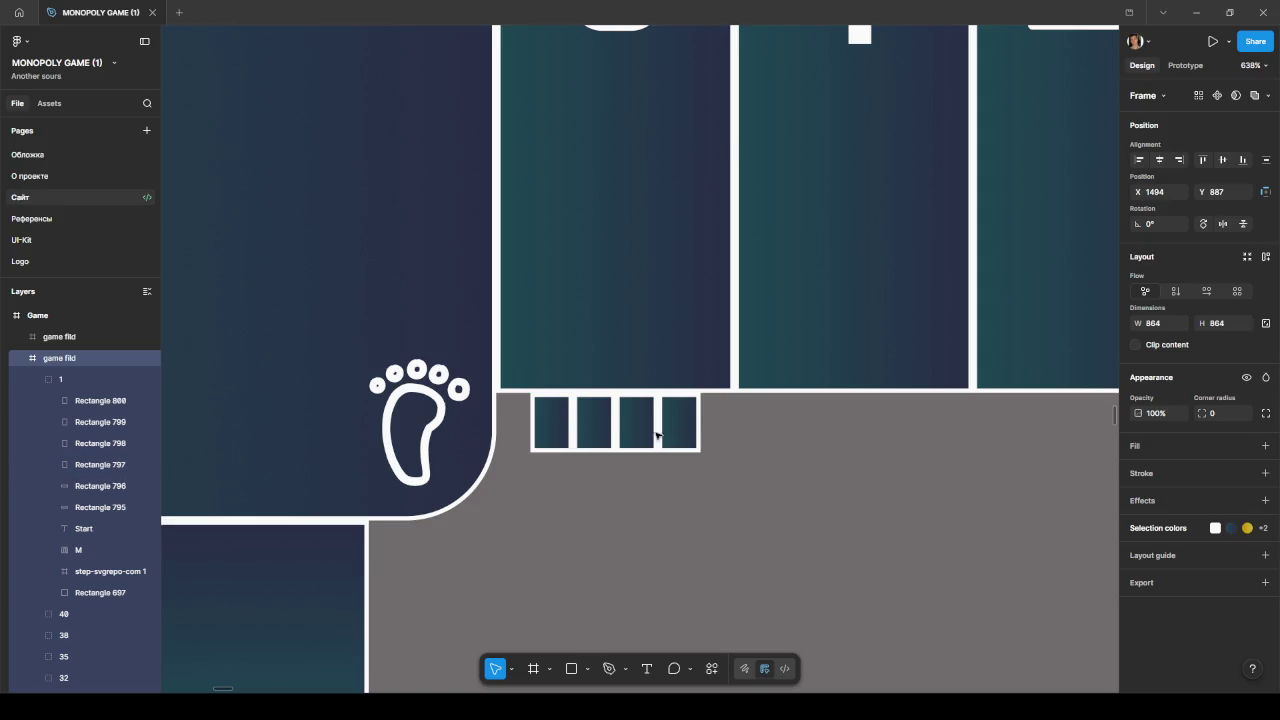
left_click(551, 421)
left_click(593, 421, "shift")
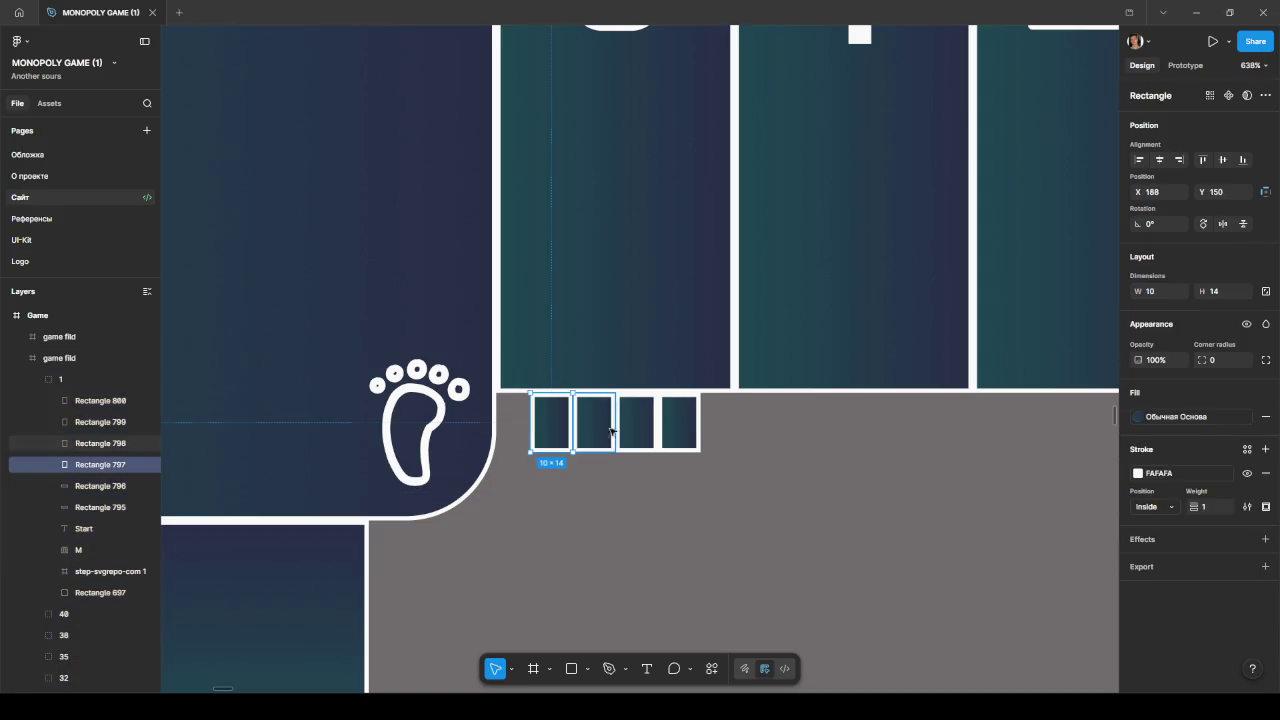
left_click(636, 421, "shift")
left_click(679, 421, "shift")
left_click(109, 487)
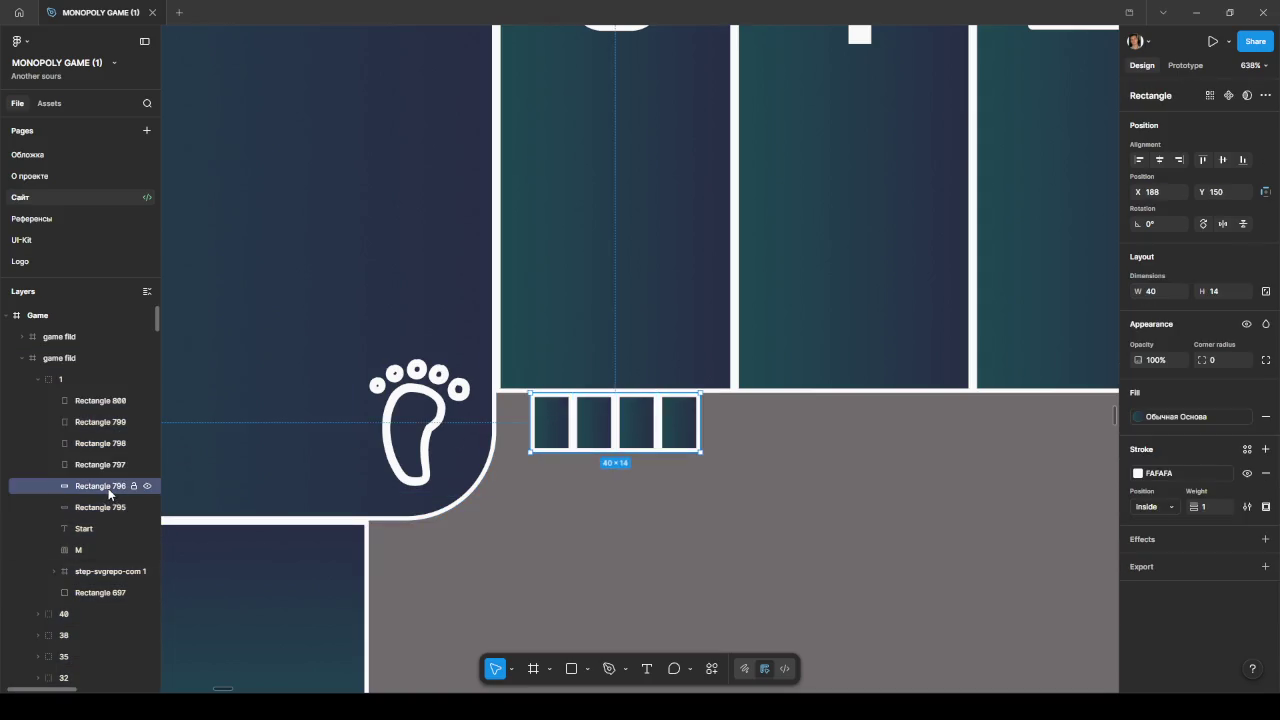
scroll(300, 450, "up", 1)
scroll(543, 414, "up", 3)
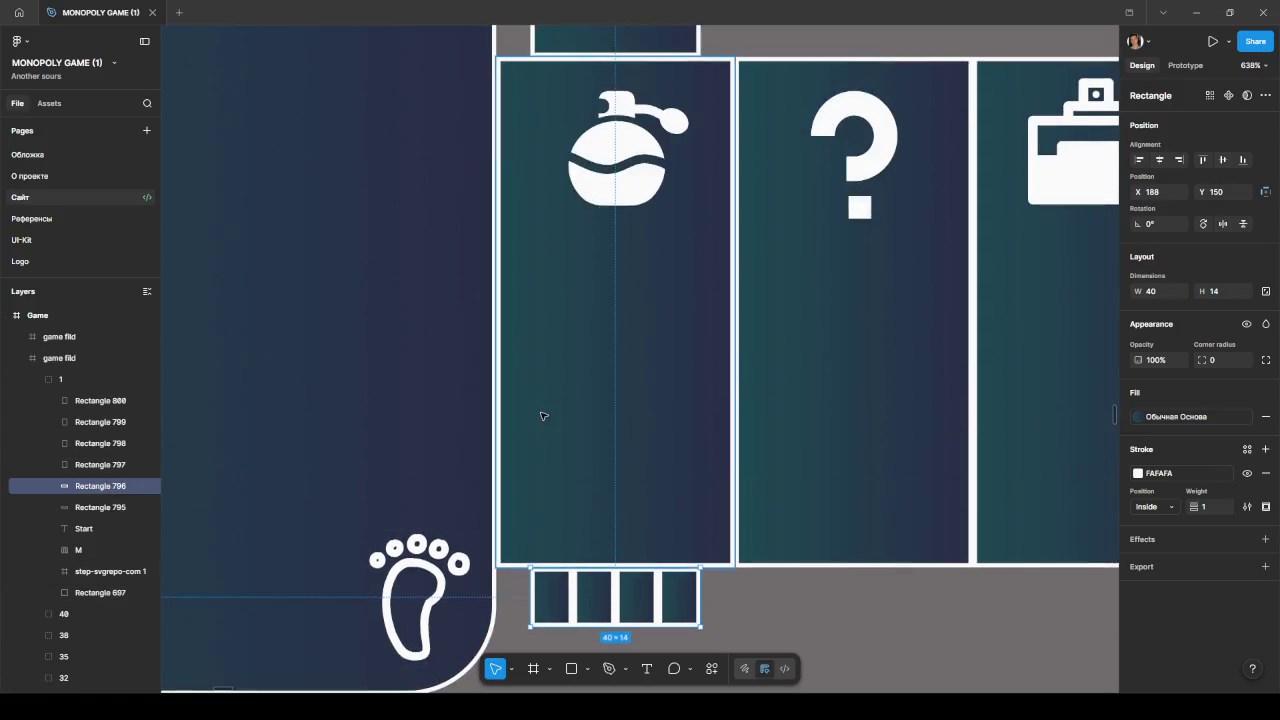
scroll(450, 430, "down", 5)
left_click(72, 399, "shift")
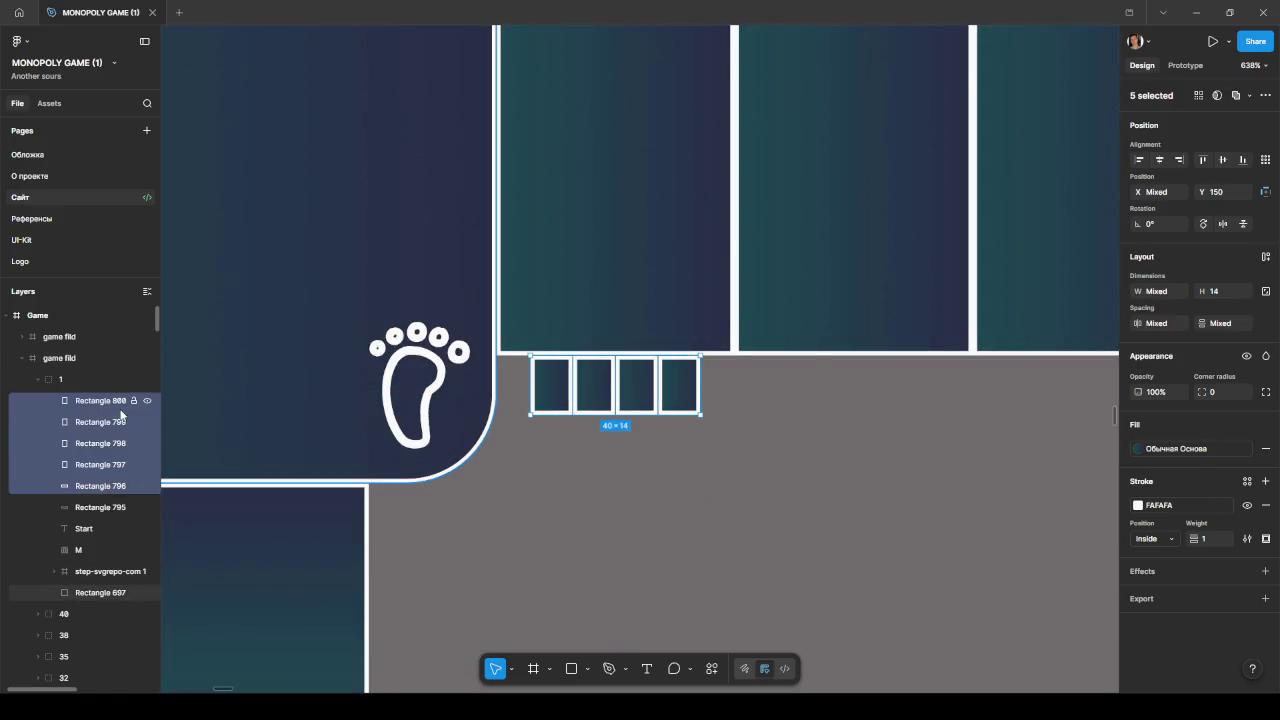
key("ctrl+g")
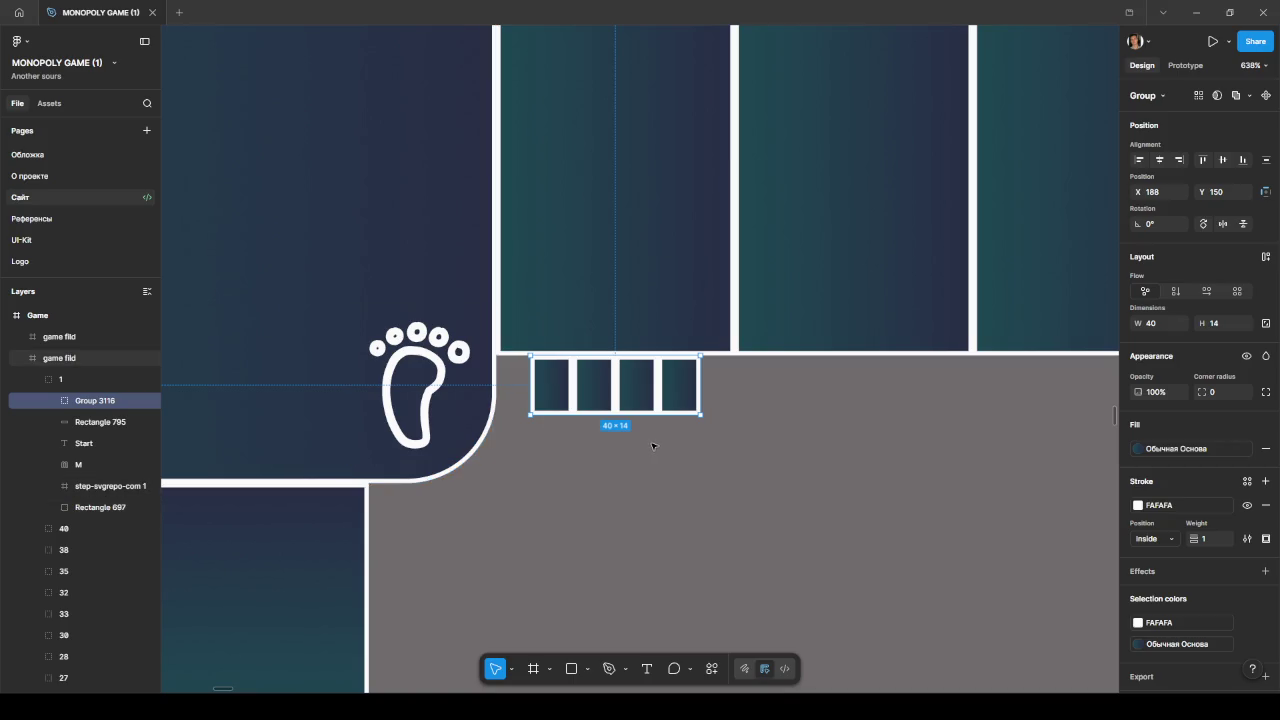
Step: Enter Group 3116 and select its first small square
scroll(778, 402, "down", 2)
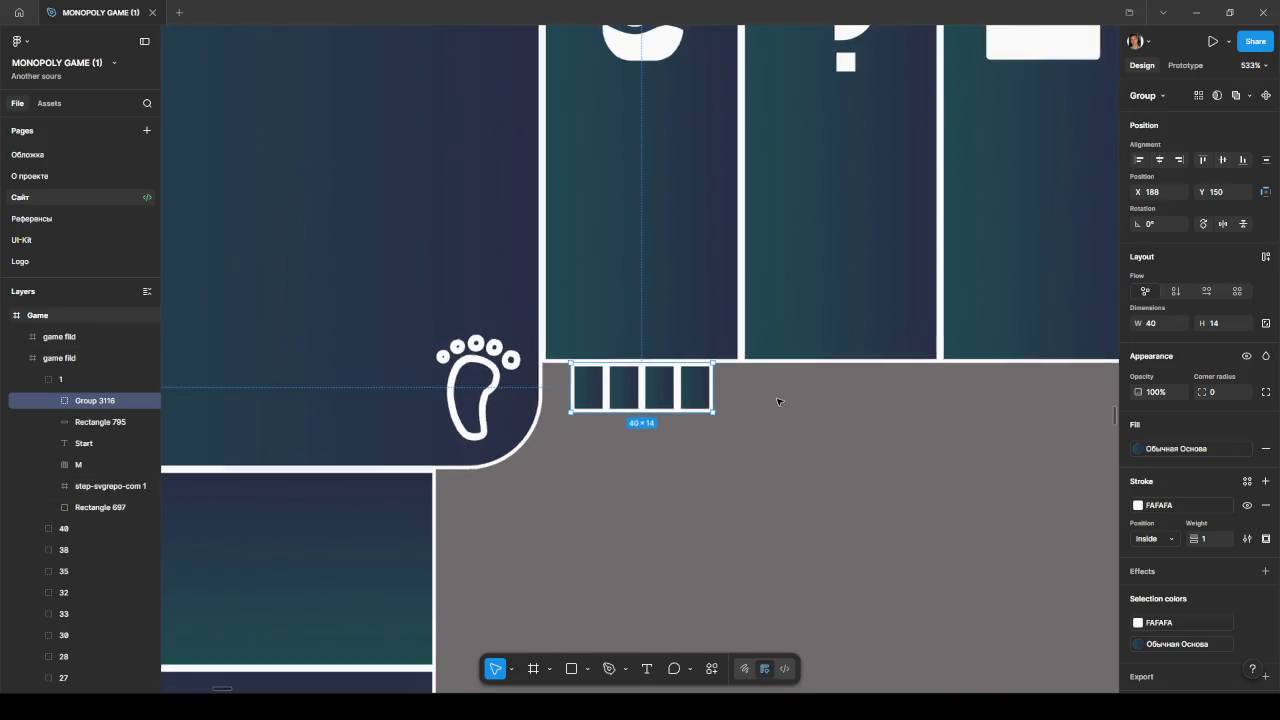
scroll(778, 402, "right", 2)
scroll(697, 414, "right", 2)
scroll(415, 385, "up", 3)
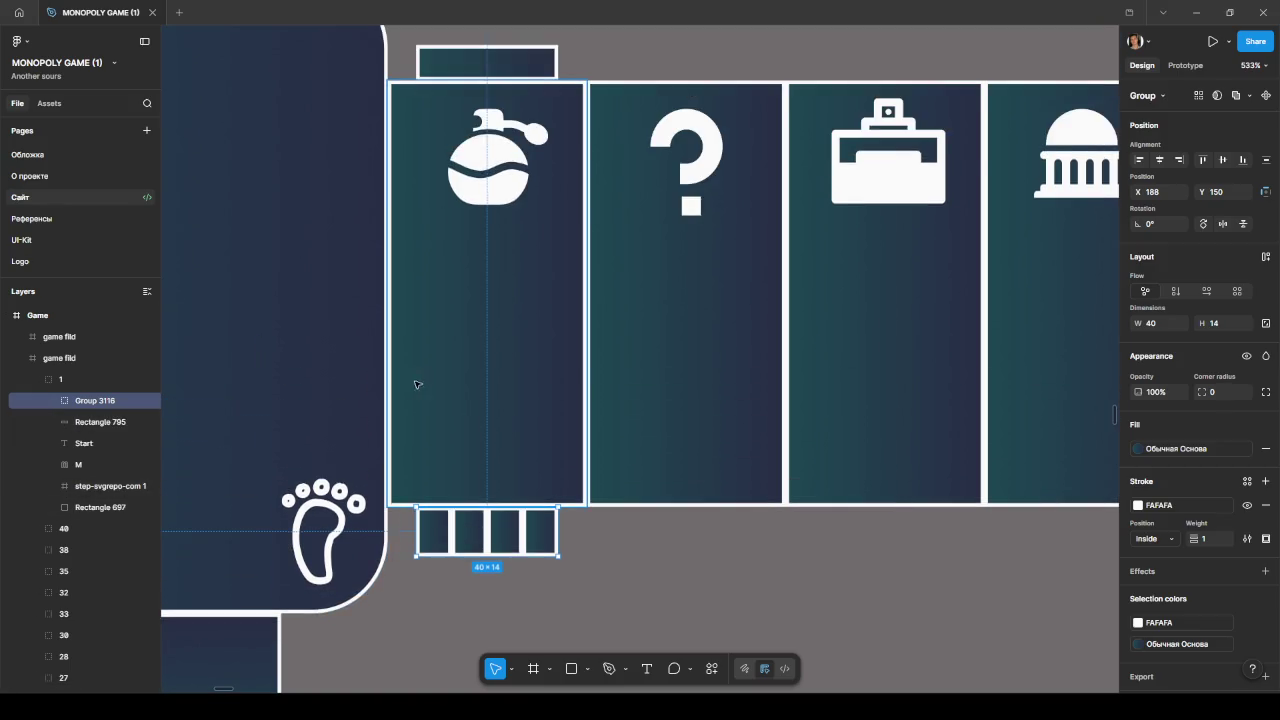
scroll(490, 440, "up", 3)
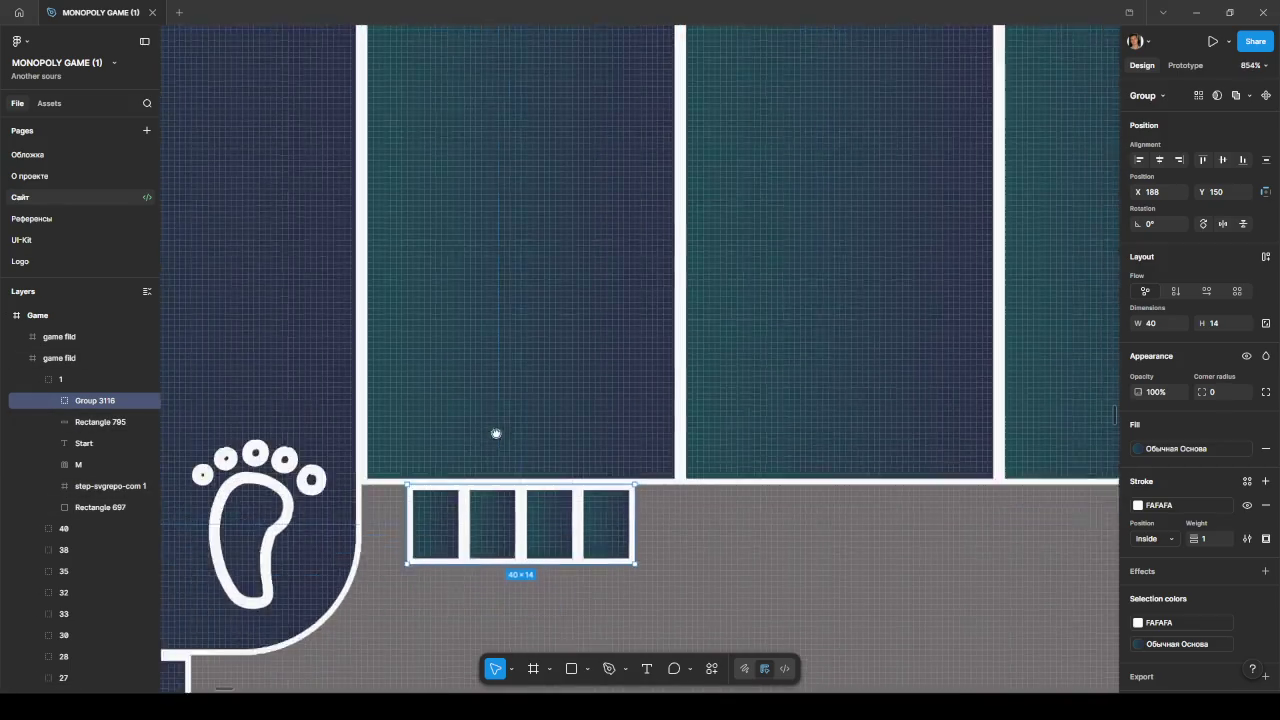
scroll(490, 440, "down", 3)
scroll(490, 440, "left", 2)
double_click(525, 390)
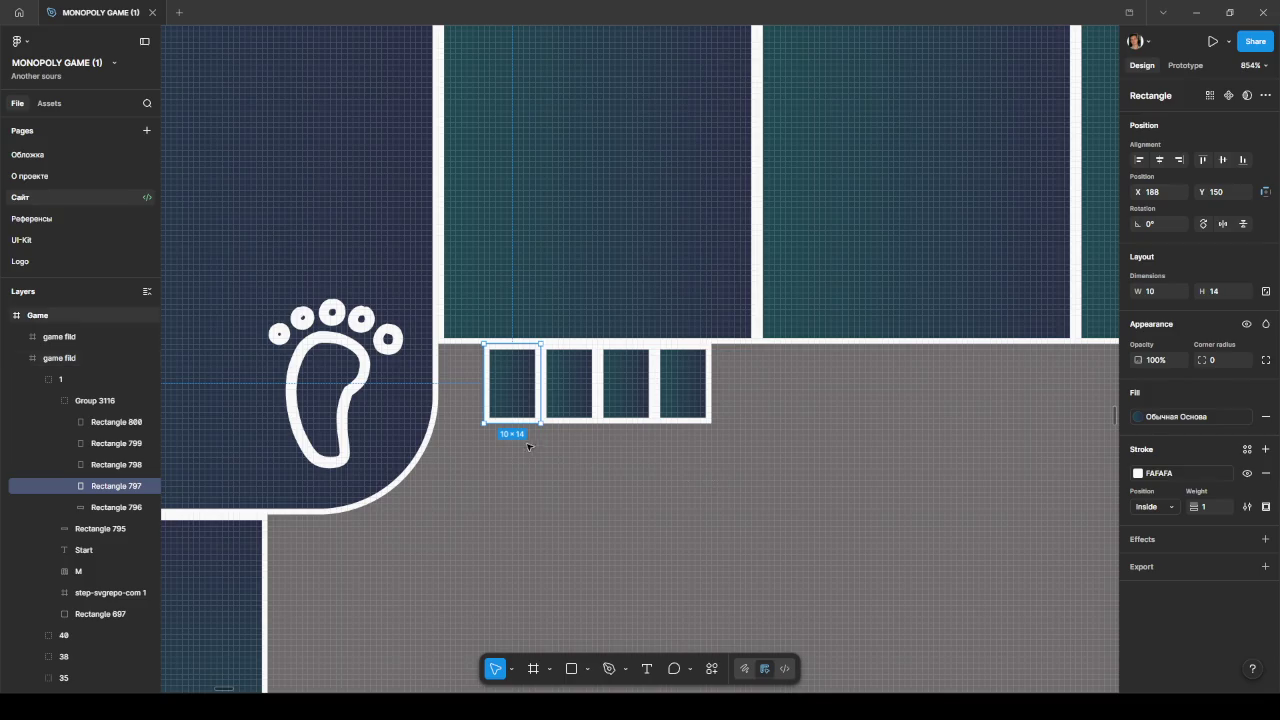
scroll(531, 446, "up", 1)
scroll(523, 451, "up", 1)
scroll(551, 486, "up", 1)
scroll(549, 489, "up", 1)
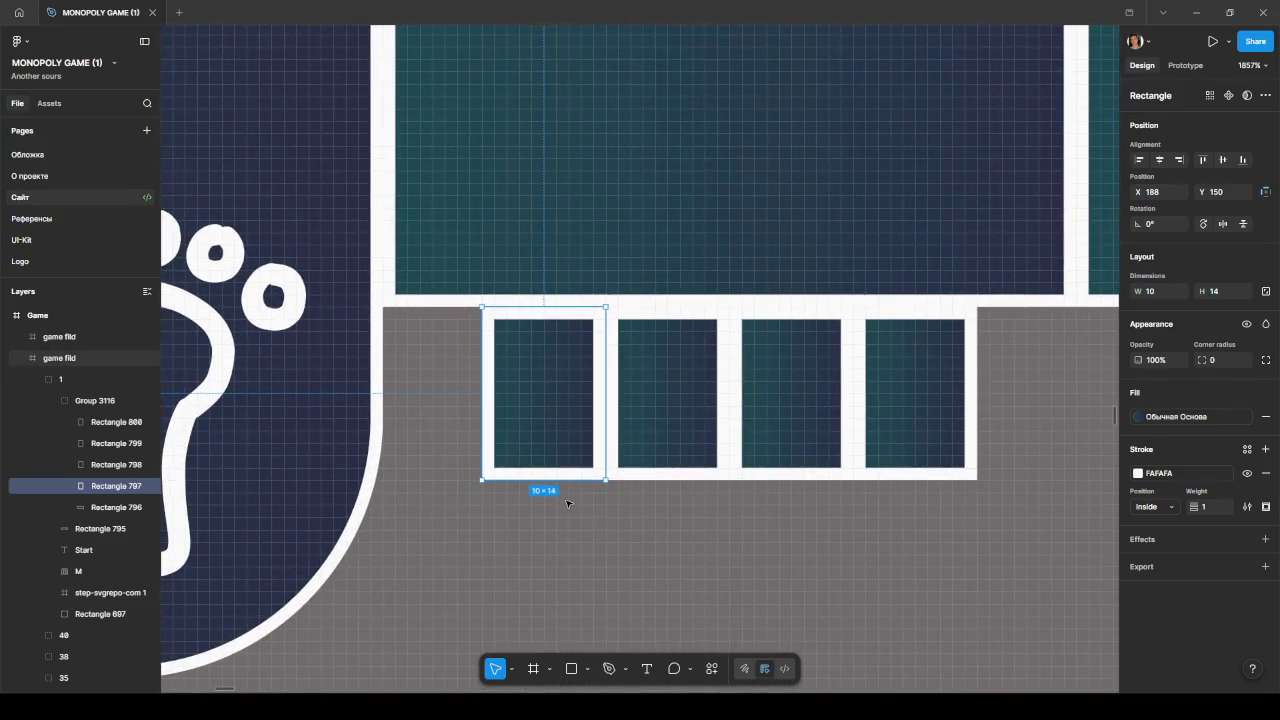
mouse_move(512, 382)
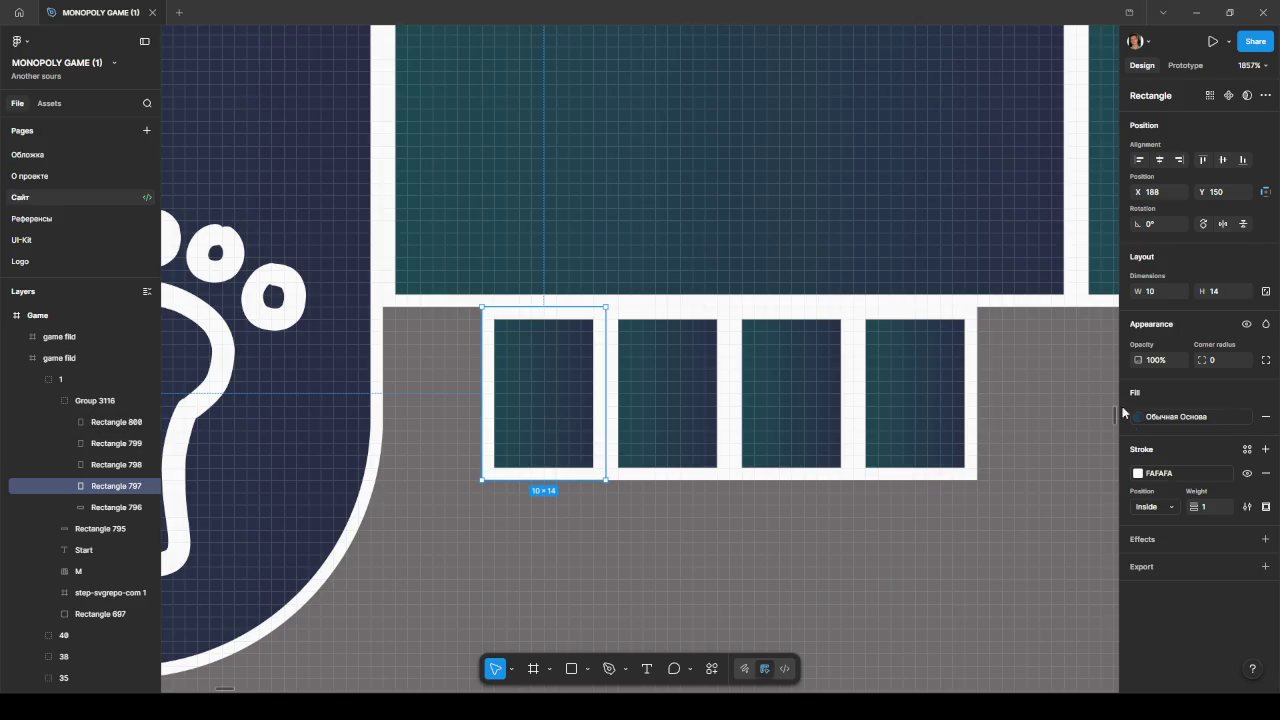
Step: Fill the first 10×14 cell with the yellow 'beach' colour style
left_click(1138, 417)
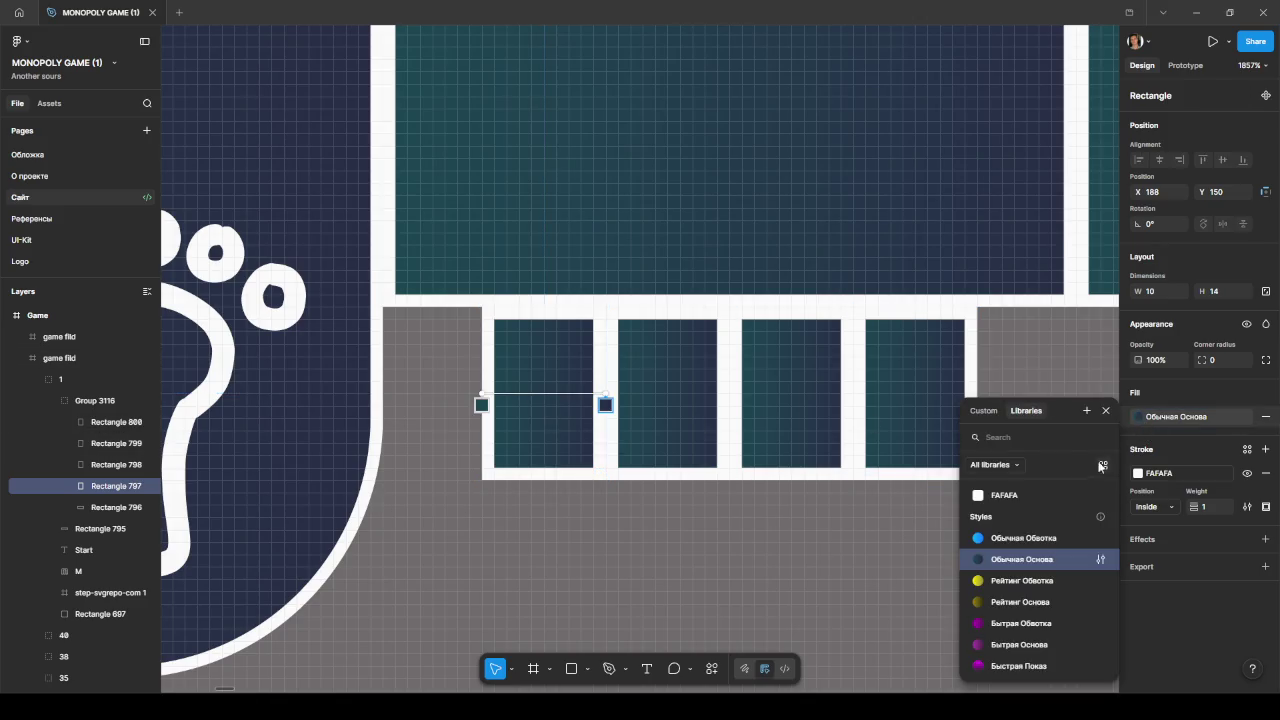
scroll(1010, 590, "down", 3)
scroll(1008, 593, "up", 2)
scroll(1008, 593, "down", 2)
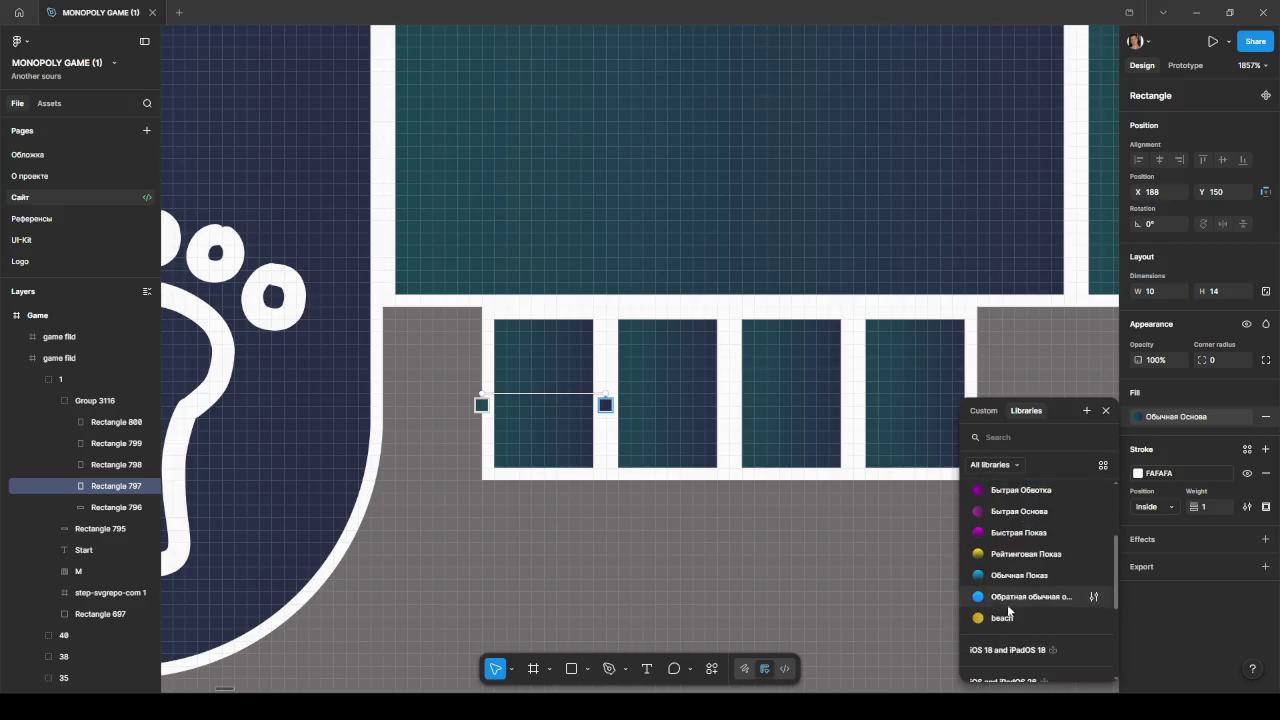
left_click(1008, 594)
Step: Pan and zoom to bring the board's top row of tiles into view
scroll(960, 560, "down", 5)
scroll(986, 551, "down", 3)
scroll(986, 551, "down", 5)
scroll(691, 491, "down", 3)
left_click_drag(720, 508, 563, 474)
scroll(479, 468, "up", 5)
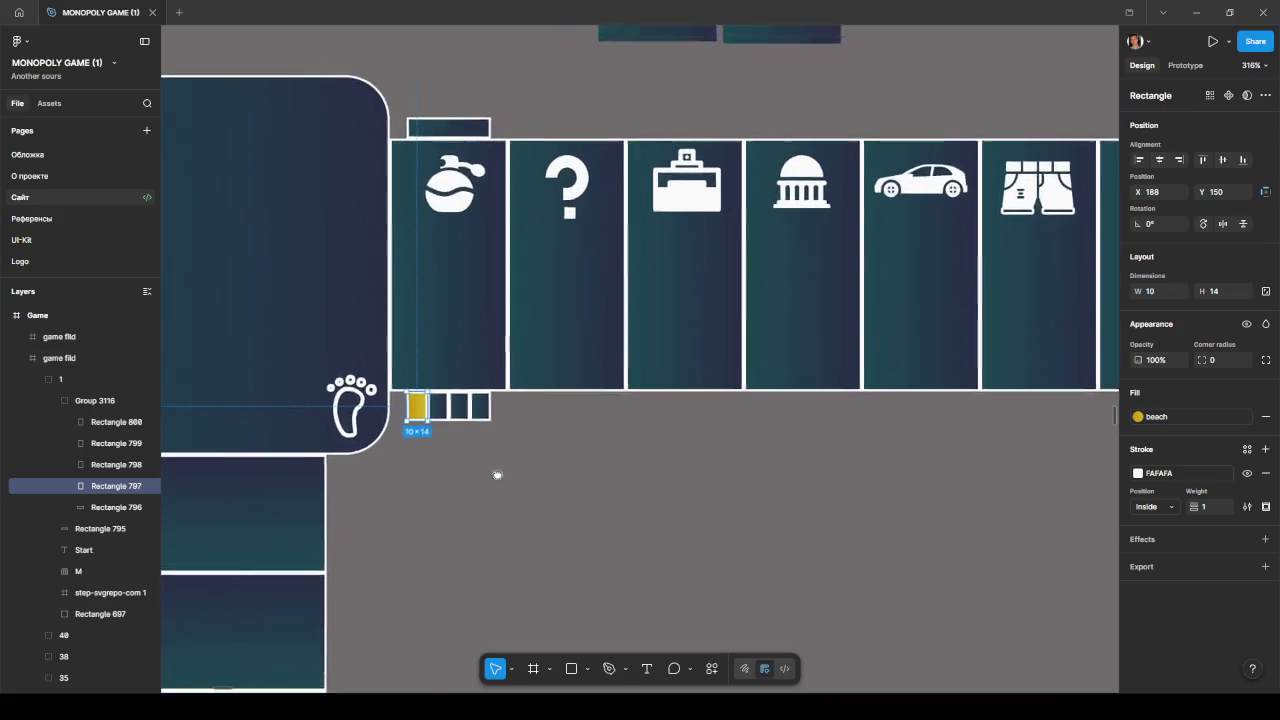
scroll(486, 471, "up", 2)
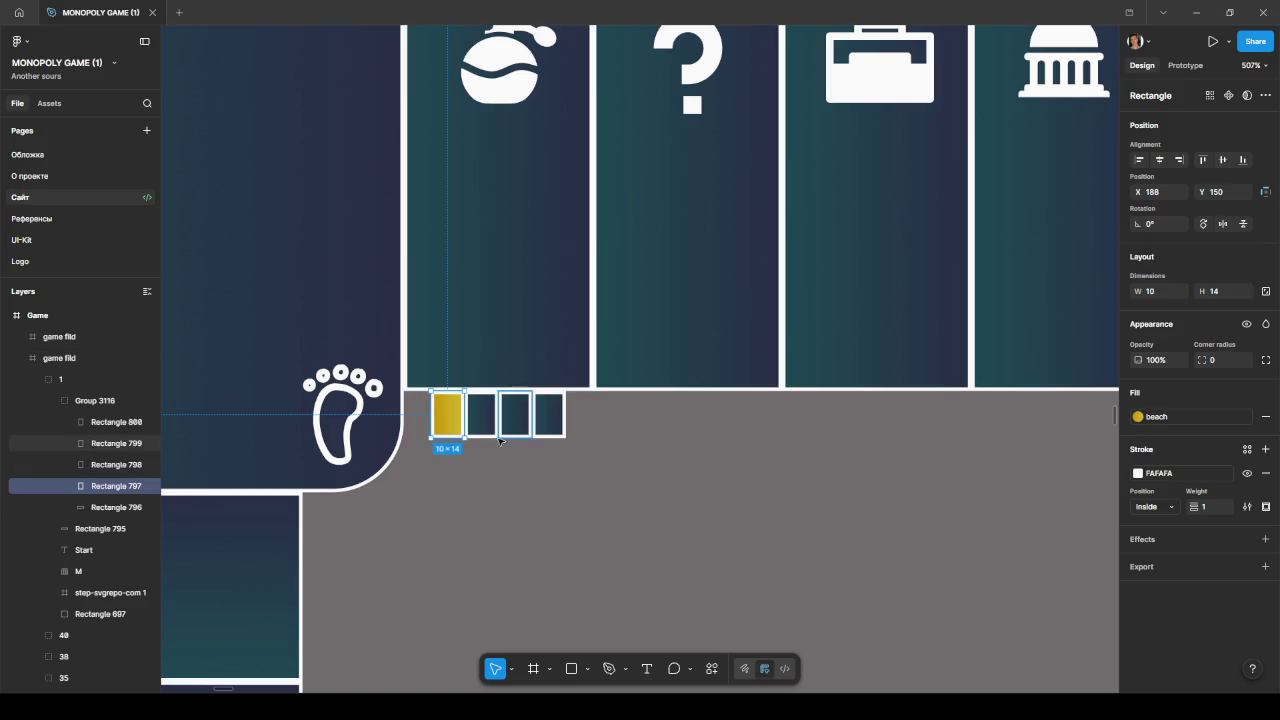
scroll(490, 450, "up", 3)
scroll(497, 463, "up", 2)
scroll(490, 470, "up", 2)
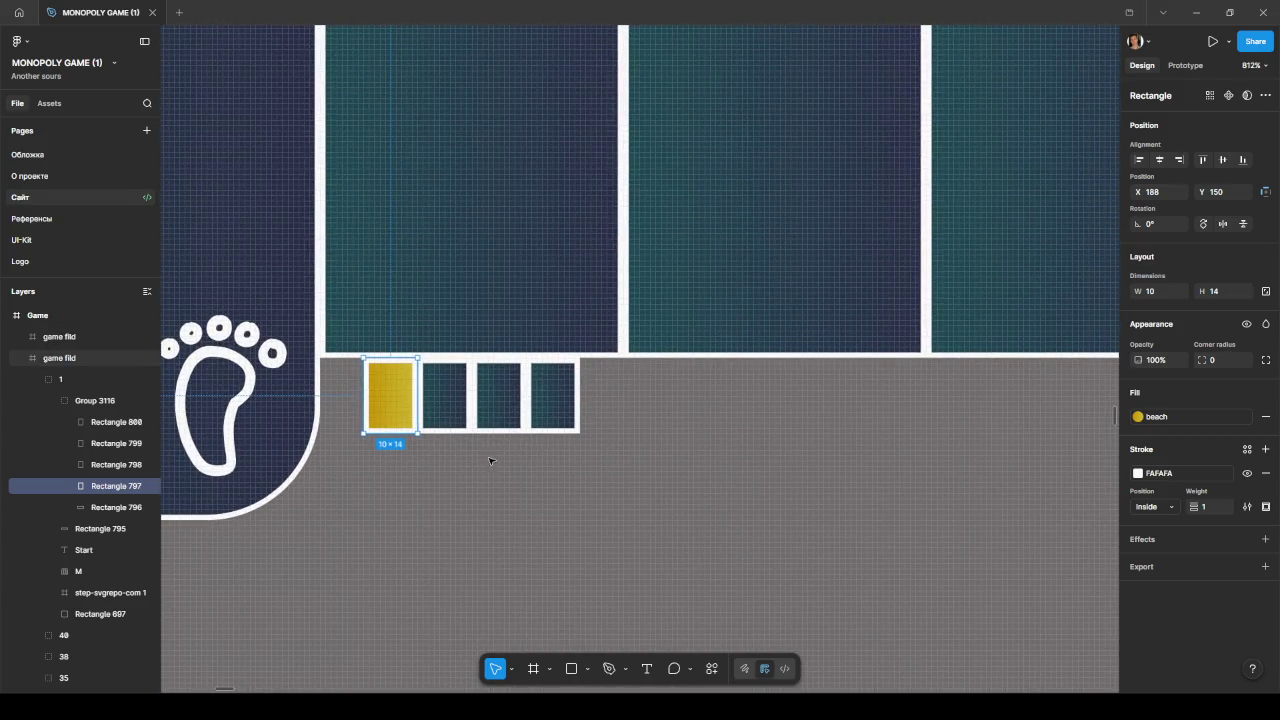
scroll(497, 457, "down", 1)
scroll(500, 460, "down", 5)
scroll(537, 468, "down", 3)
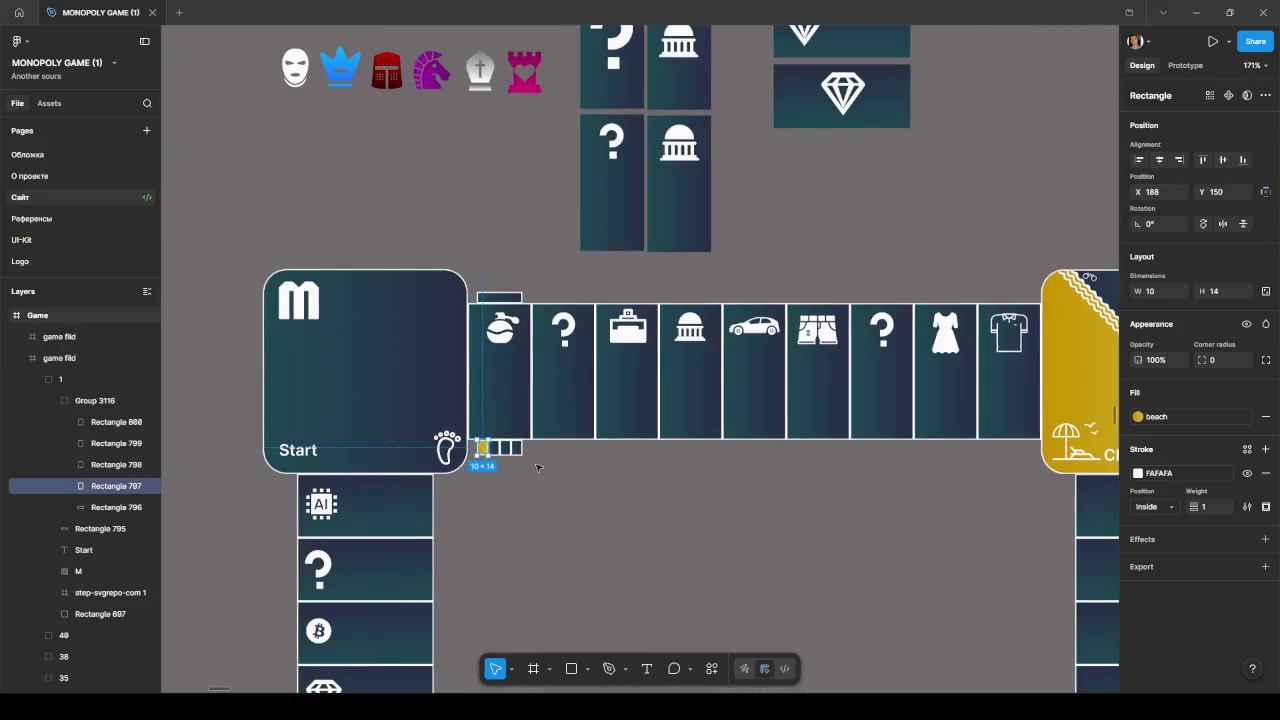
scroll(517, 453, "up", 5)
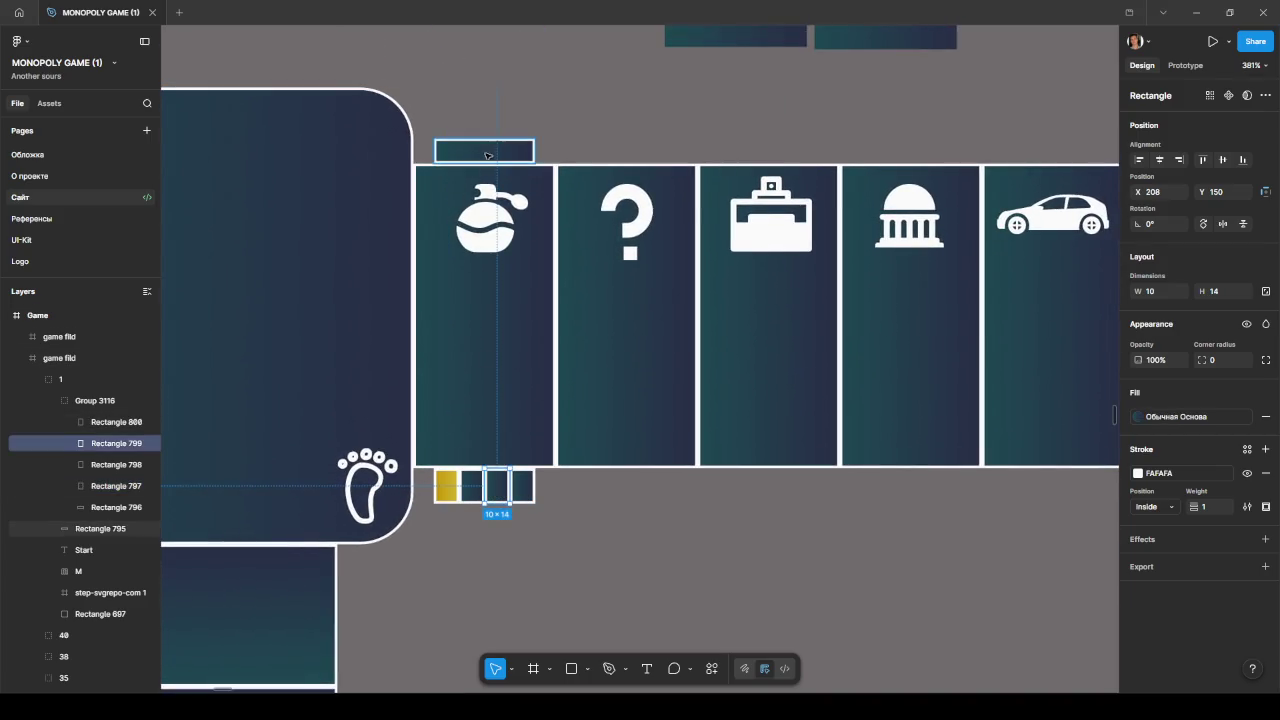
Step: Nudge Rectangle 795 above the perfume tile slightly upward, leaving a thin gap
left_click(488, 150)
left_click_drag(492, 133, 492, 124)
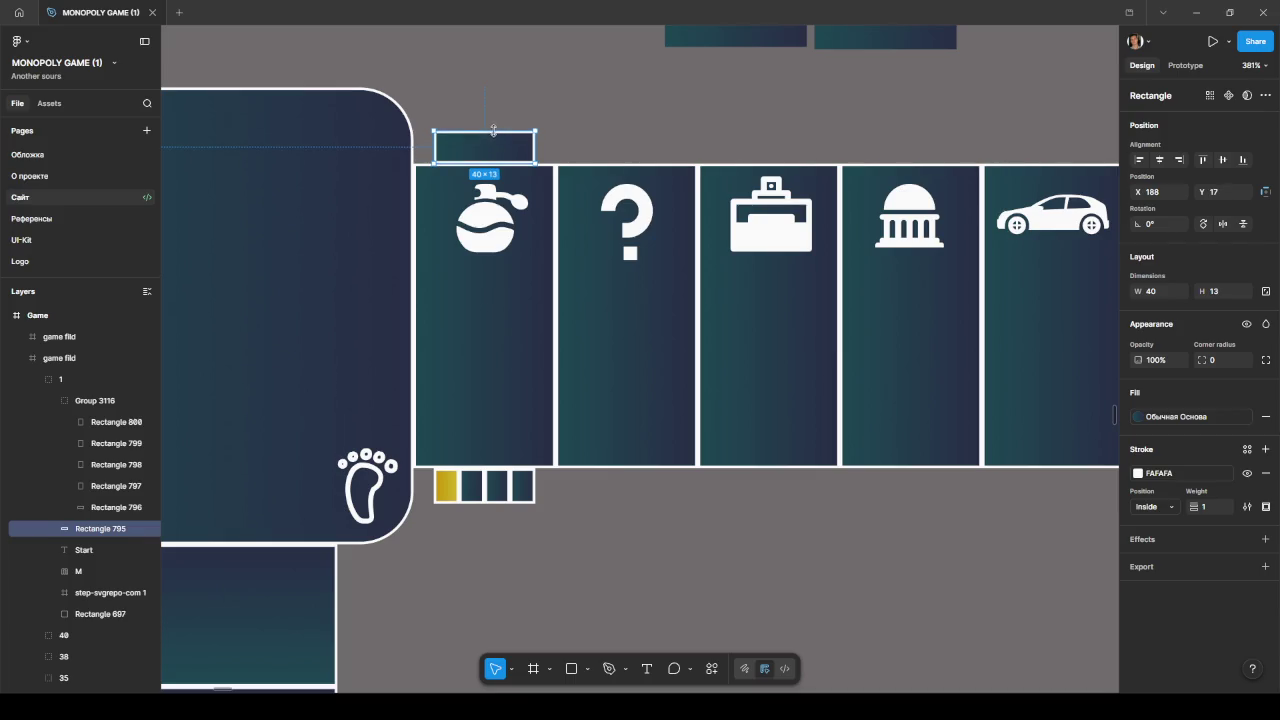
left_click(588, 168)
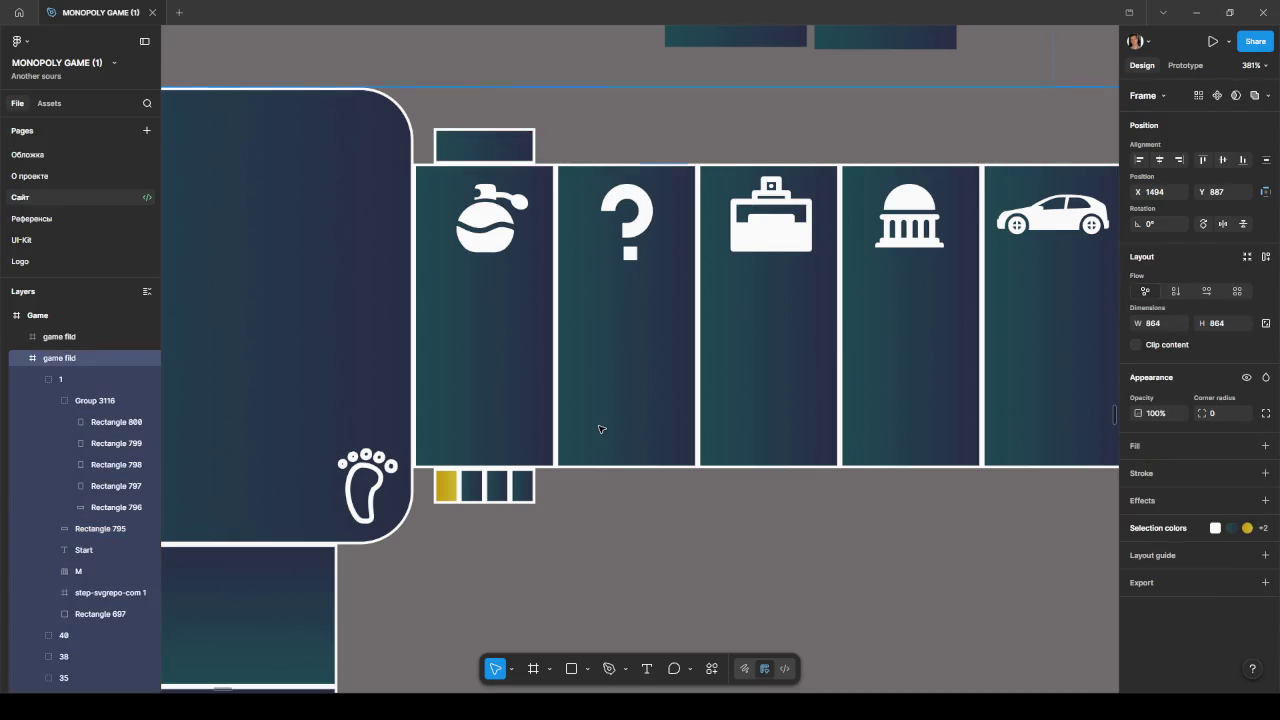
scroll(600, 430, "down", 5)
scroll(600, 449, "right", 1)
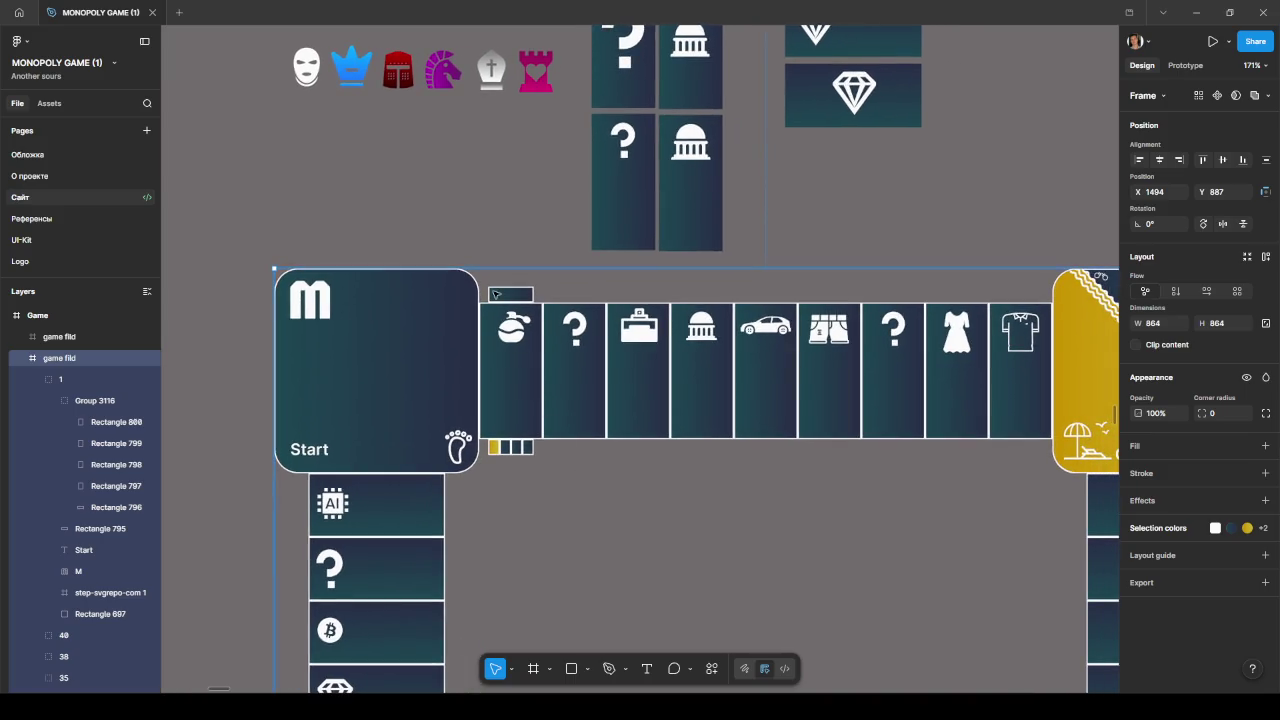
scroll(497, 294, "up", 4)
scroll(505, 298, "up", 2)
Step: Create a text label reading '100' with font size 11
key("t")
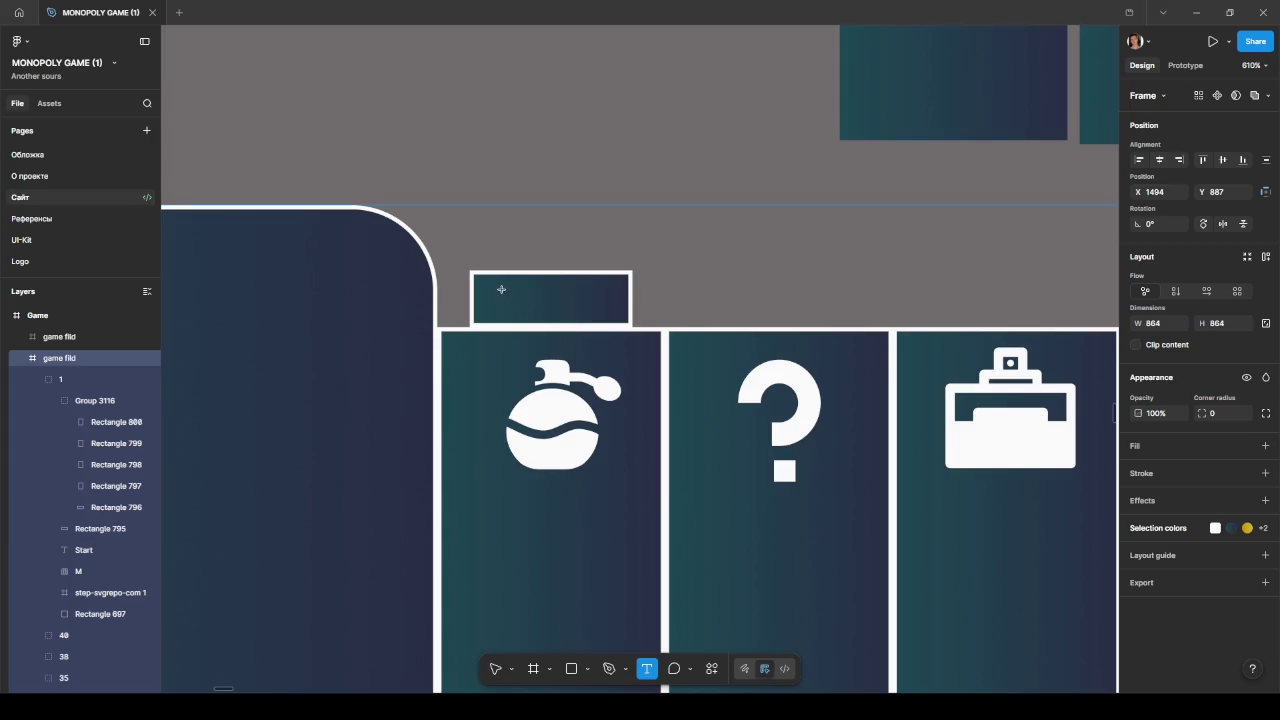
left_click(504, 291)
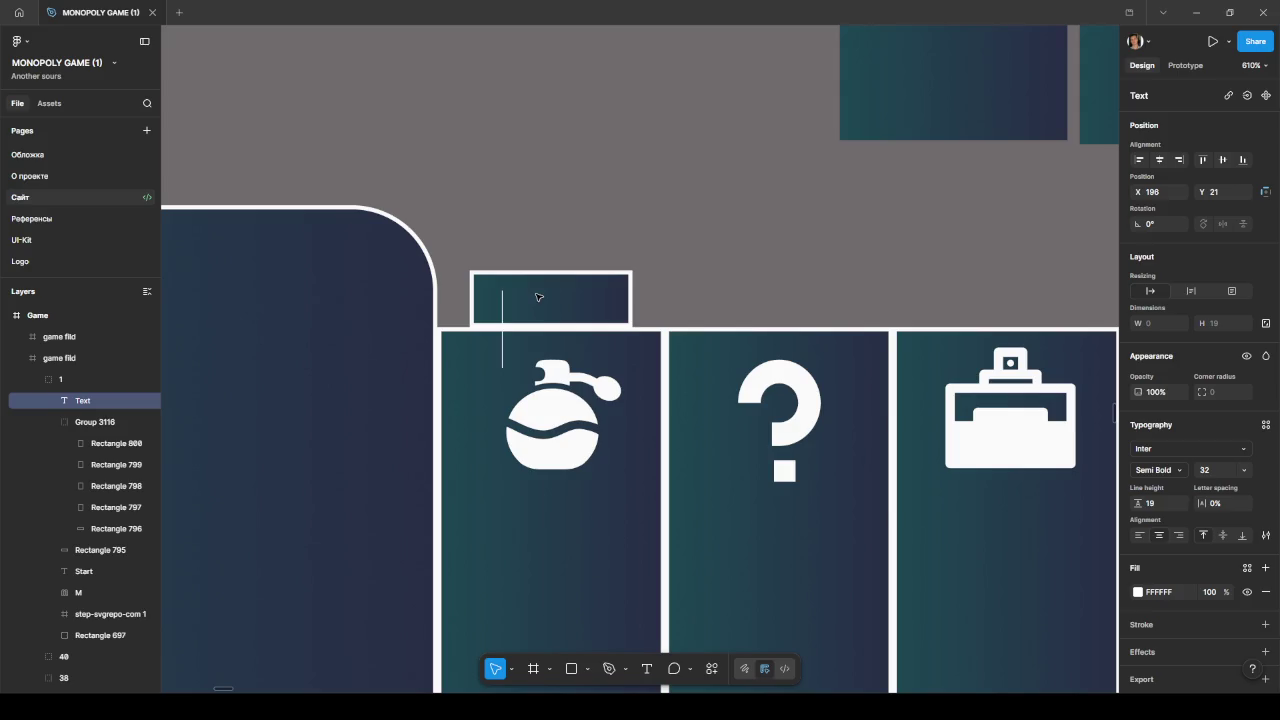
scroll(556, 298, "down", 4)
scroll(556, 298, "up", 3)
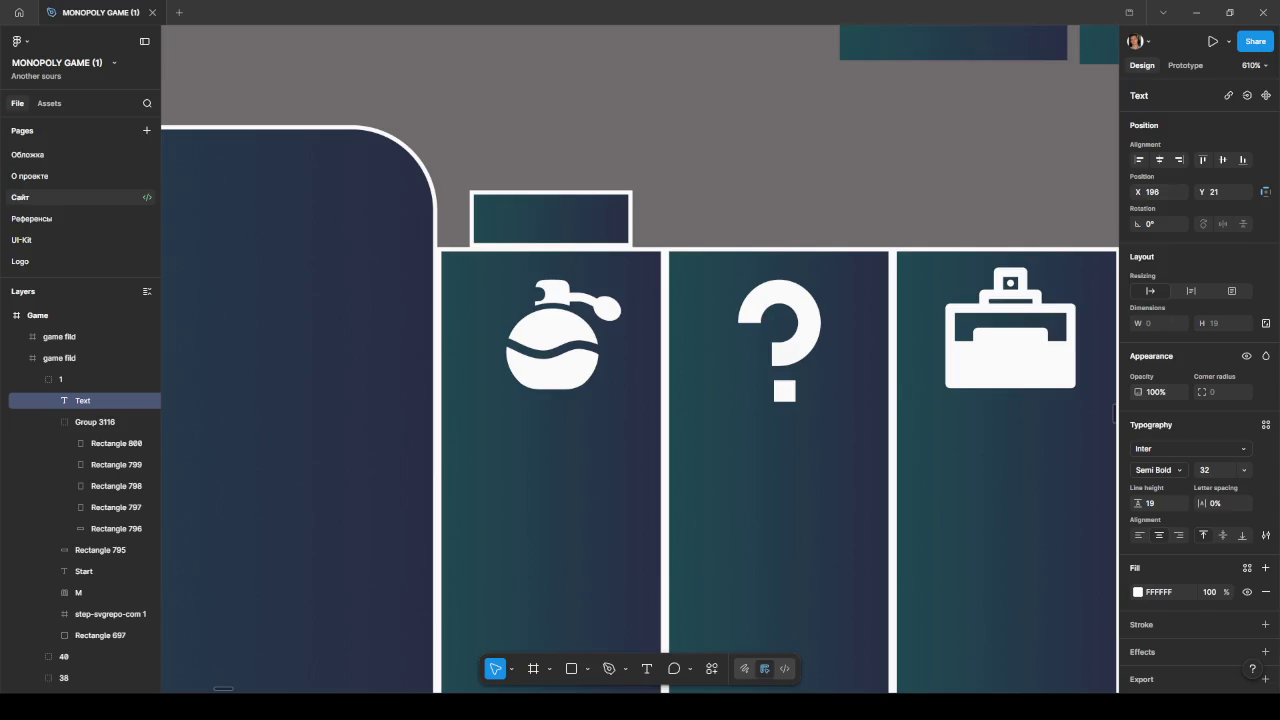
type("100")
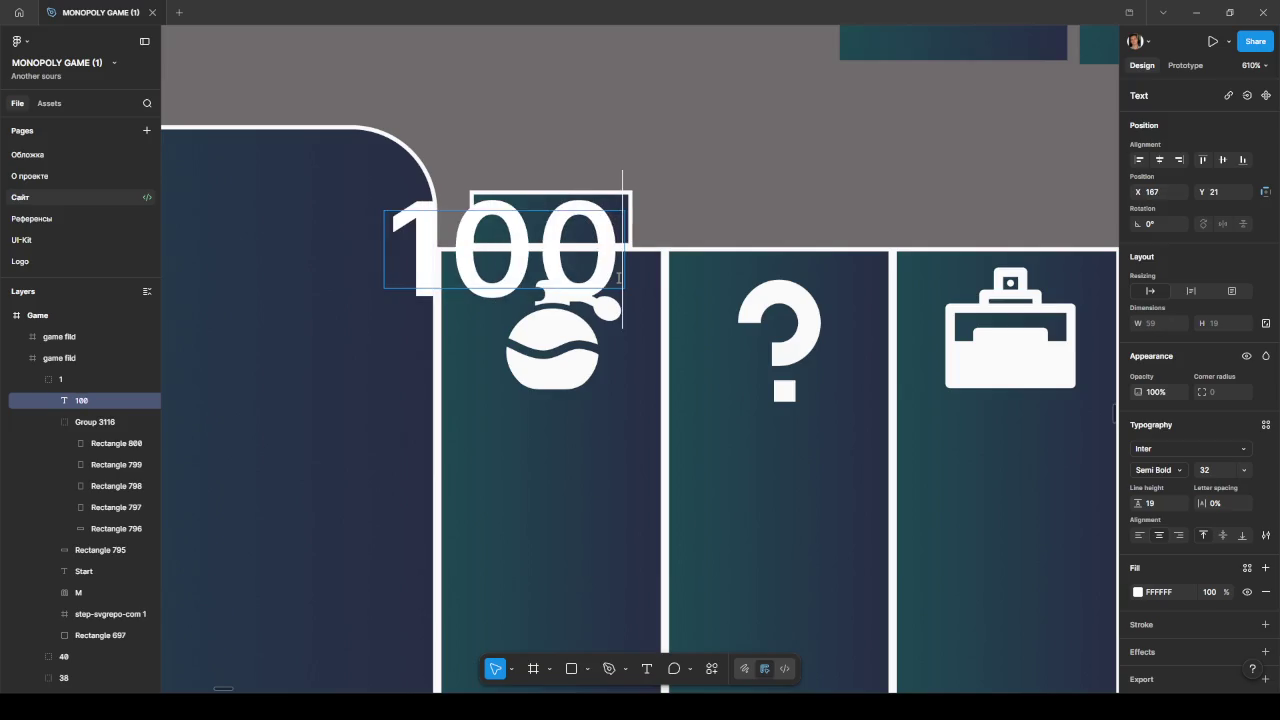
key("Escape")
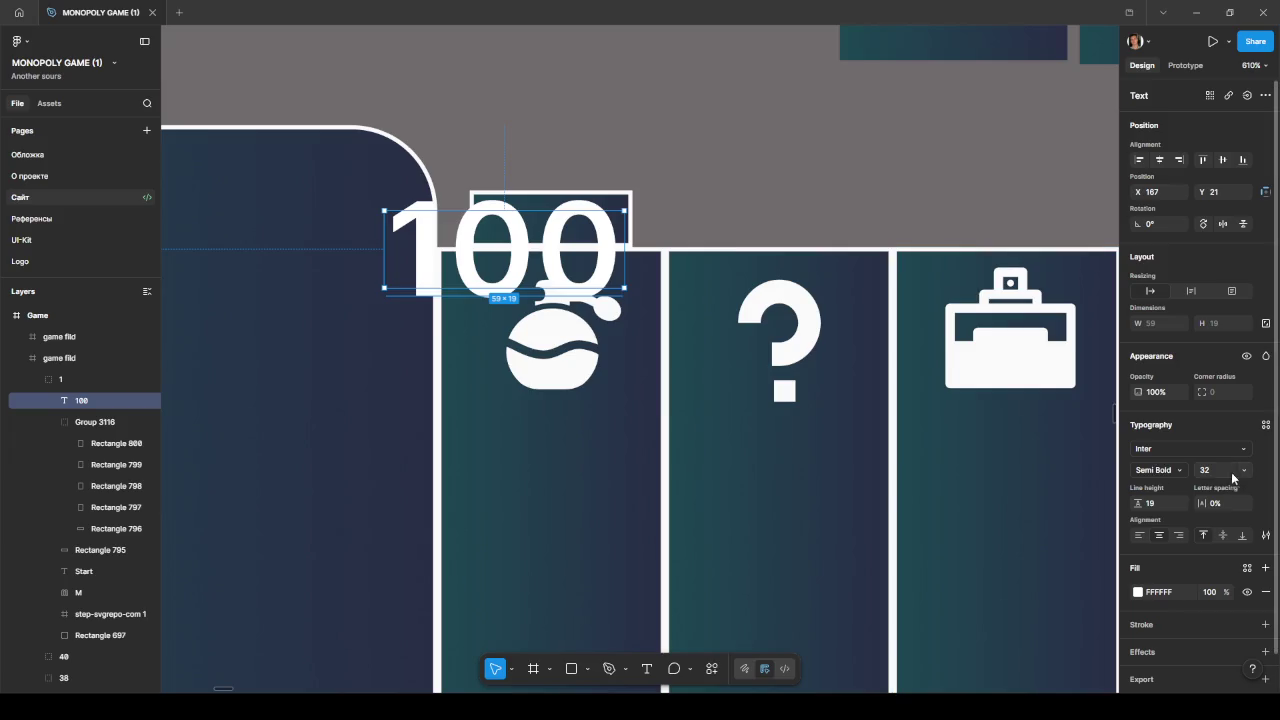
left_click(1241, 472)
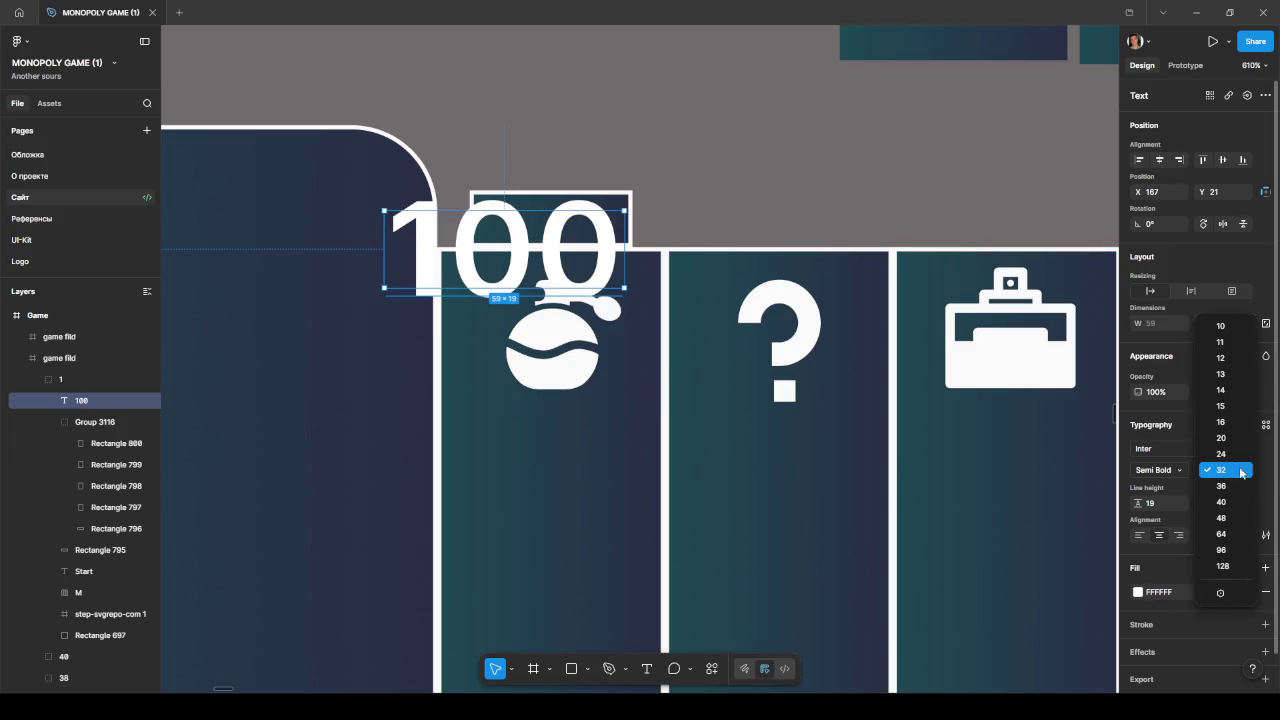
left_click(1220, 342)
Step: Move the '100' label into the price box above the perfume tile
left_click_drag(495, 262, 558, 224)
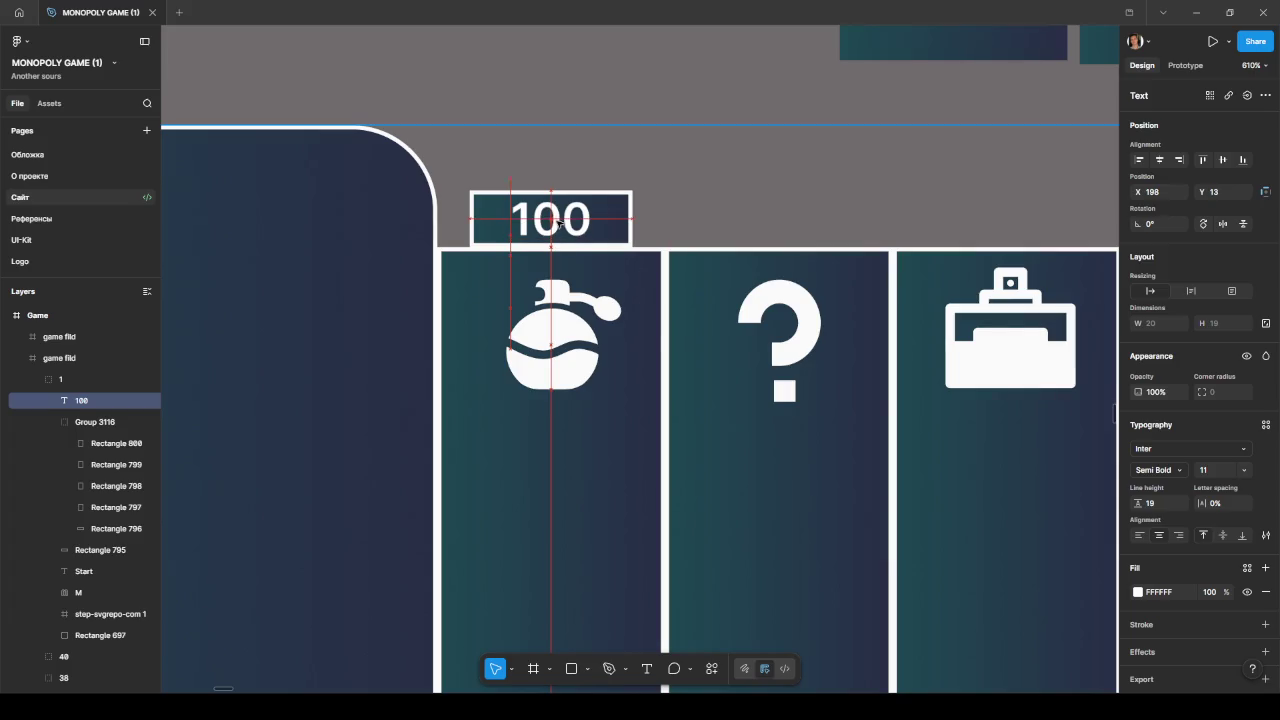
left_click(717, 197)
scroll(717, 200, "down", 5)
left_click_drag(783, 457, 621, 456)
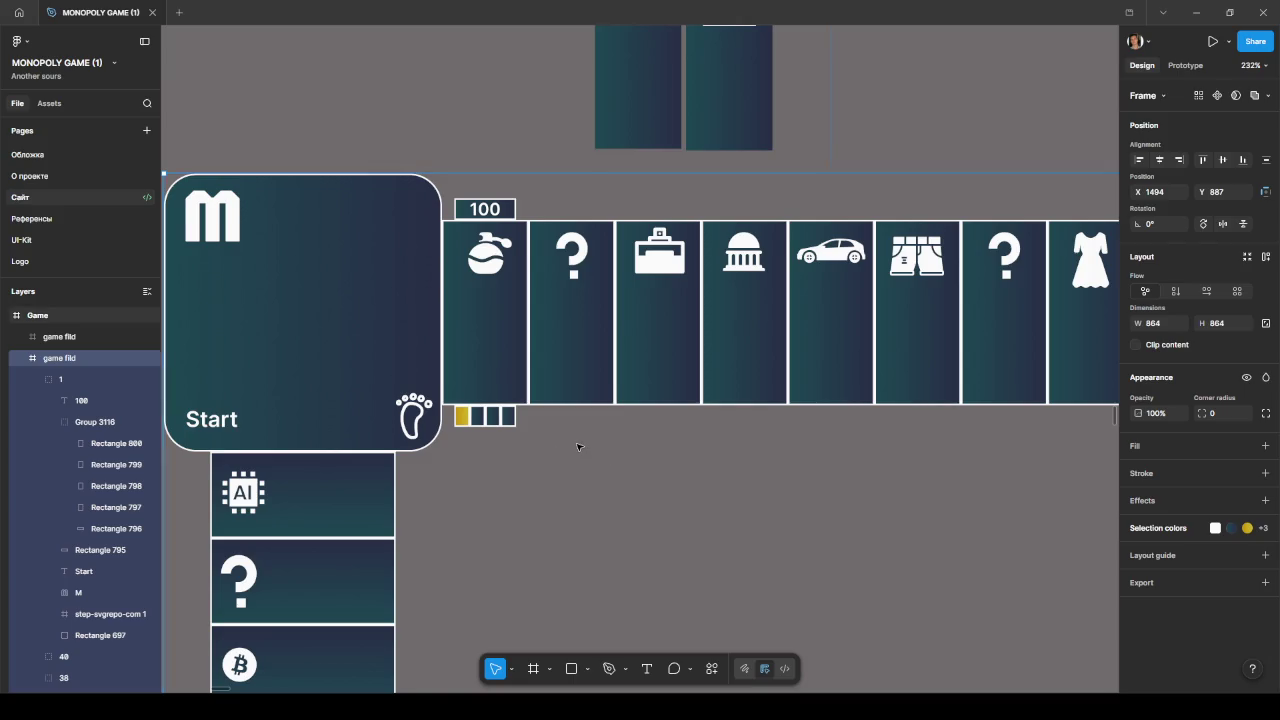
Step: Duplicate two adjacent 10×14 cells into a new row just below the four-cell bar
scroll(580, 443, "down", 1)
scroll(608, 443, "right", 2)
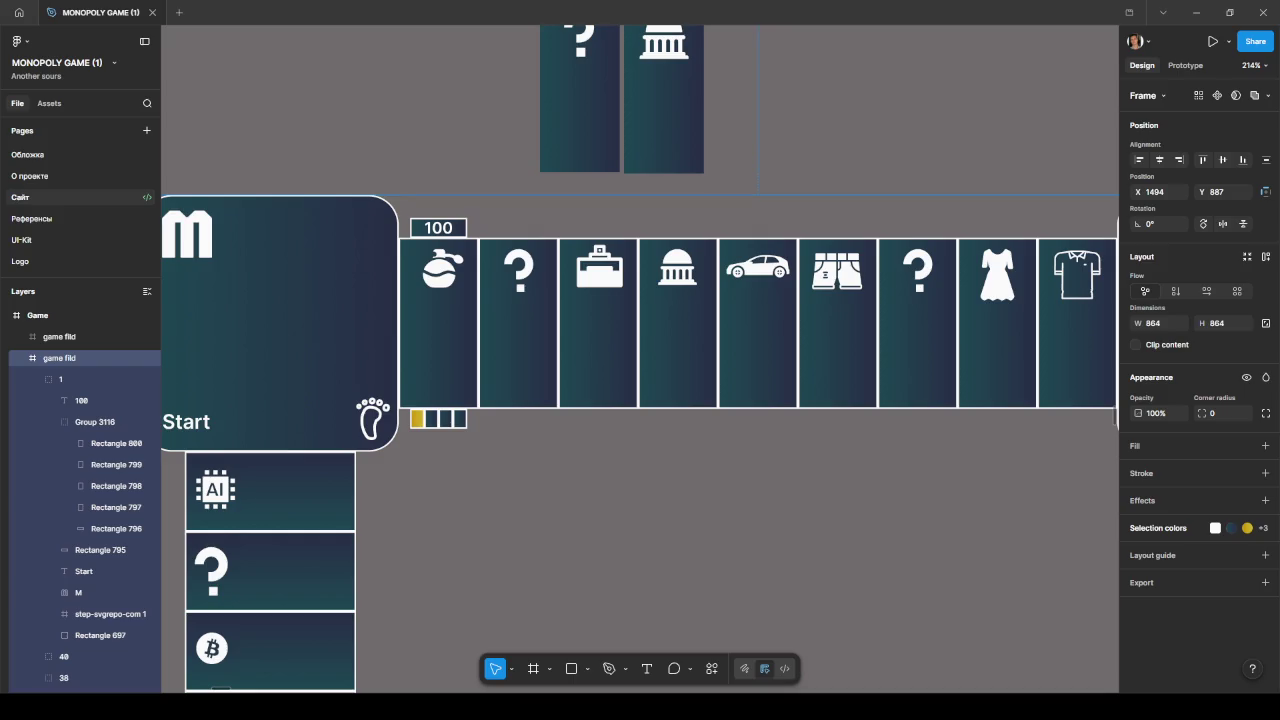
scroll(709, 331, "down", 5)
scroll(653, 391, "down", 5)
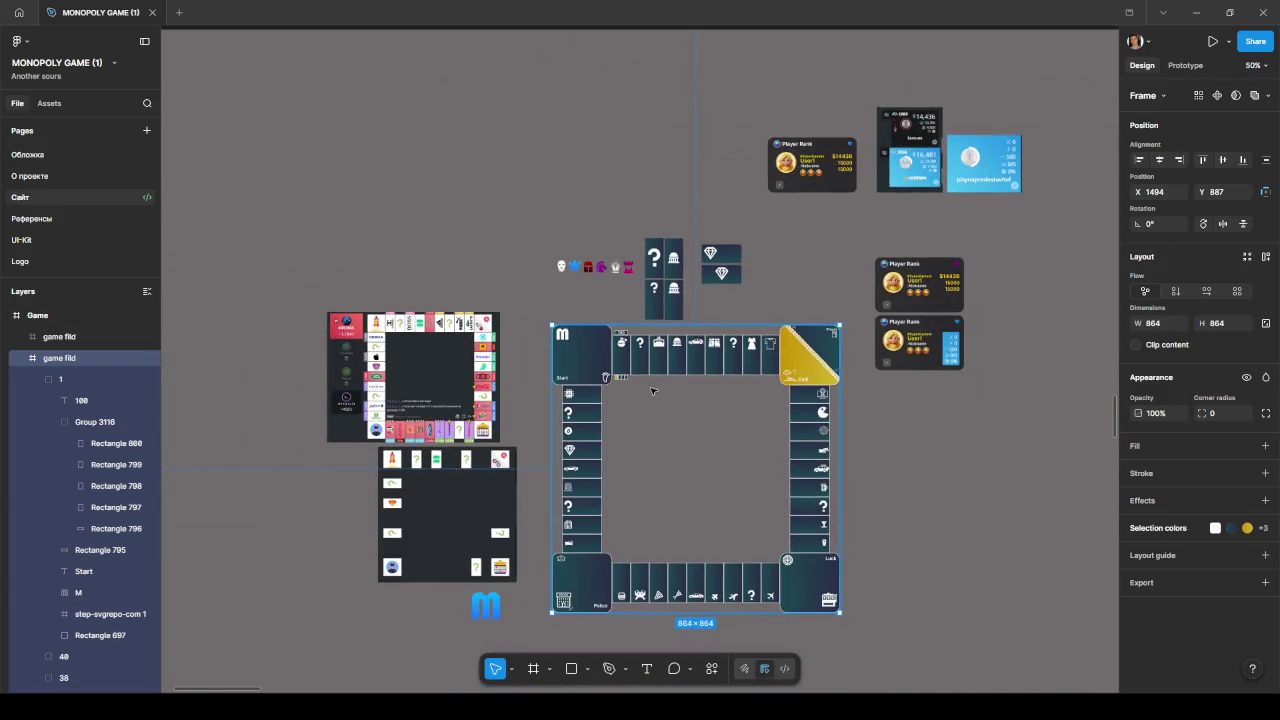
scroll(622, 378, "up", 5)
scroll(622, 378, "up", 5)
scroll(600, 378, "up", 3)
scroll(583, 377, "up", 2)
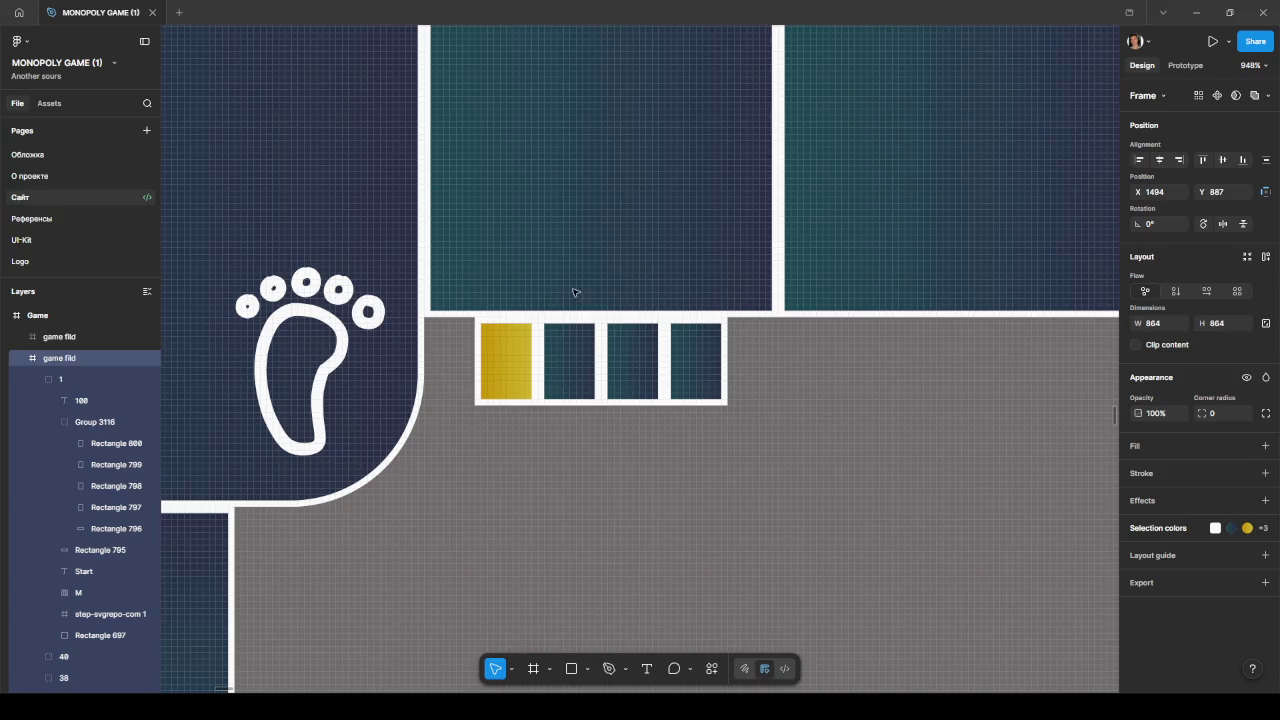
scroll(575, 292, "down", 5)
scroll(806, 383, "down", 3)
scroll(706, 374, "up", 2)
scroll(620, 381, "up", 2)
scroll(620, 381, "down", 1)
scroll(651, 394, "up", 2)
scroll(646, 423, "up", 3)
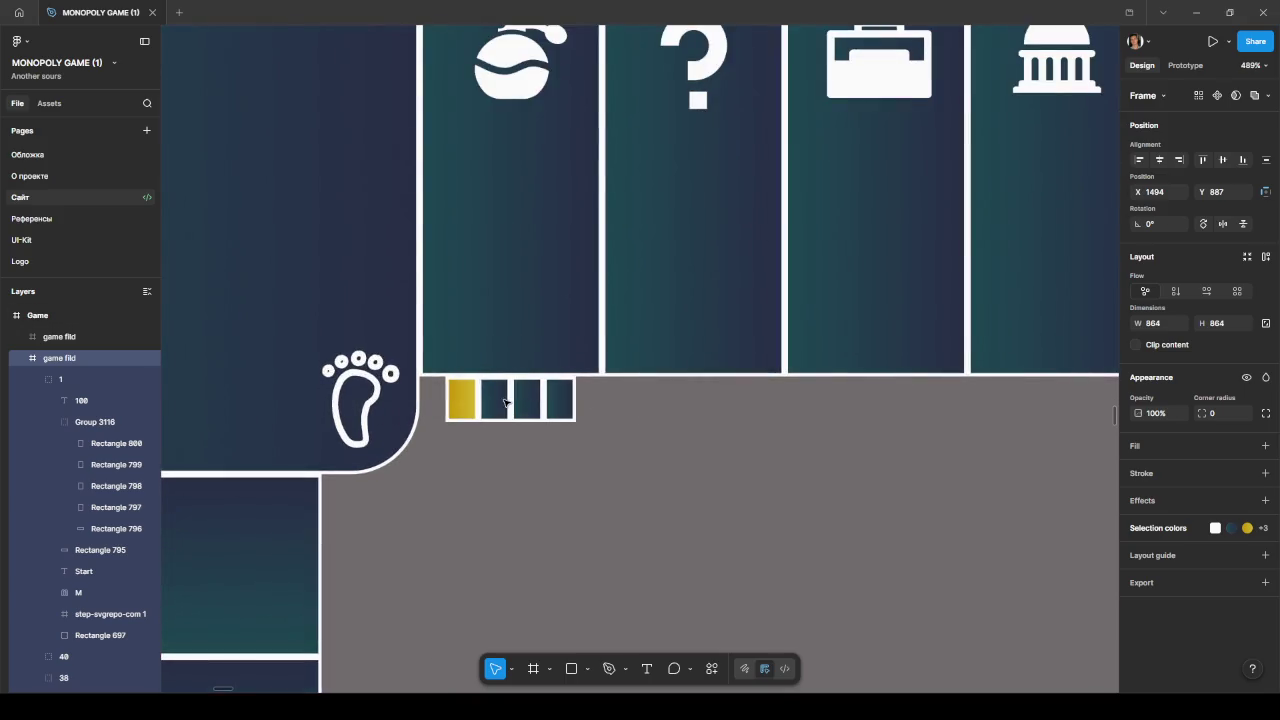
scroll(502, 404, "down", 3)
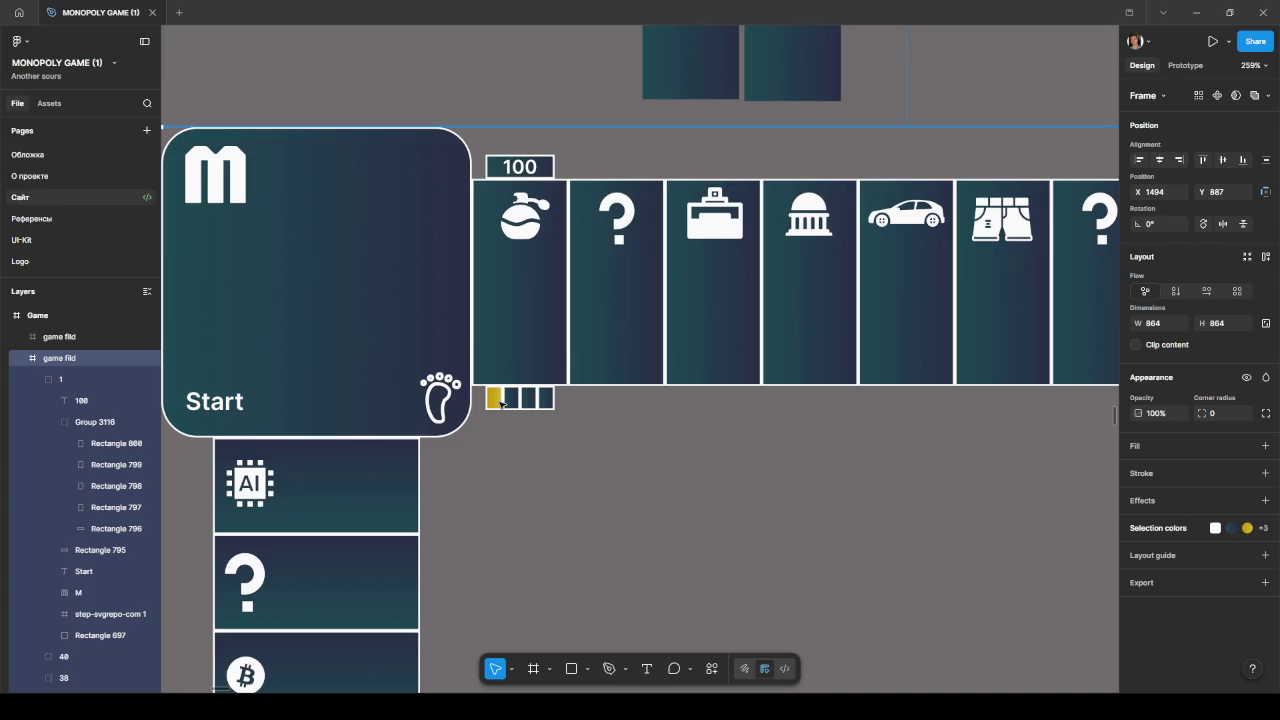
scroll(501, 402, "up", 5)
scroll(503, 402, "up", 10)
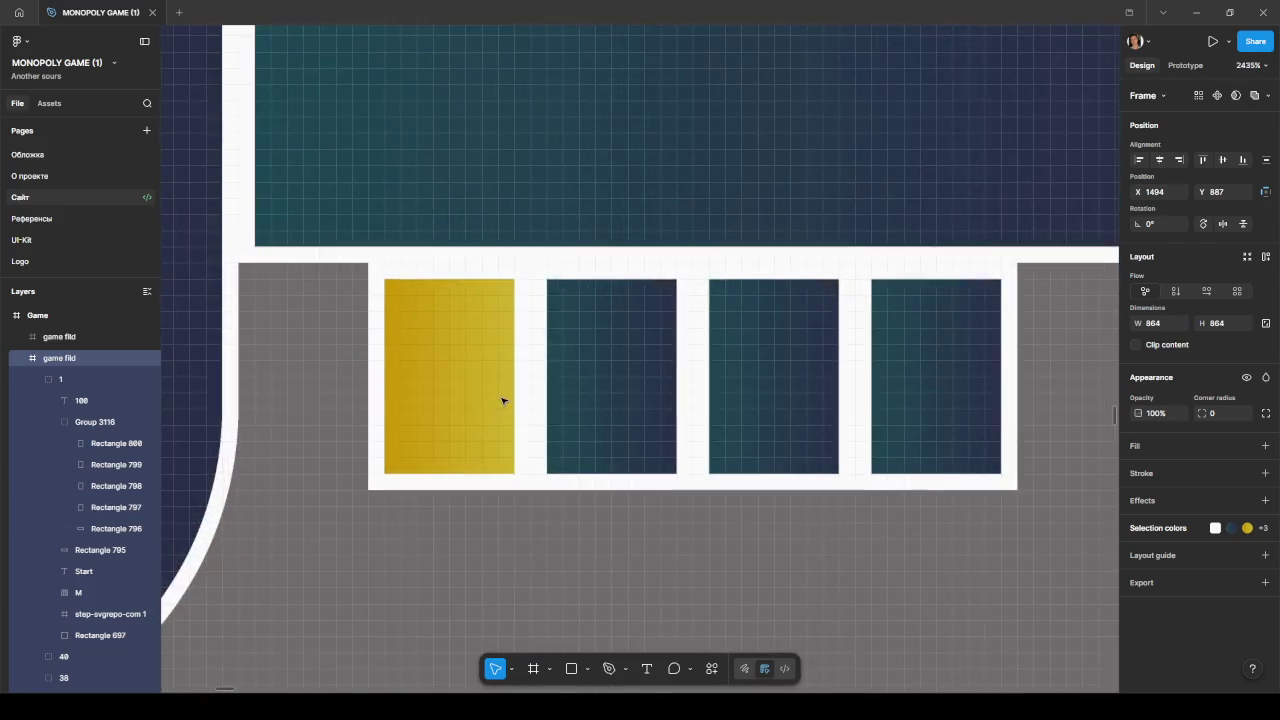
scroll(507, 401, "down", 15)
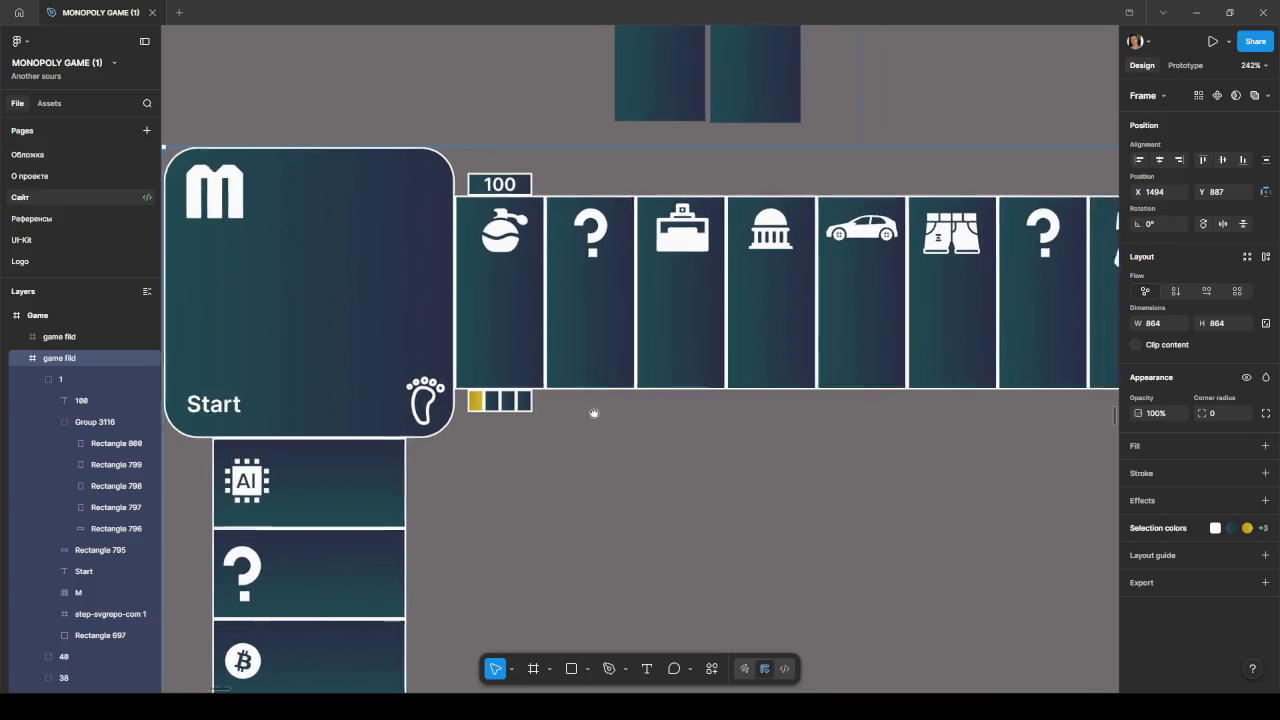
scroll(560, 406, "right", 3)
scroll(447, 397, "up", 10)
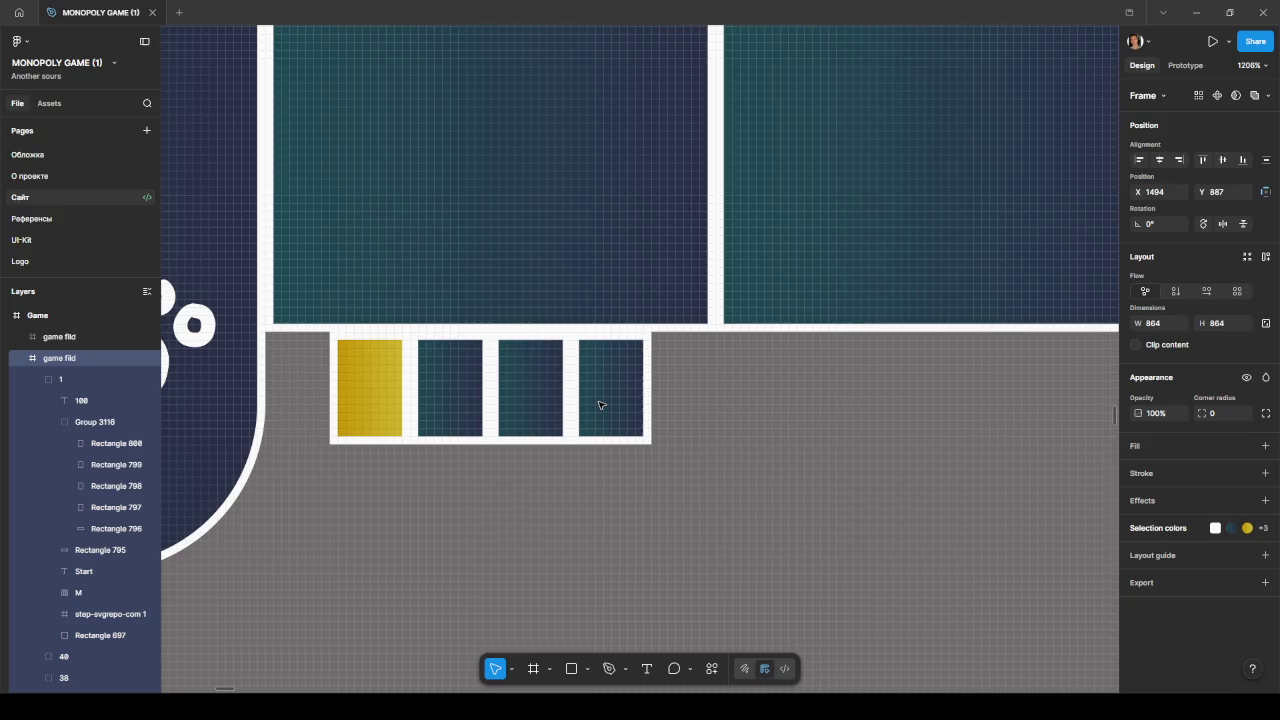
left_click(478, 435)
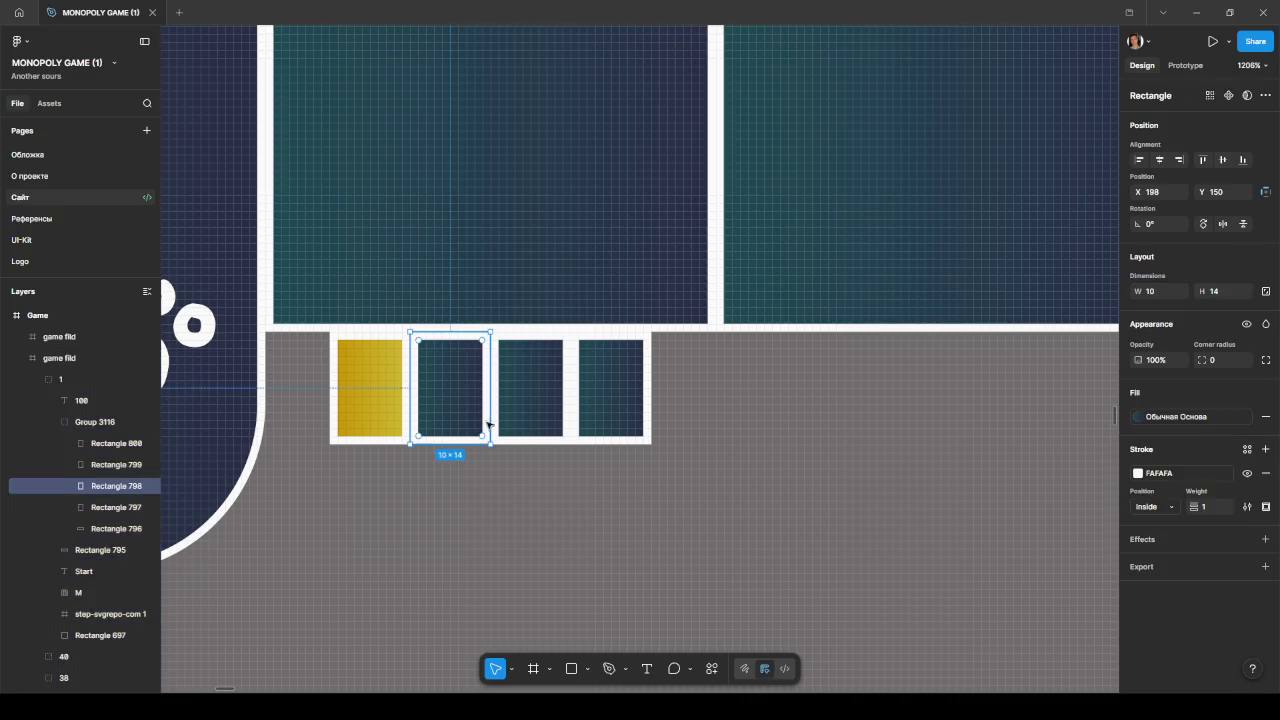
left_click(534, 405, "shift")
left_click_drag(466, 406, 466, 516)
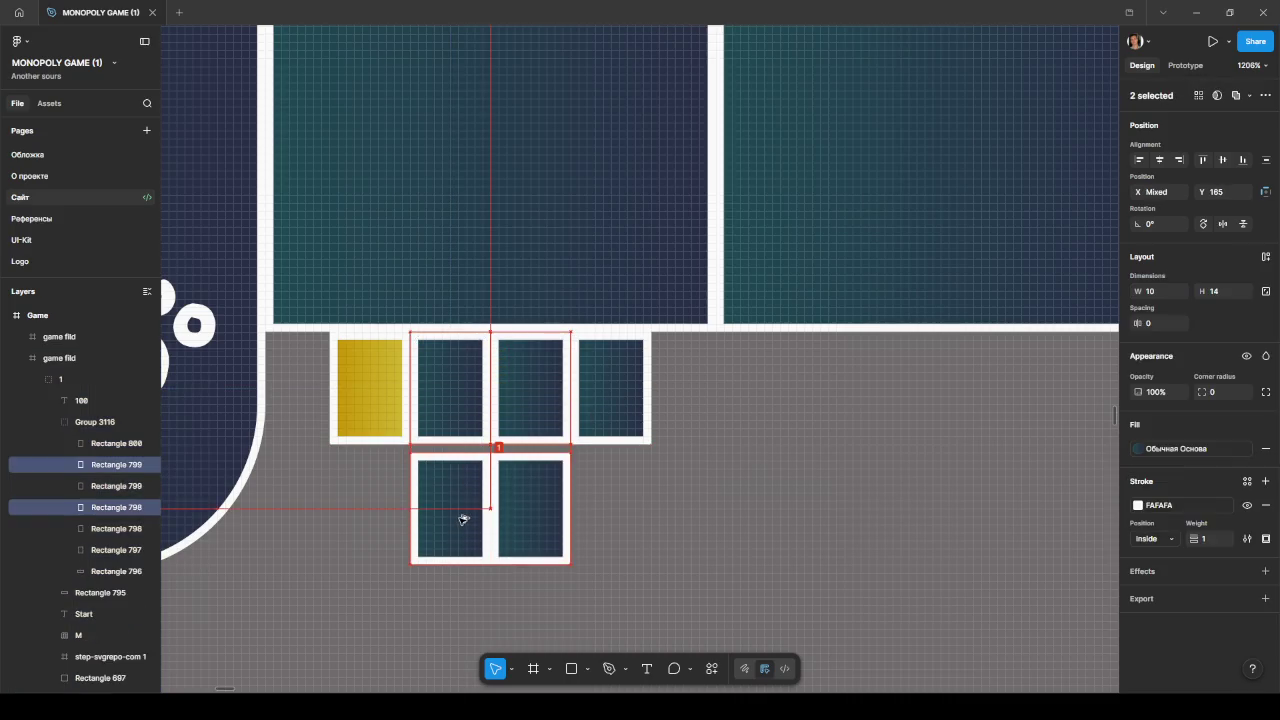
Step: Try Dynamic and Brush stroke styles on the two copies, then revert to Basic
left_click(486, 509)
left_click(512, 510, "shift")
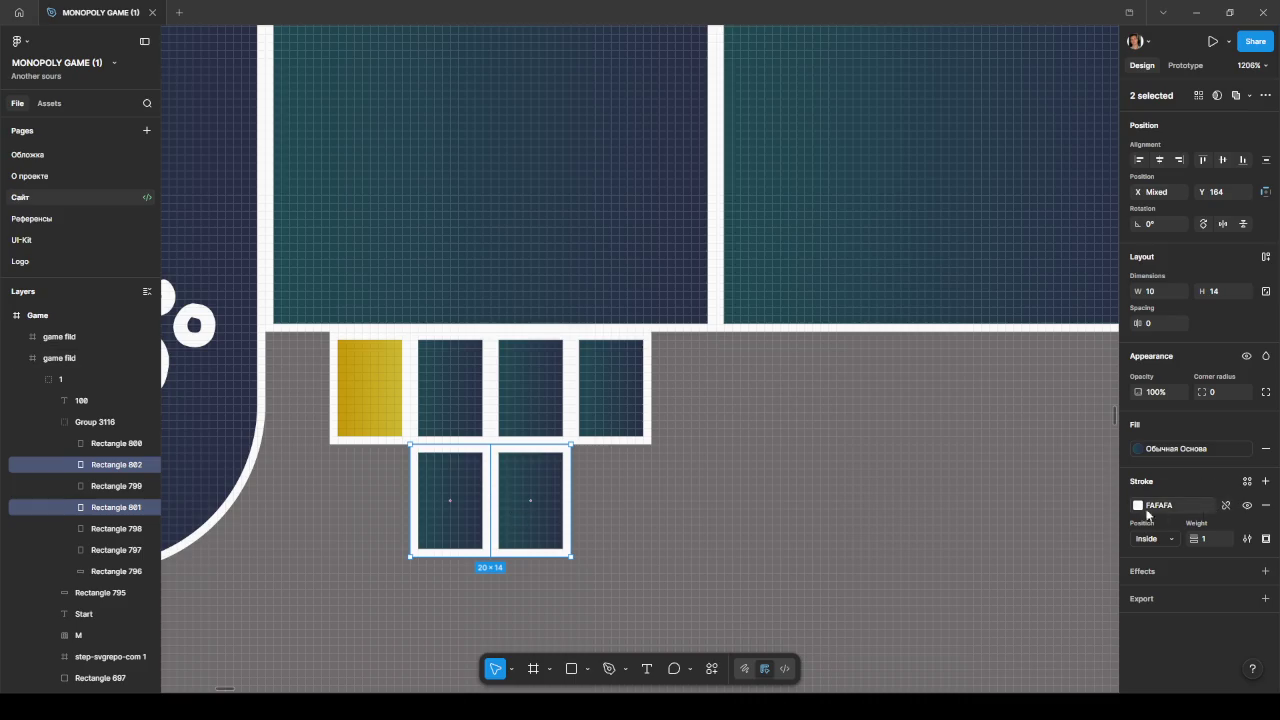
left_click(1162, 539)
left_click(1150, 532)
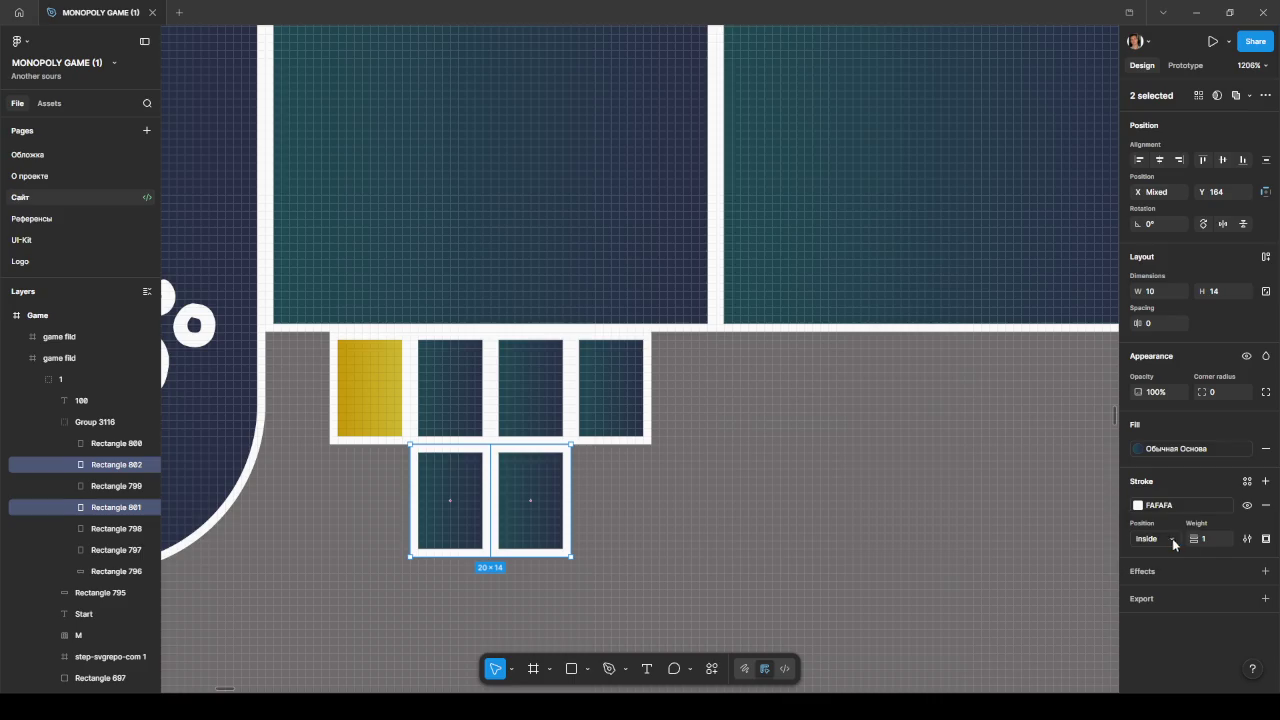
left_click(1247, 539)
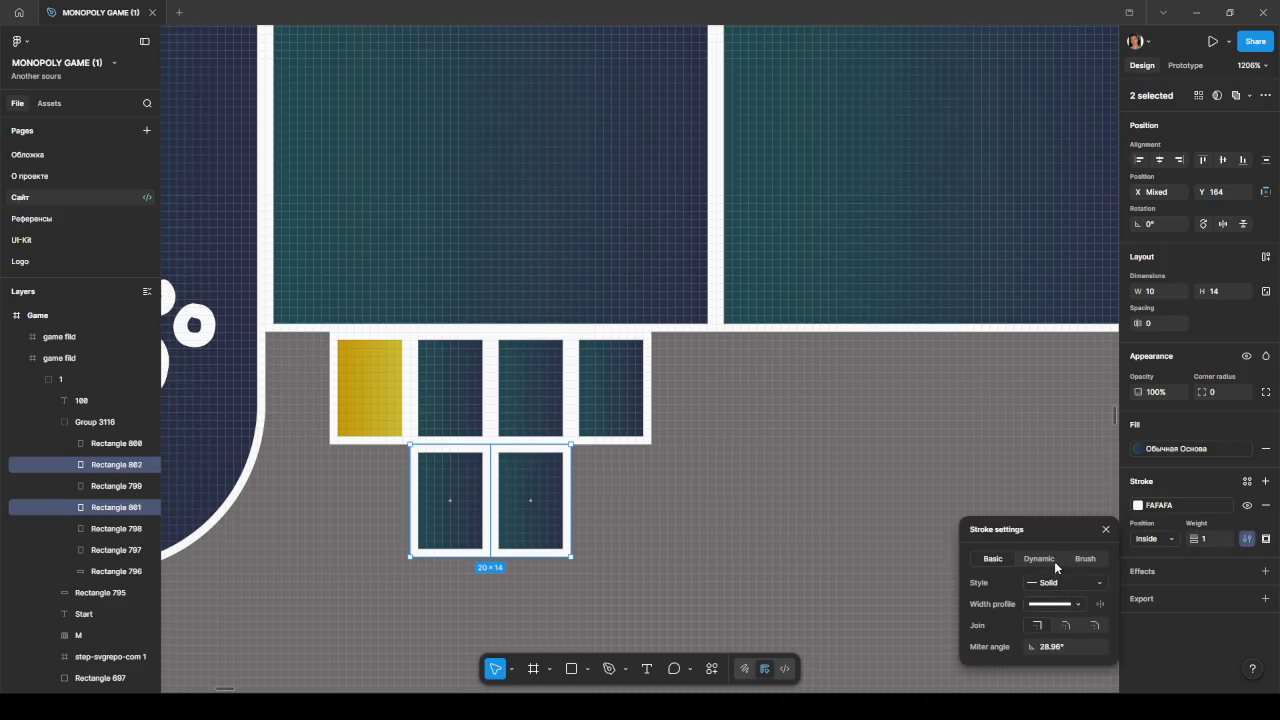
left_click(1052, 560)
left_click(1083, 560)
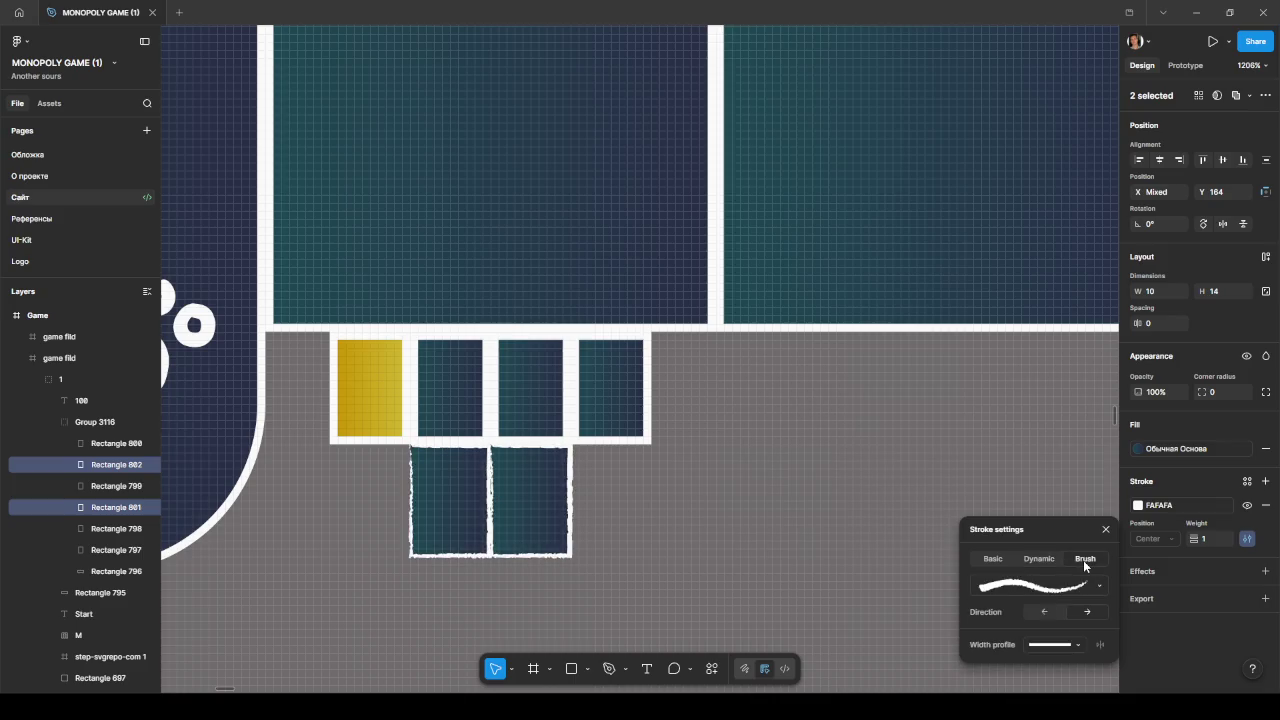
left_click(992, 562)
left_click(1100, 582)
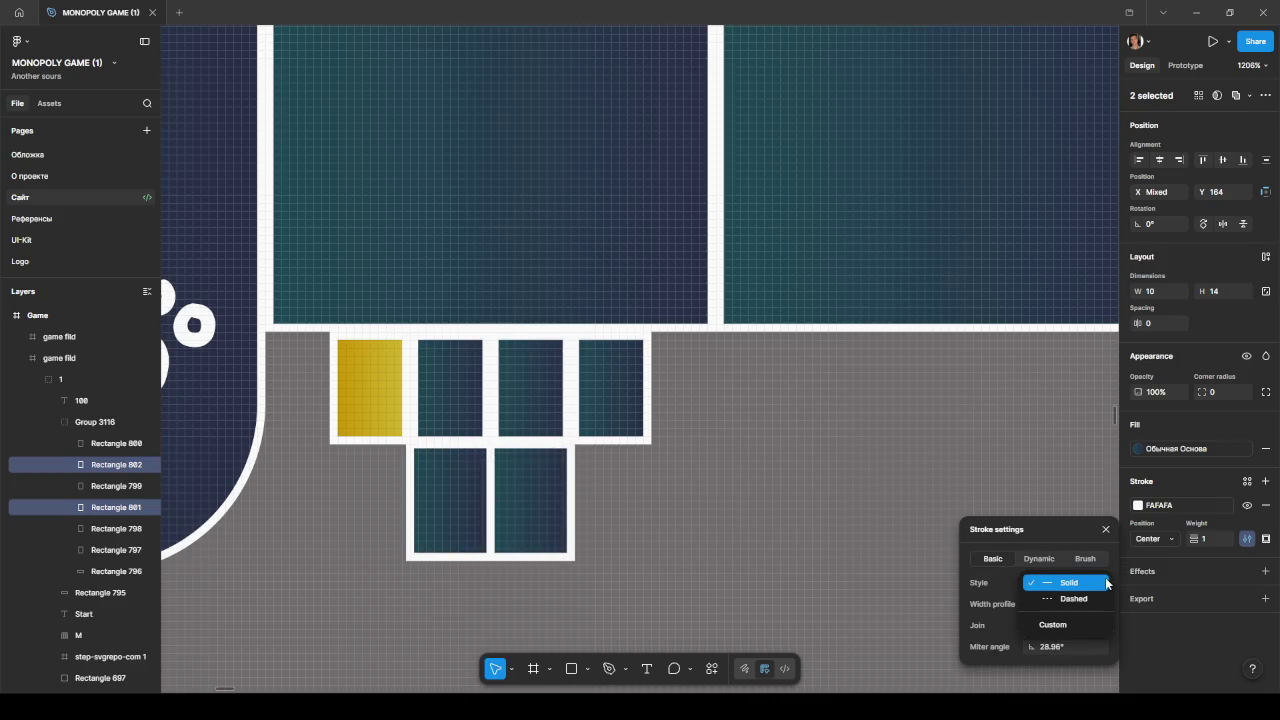
Step: Limit the copies' stroke to the right side only
left_click(1267, 540)
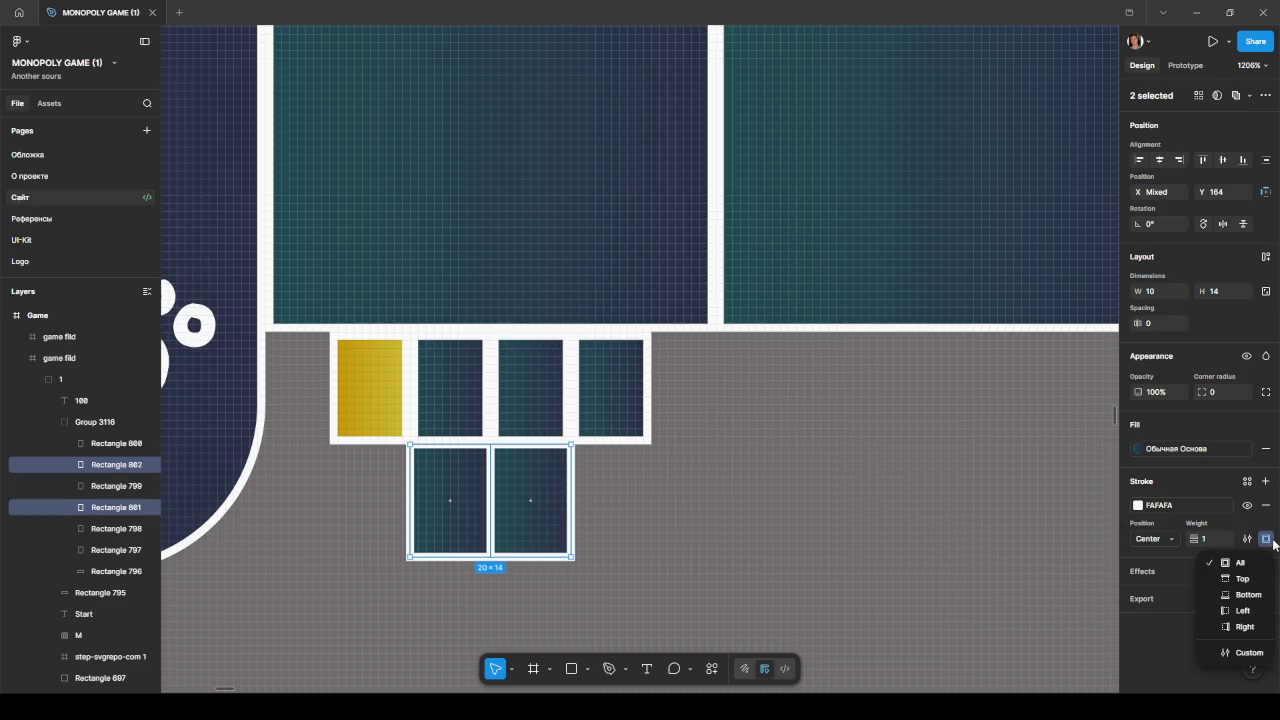
left_click(1243, 610)
left_click(1265, 540)
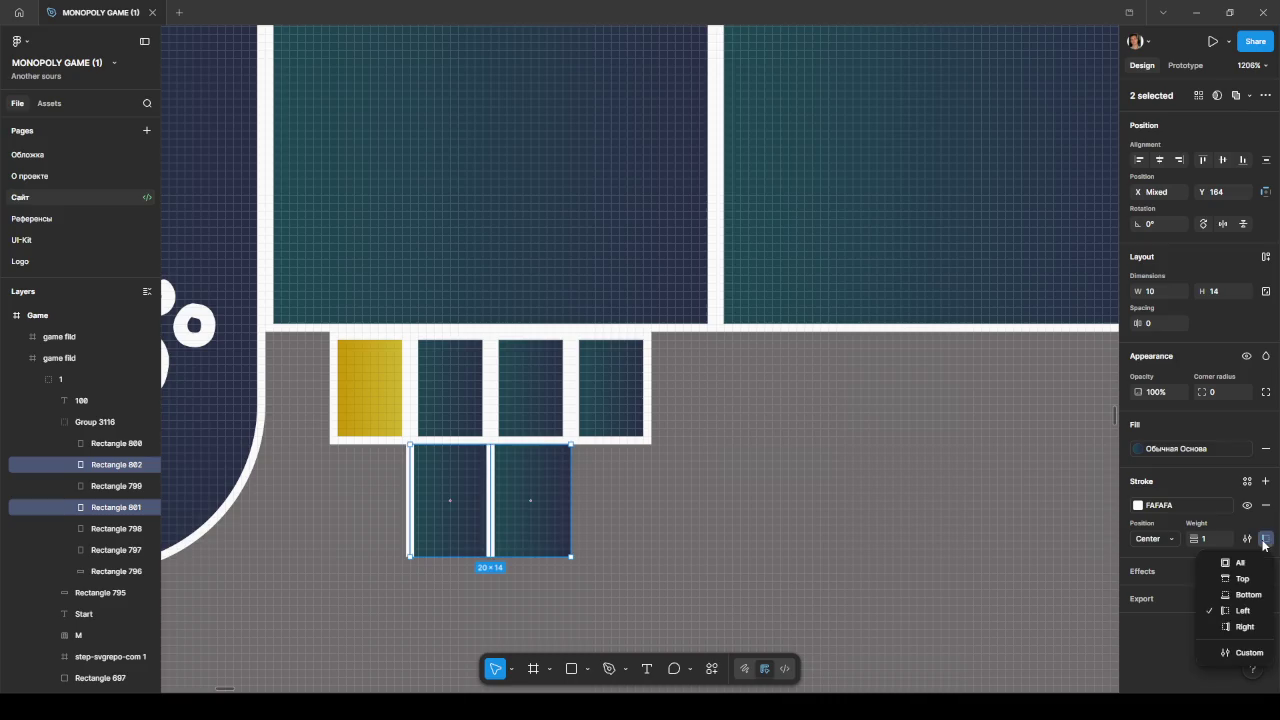
left_click(1244, 623)
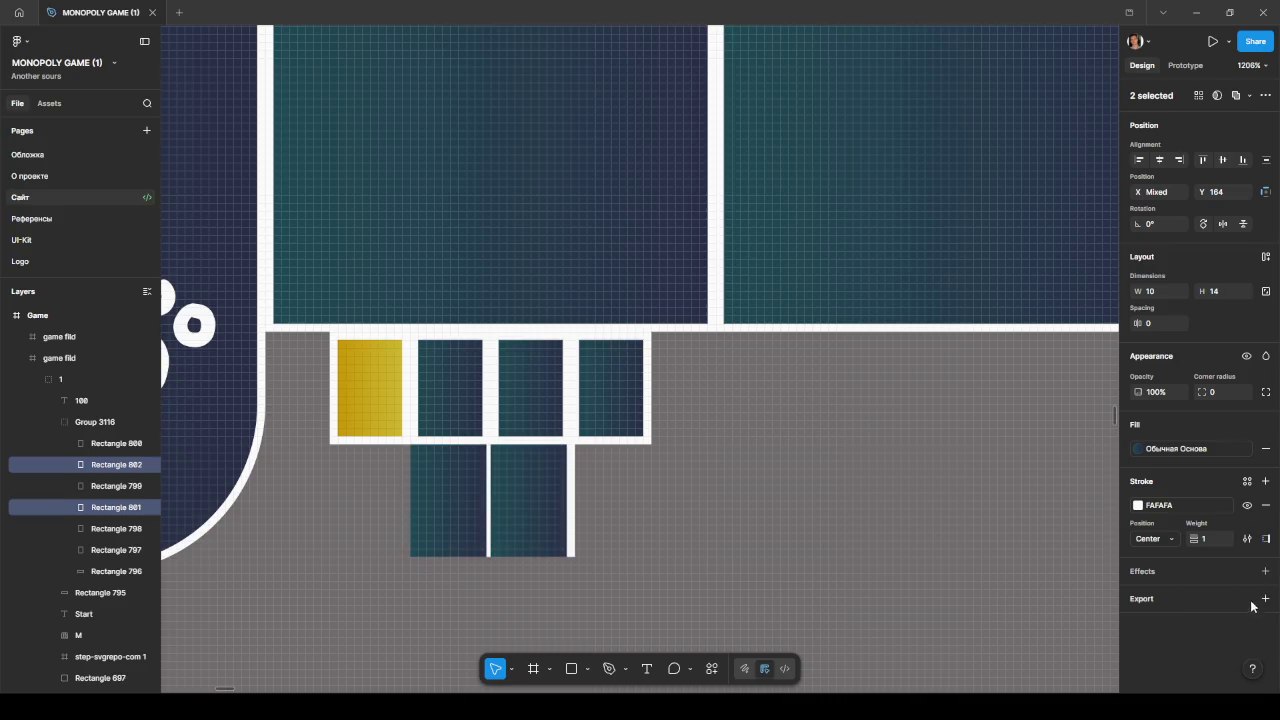
left_click(1265, 540)
left_click(1267, 490)
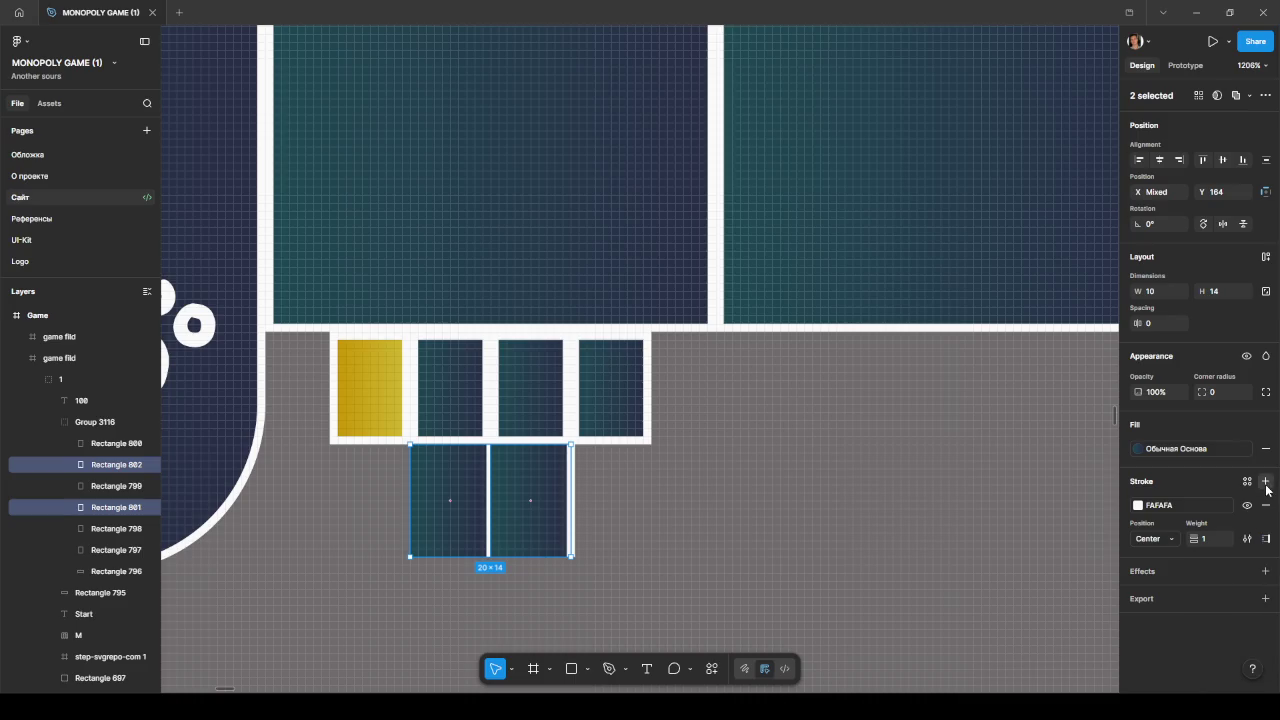
Step: Add a second stroke in the white FAFAFA colour style to both copies
left_click(1266, 483)
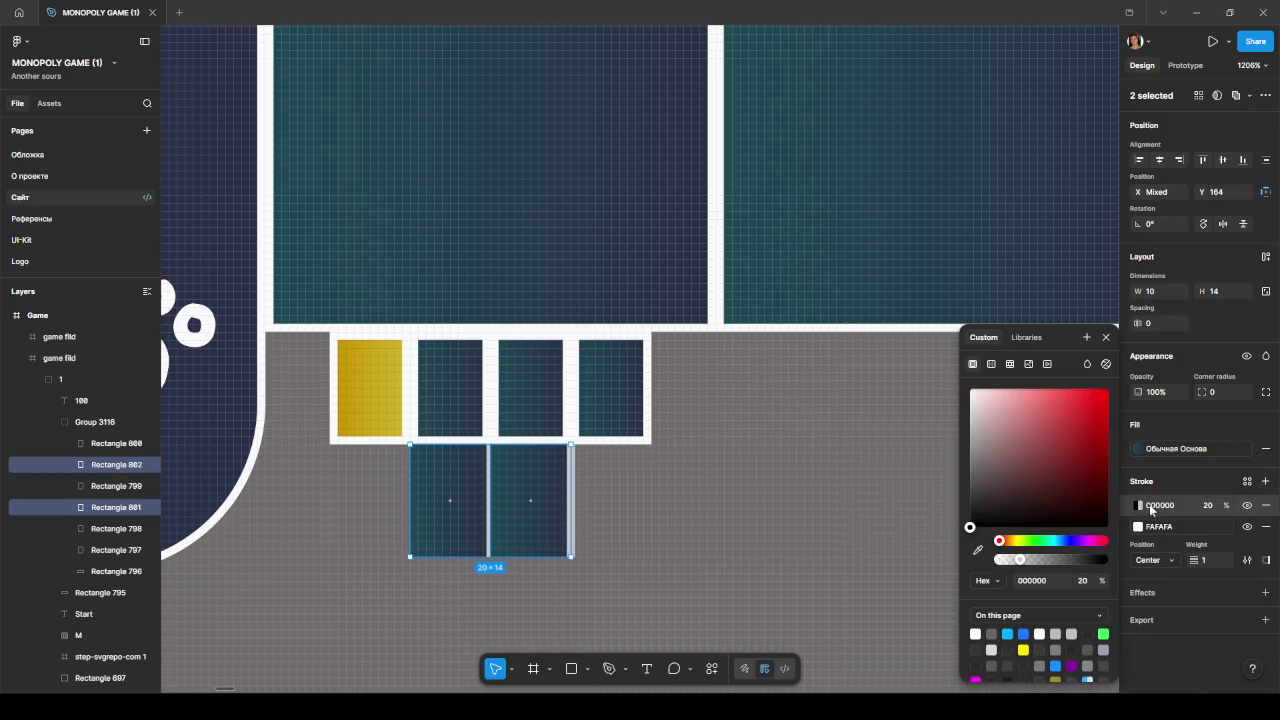
left_click(1034, 342)
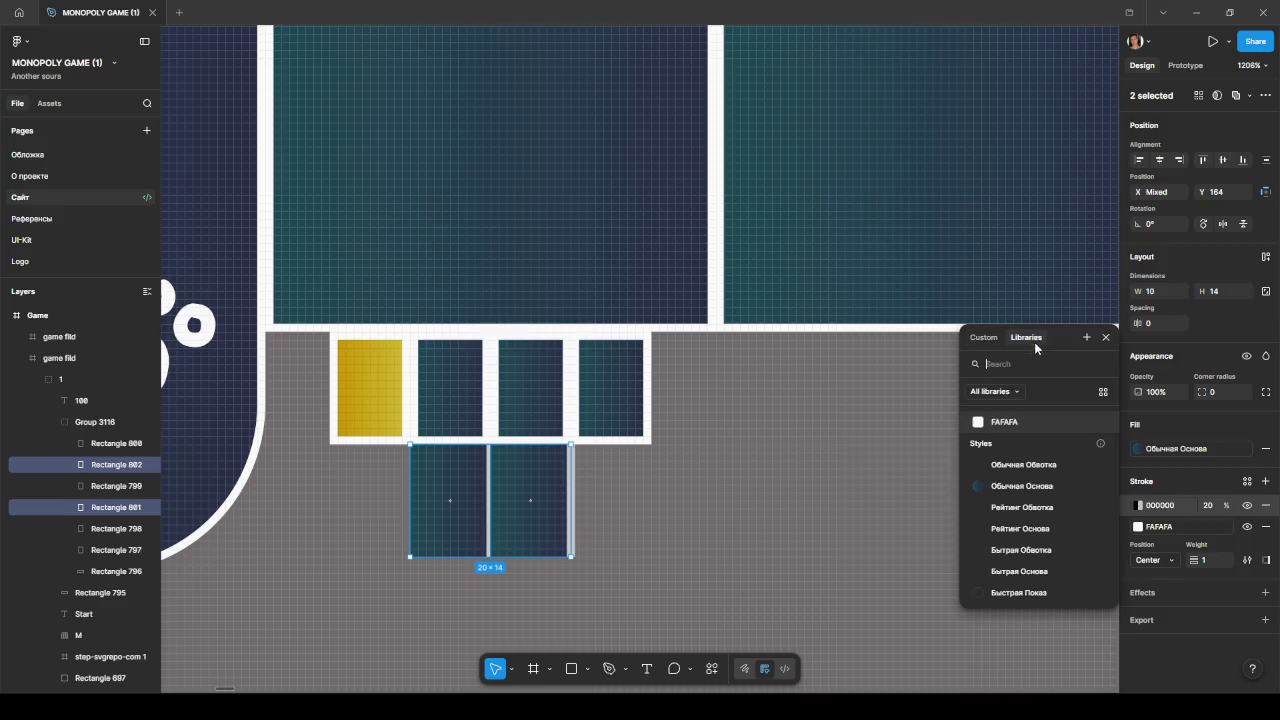
left_click(1017, 430)
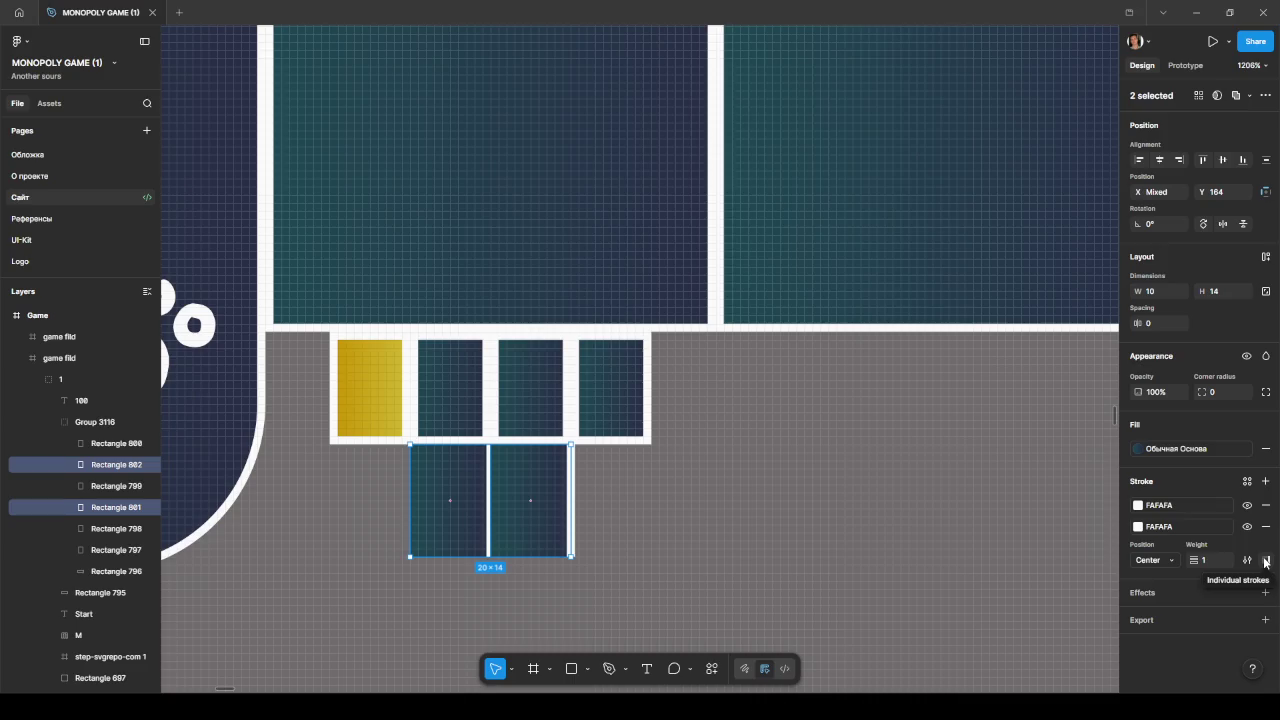
Step: Switch to custom per-side stroke weights, setting the left side to 1
left_click(1265, 561)
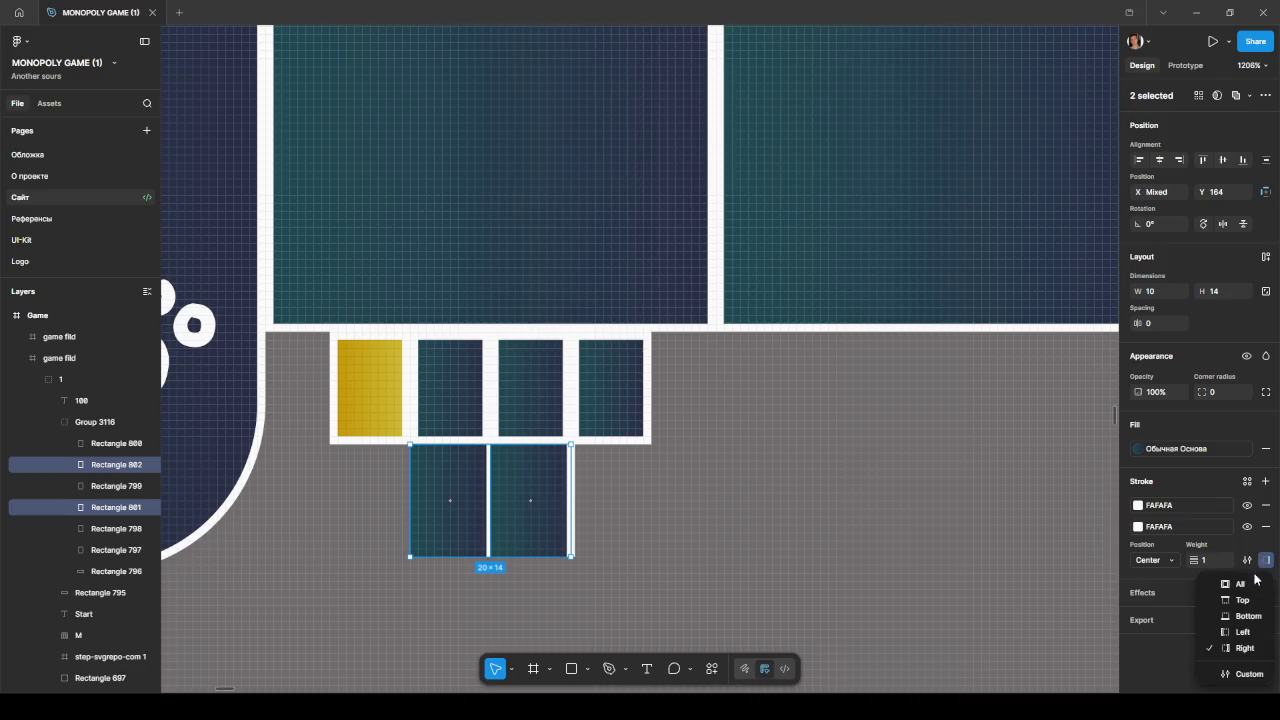
left_click(1240, 674)
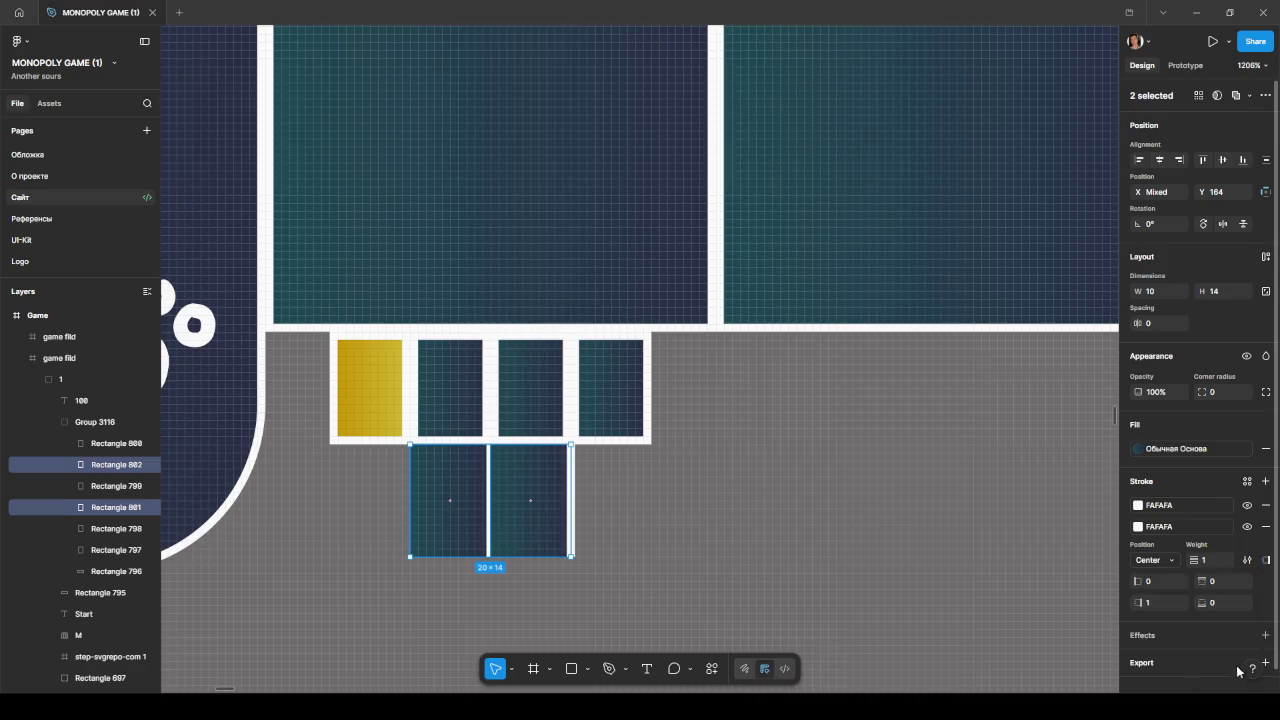
left_click(1154, 583)
type("1")
left_click(1215, 584)
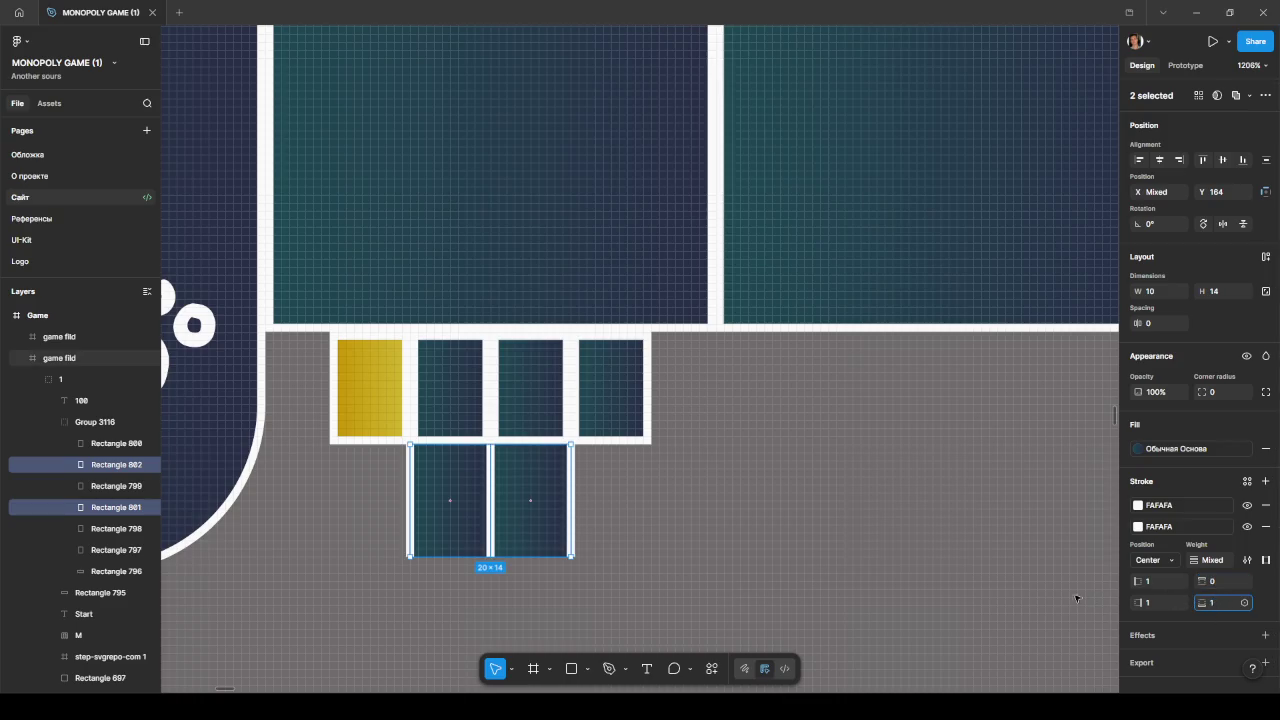
left_click(1016, 584)
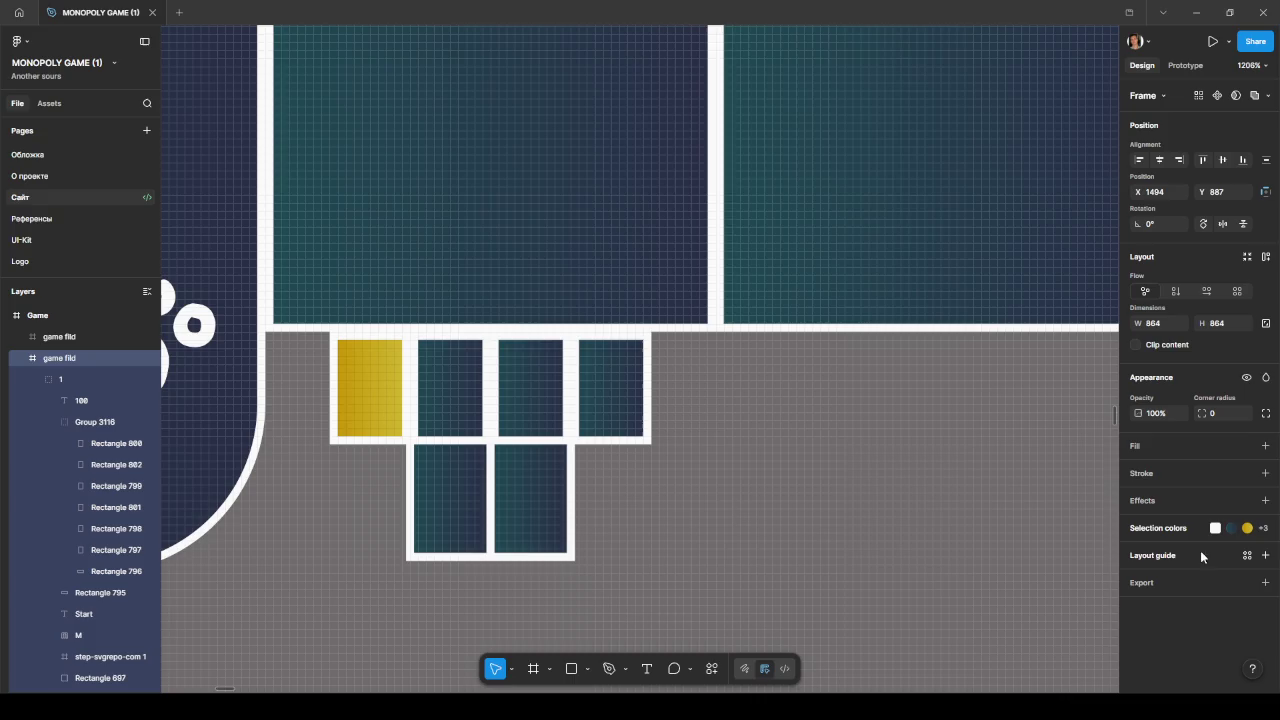
Step: Delete the lower-left square and widen the remaining one leftward to 19×14
left_click(543, 487)
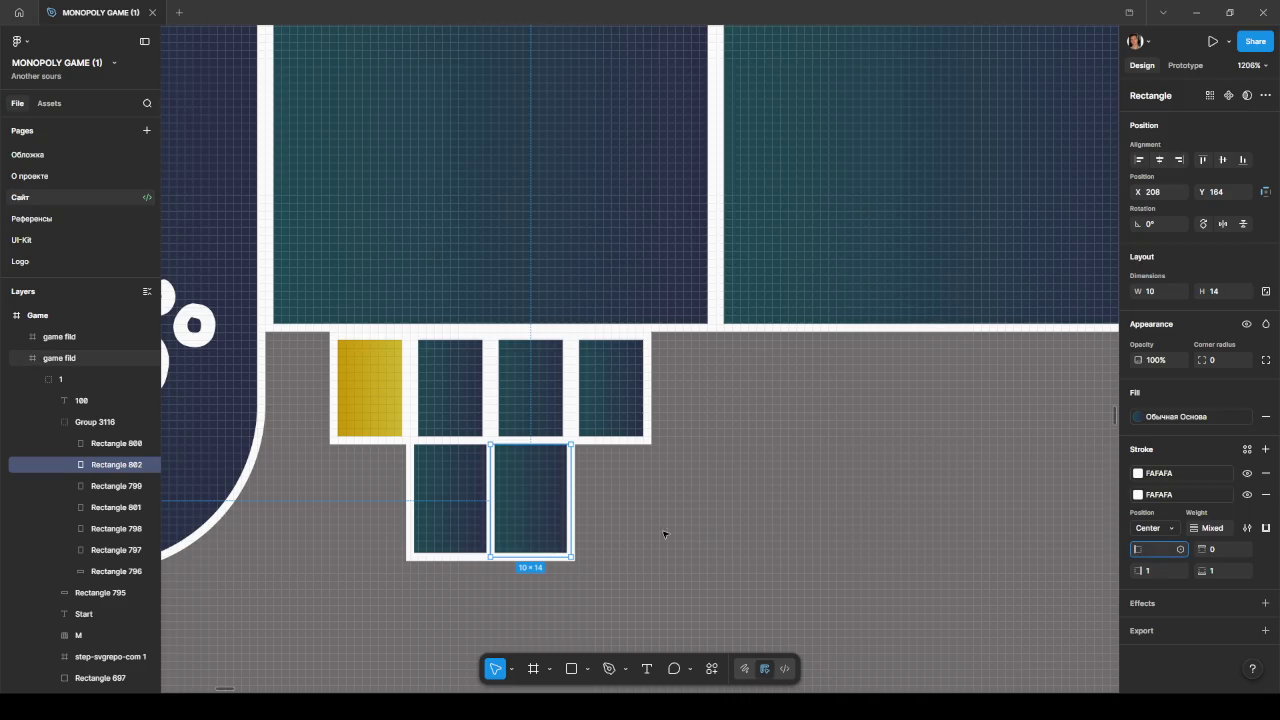
left_click(458, 519)
mouse_move(450, 499)
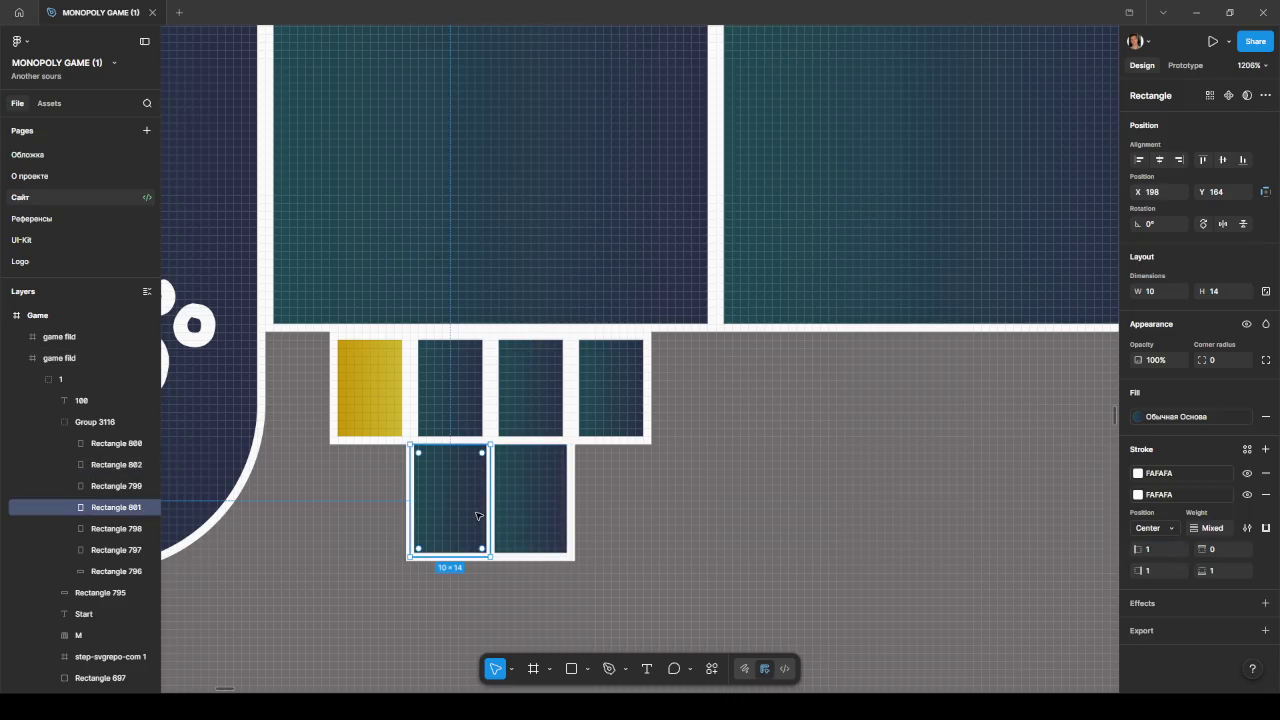
key("Delete")
left_click(520, 517)
left_click(500, 517)
left_click_drag(474, 508, 418, 507)
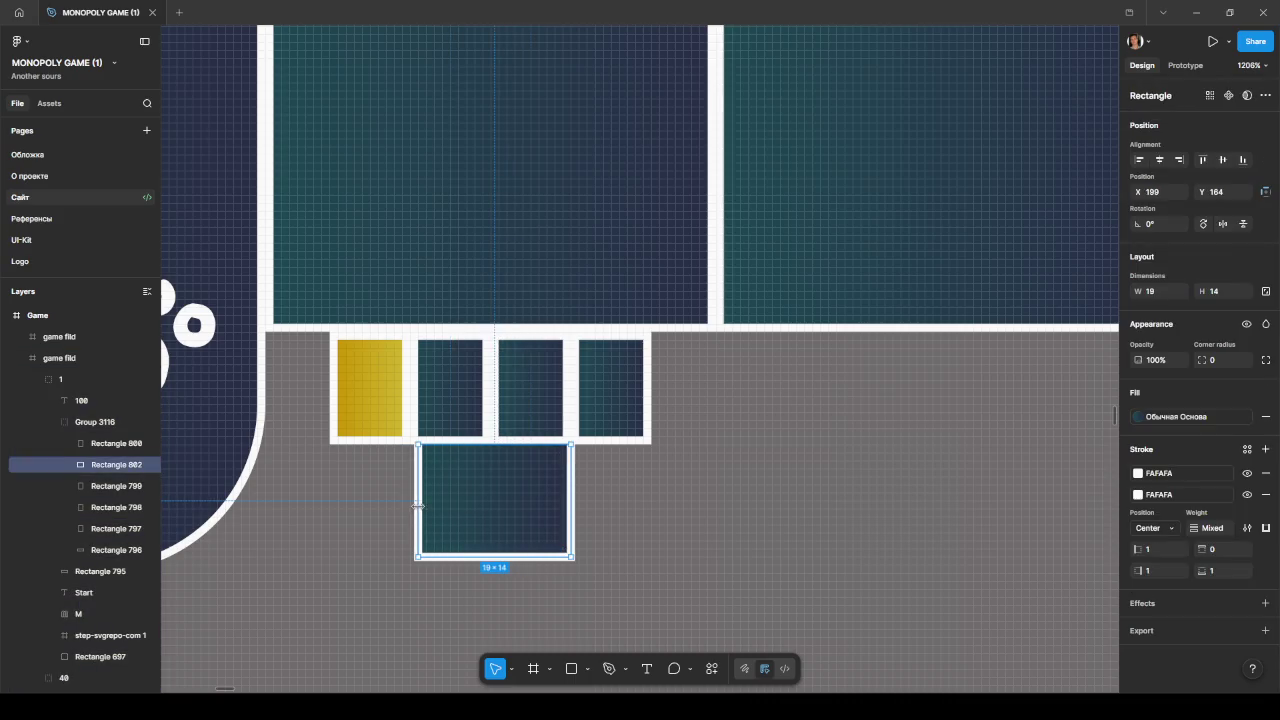
Step: Switch the widened rectangle's stroke from individual sides back to all four sides
left_click(1266, 528)
left_click(1240, 642)
left_click(1266, 528)
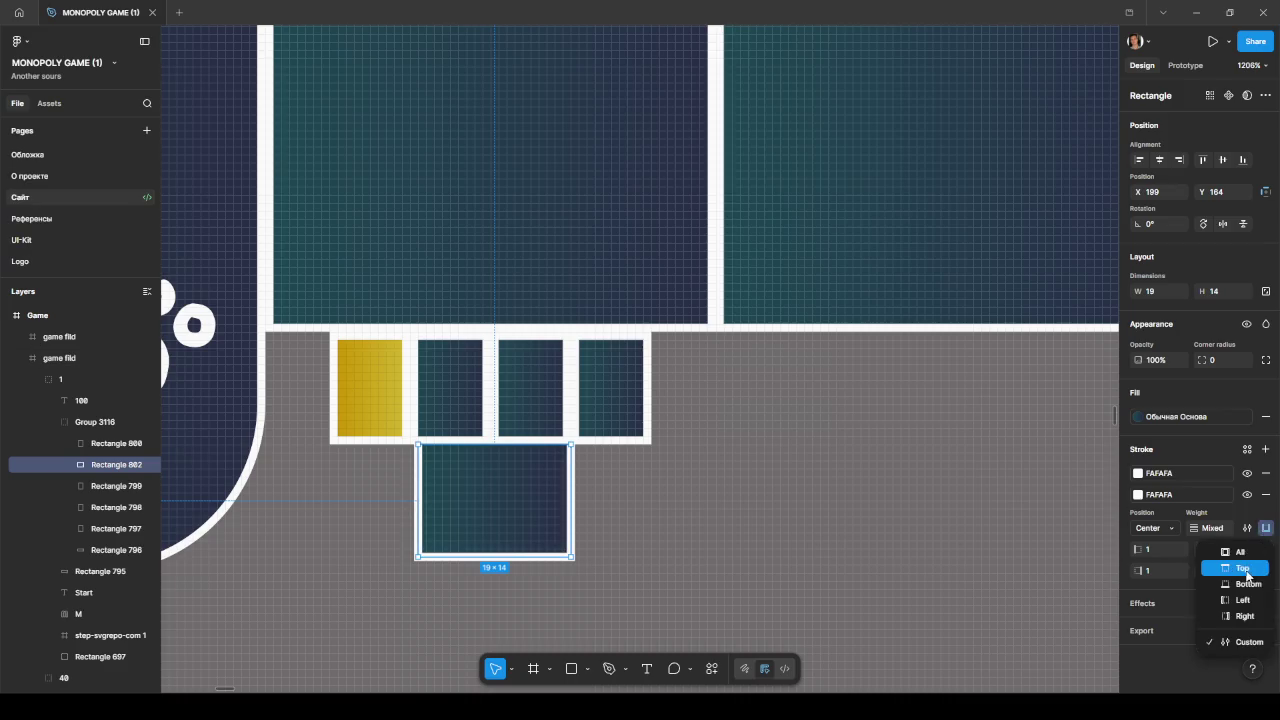
left_click(1240, 552)
left_click(655, 516)
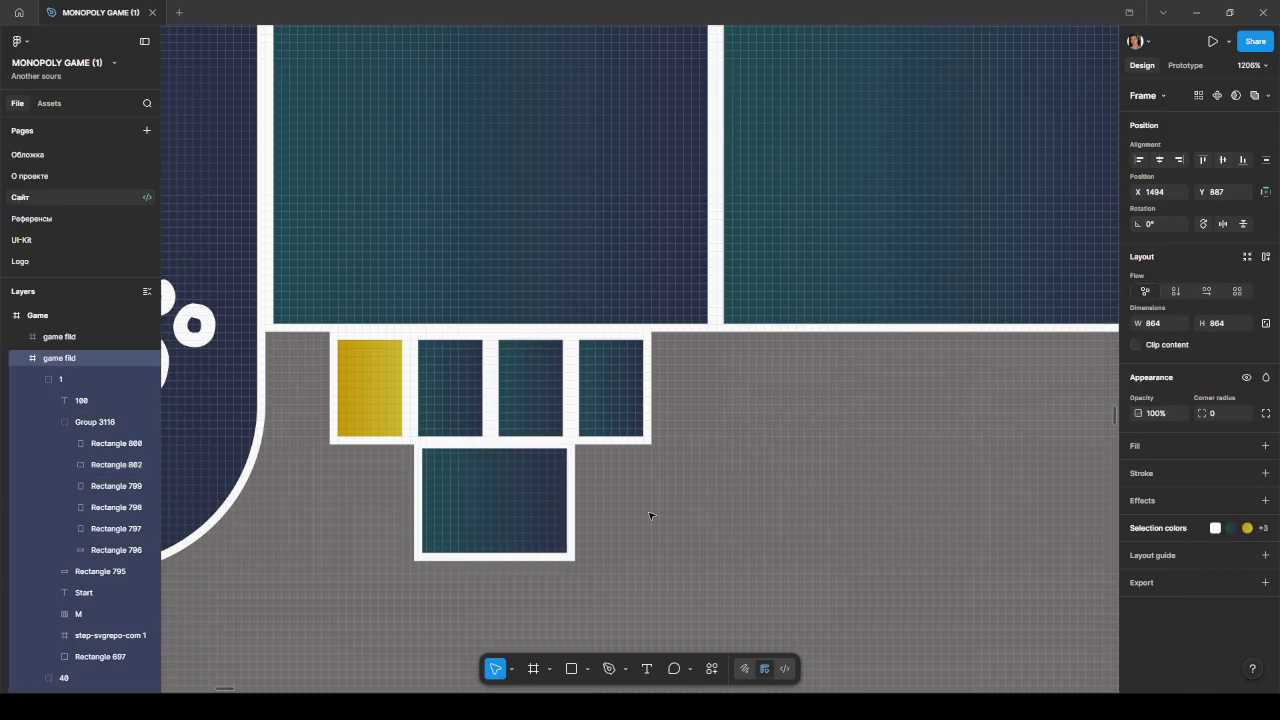
scroll(652, 517, "down", 5)
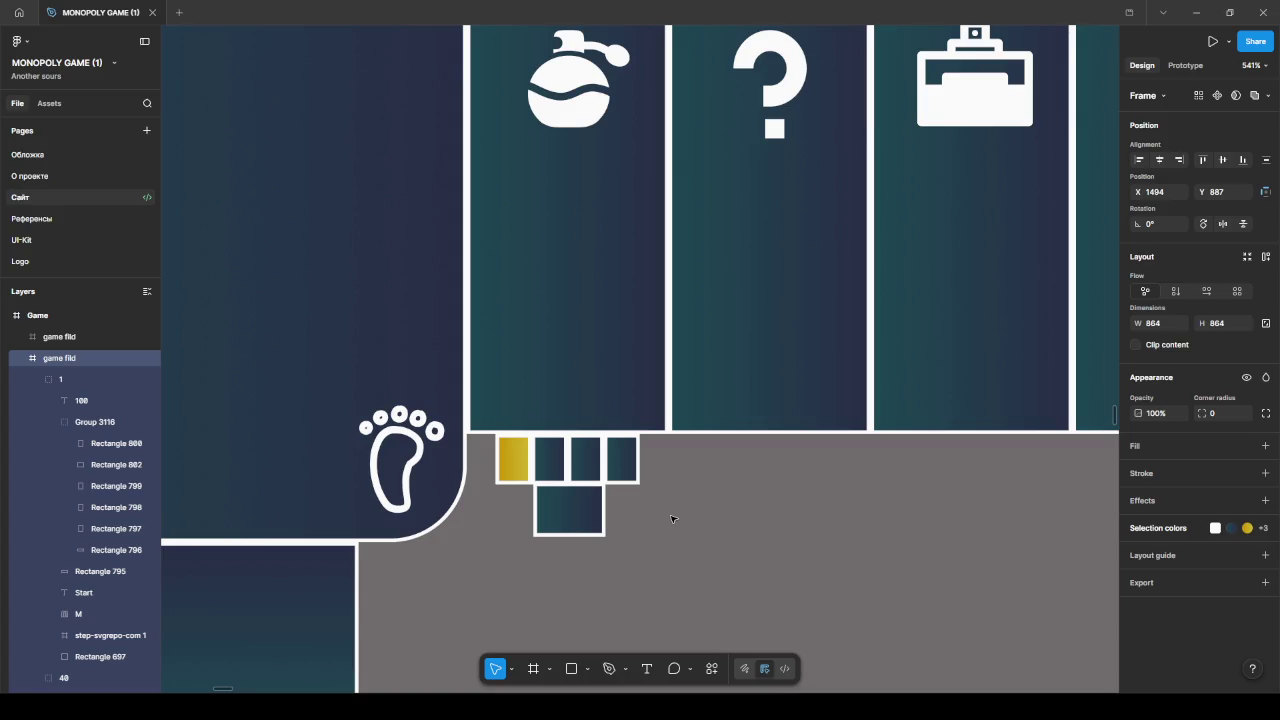
Step: Place a trial copy of the small rectangle above the 100 label, then delete it
scroll(672, 519, "down", 5)
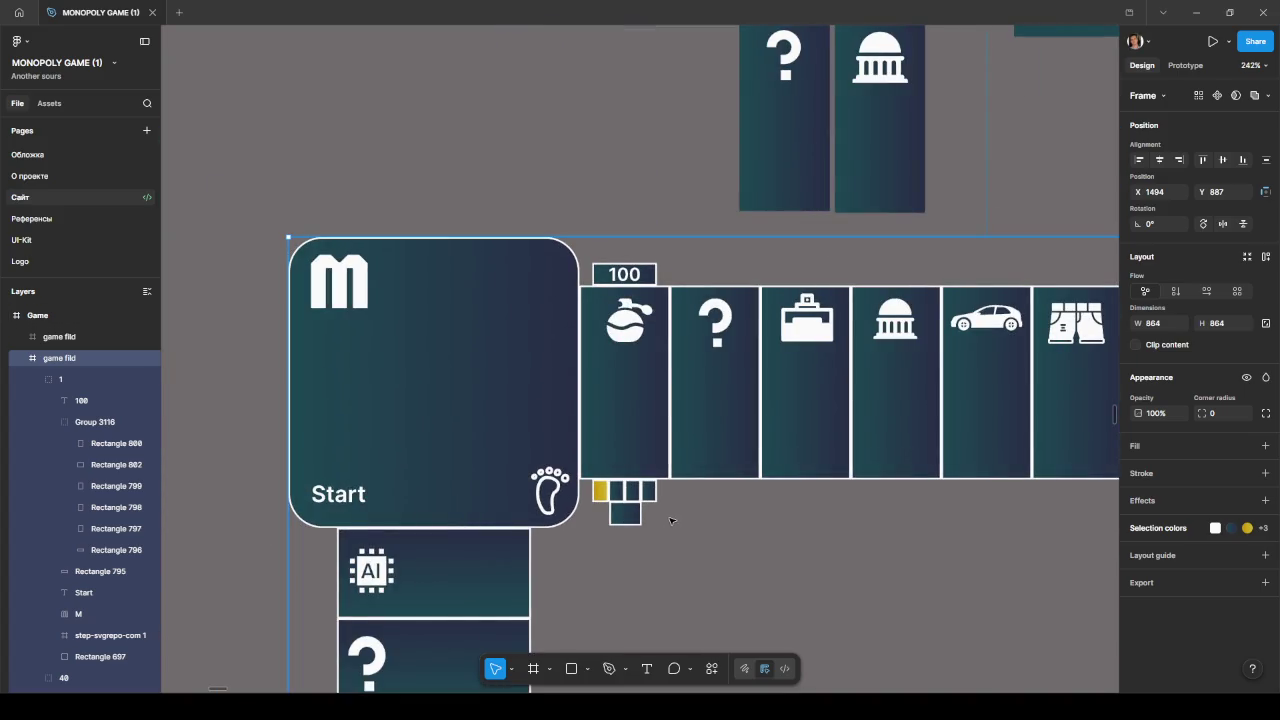
scroll(625, 515, "up", 2)
left_click(620, 561)
left_click_drag(620, 561, 621, 310)
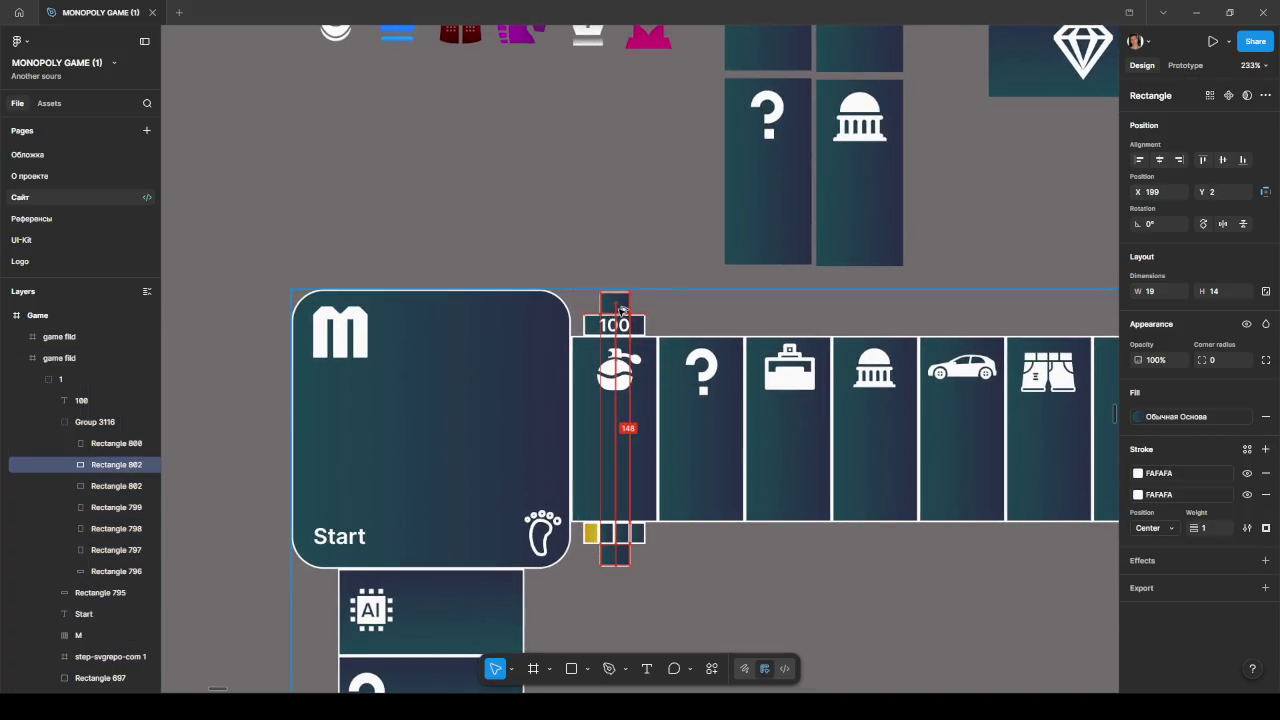
scroll(621, 310, "up", 5)
left_click_drag(615, 306, 618, 306)
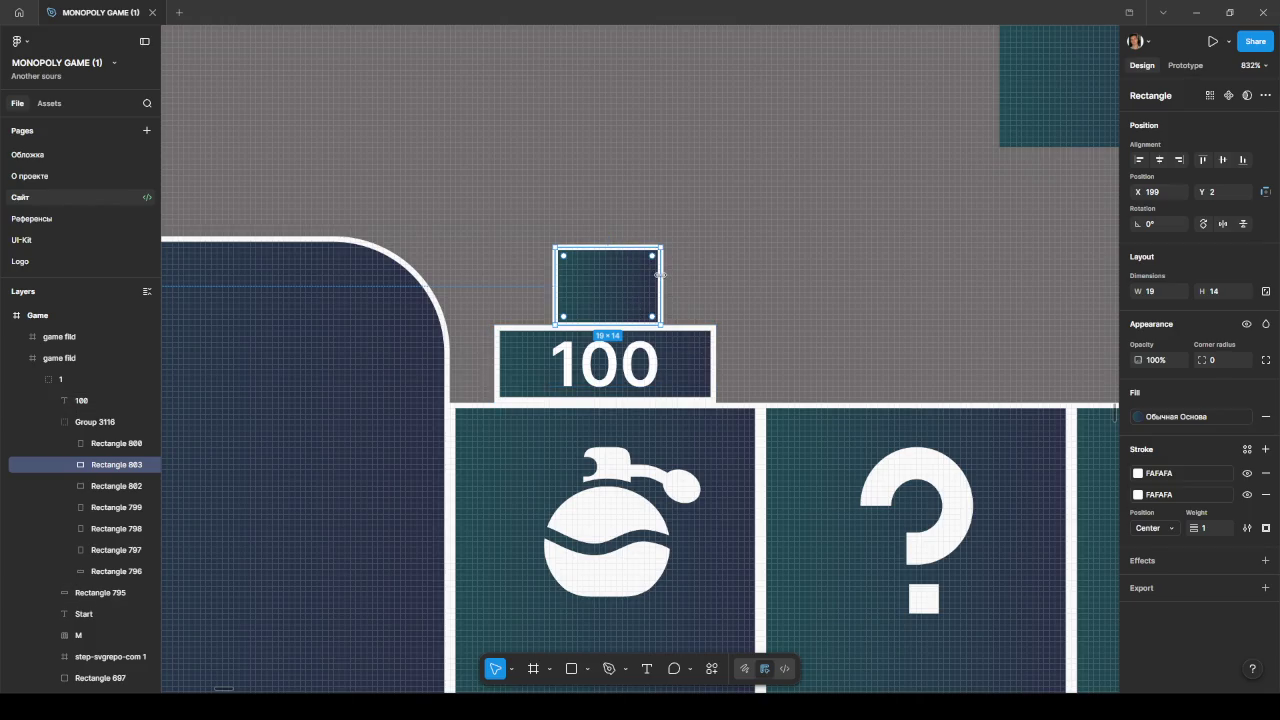
key("Delete")
scroll(660, 300, "down", 4)
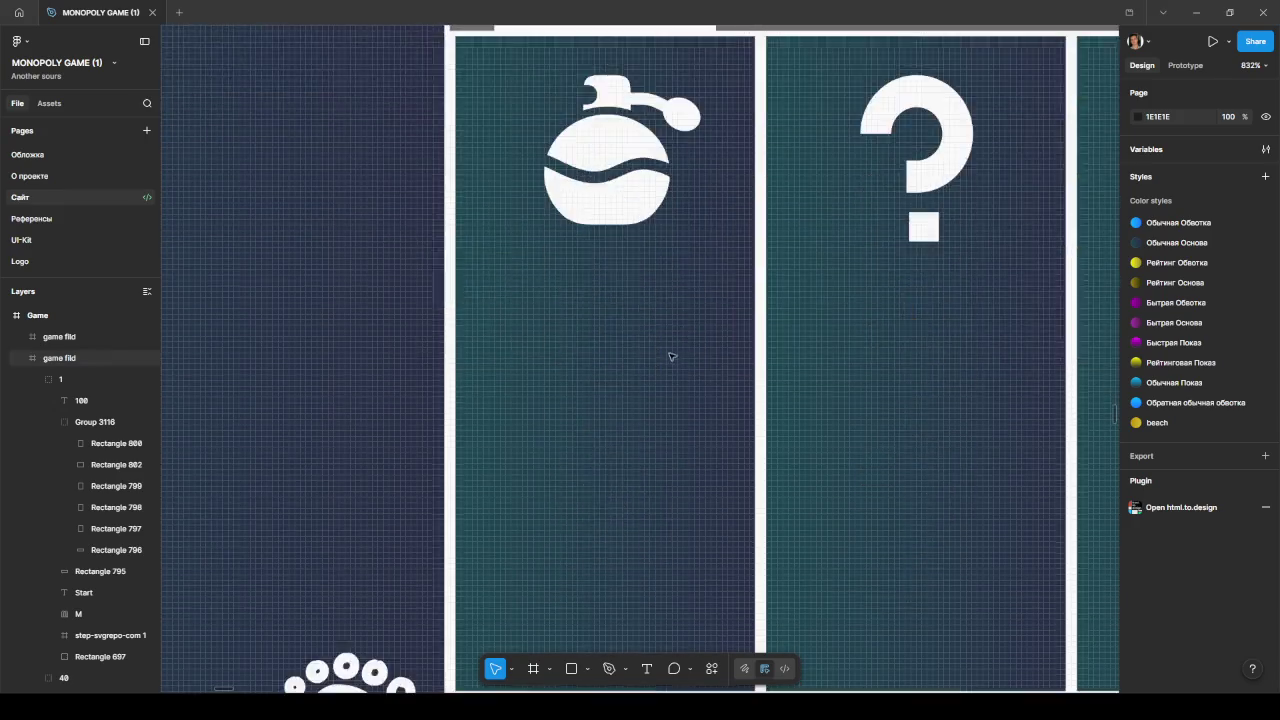
scroll(668, 354, "down", 5)
Step: Resize the lower rectangle to 20 wide and align it at X 198 under the squares
left_click(630, 360)
left_click_drag(664, 363, 629, 368)
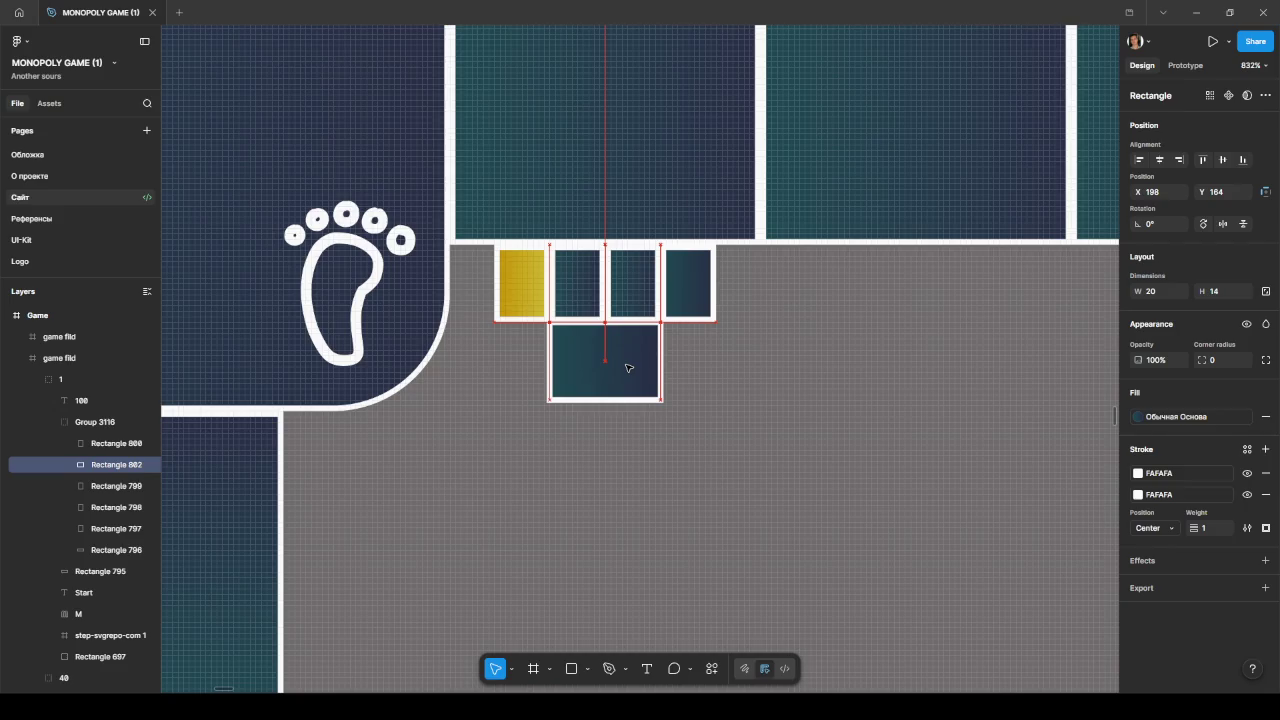
left_click(737, 380)
scroll(800, 400, "down", 5)
scroll(717, 500, "up", 2)
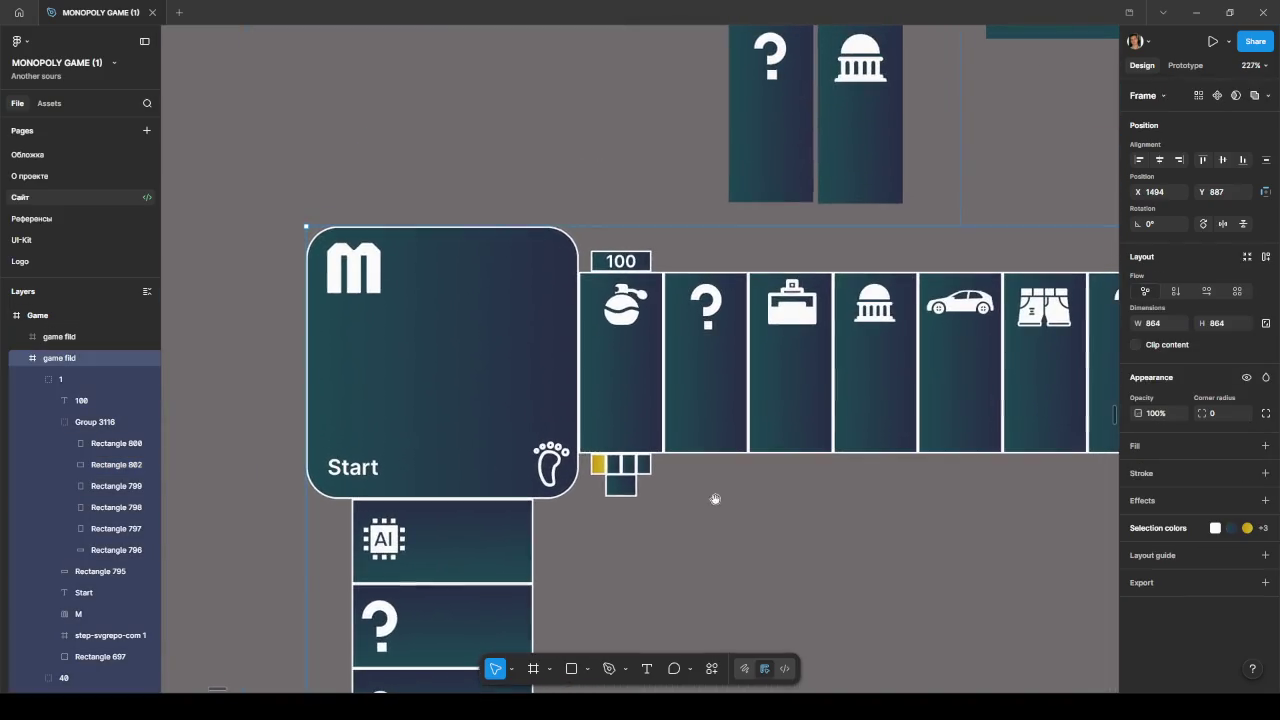
scroll(618, 475, "up", 3)
left_click(622, 476)
left_click(636, 440)
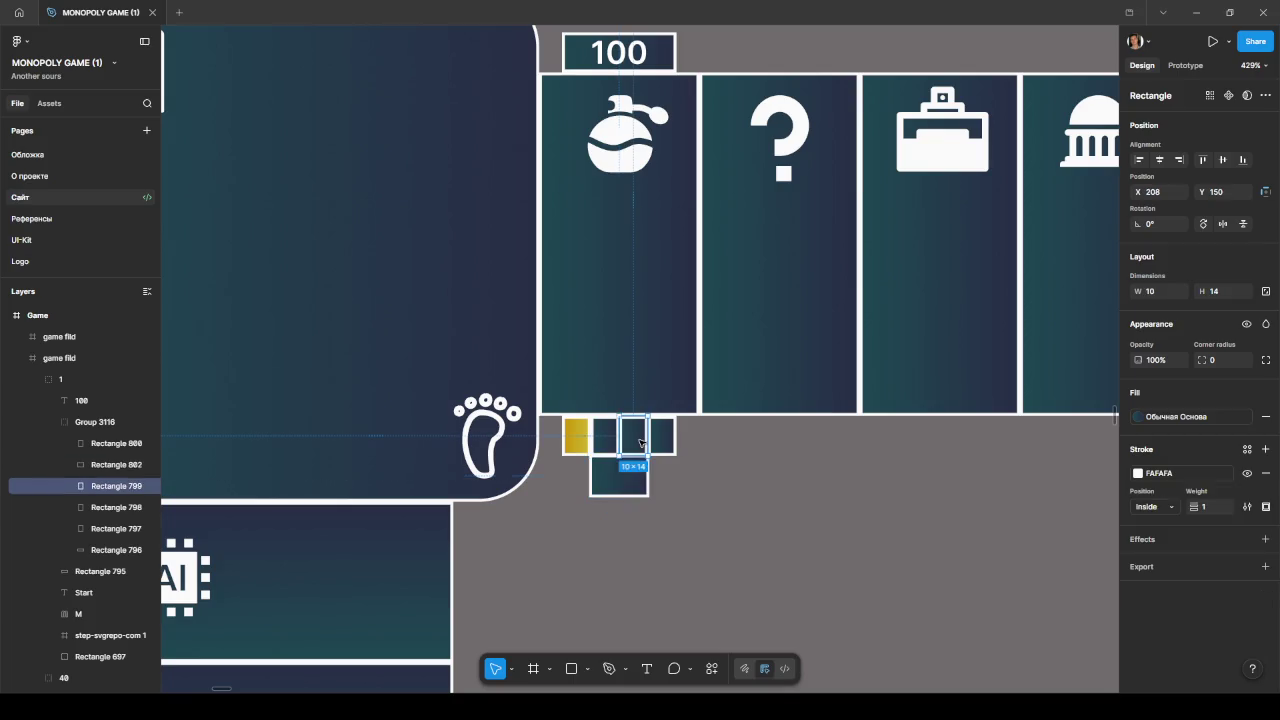
left_click(621, 490)
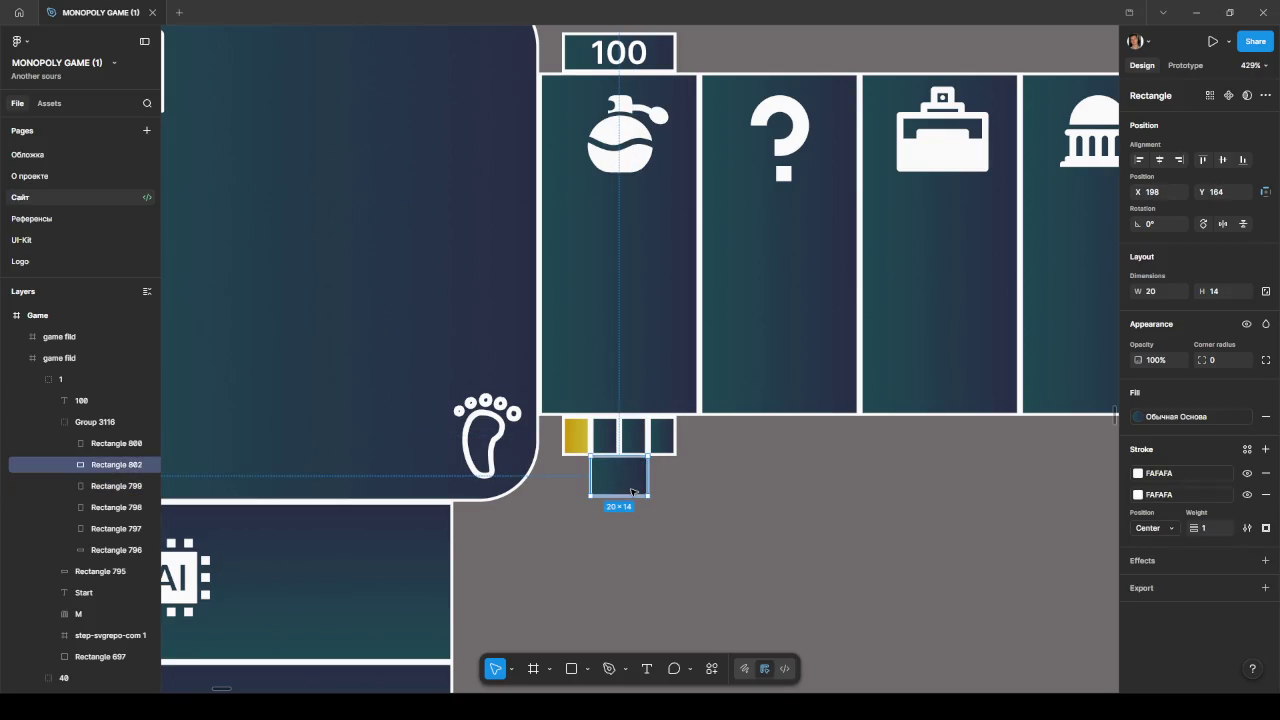
scroll(632, 492, "up", 2)
scroll(630, 490, "up", 3)
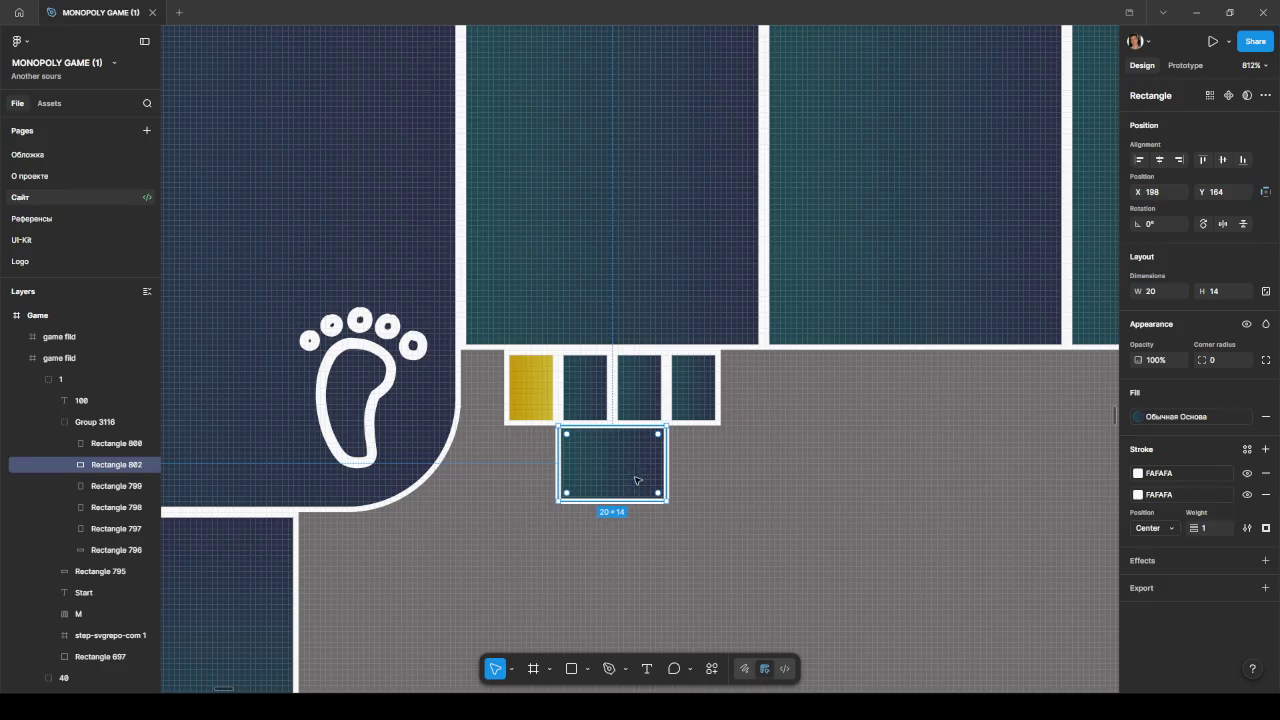
left_click_drag(656, 486, 660, 485)
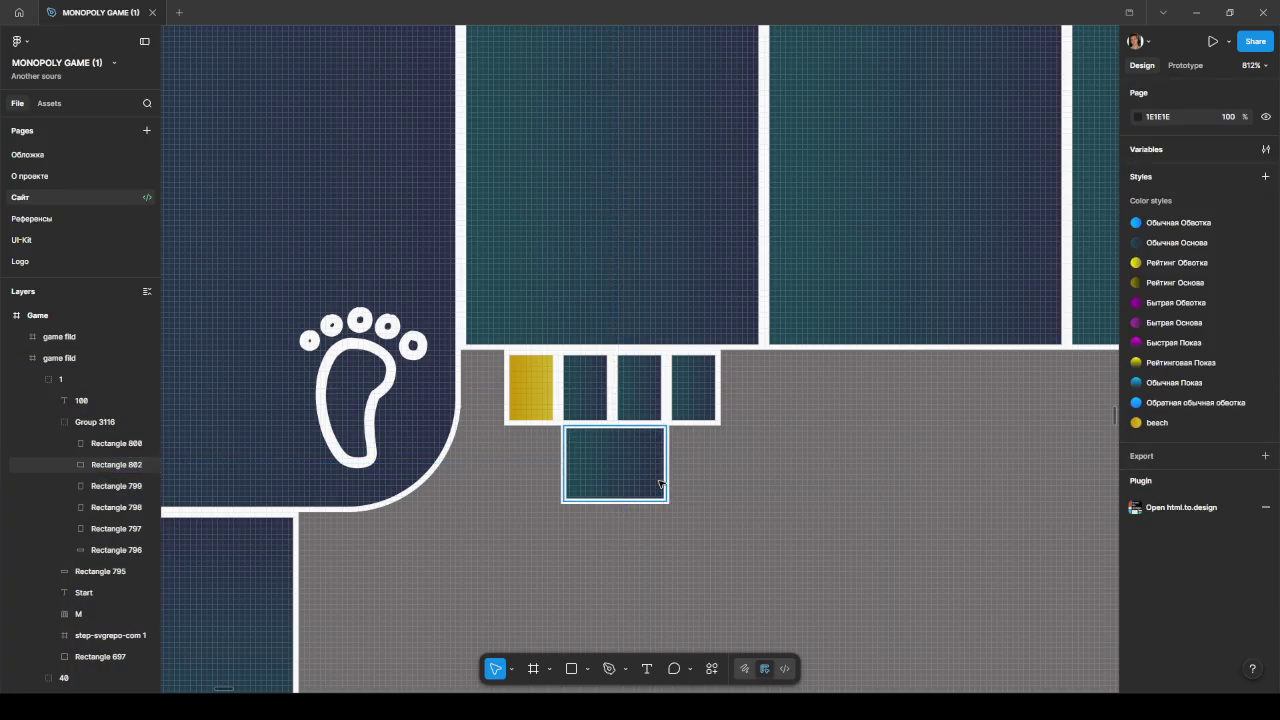
Step: Undo the changes so Rectangle 801 returns and Rectangle 802 is 10×14 again
left_click(660, 485)
left_click(660, 485)
left_click(660, 485)
left_click_drag(660, 485, 660, 485)
key("Escape")
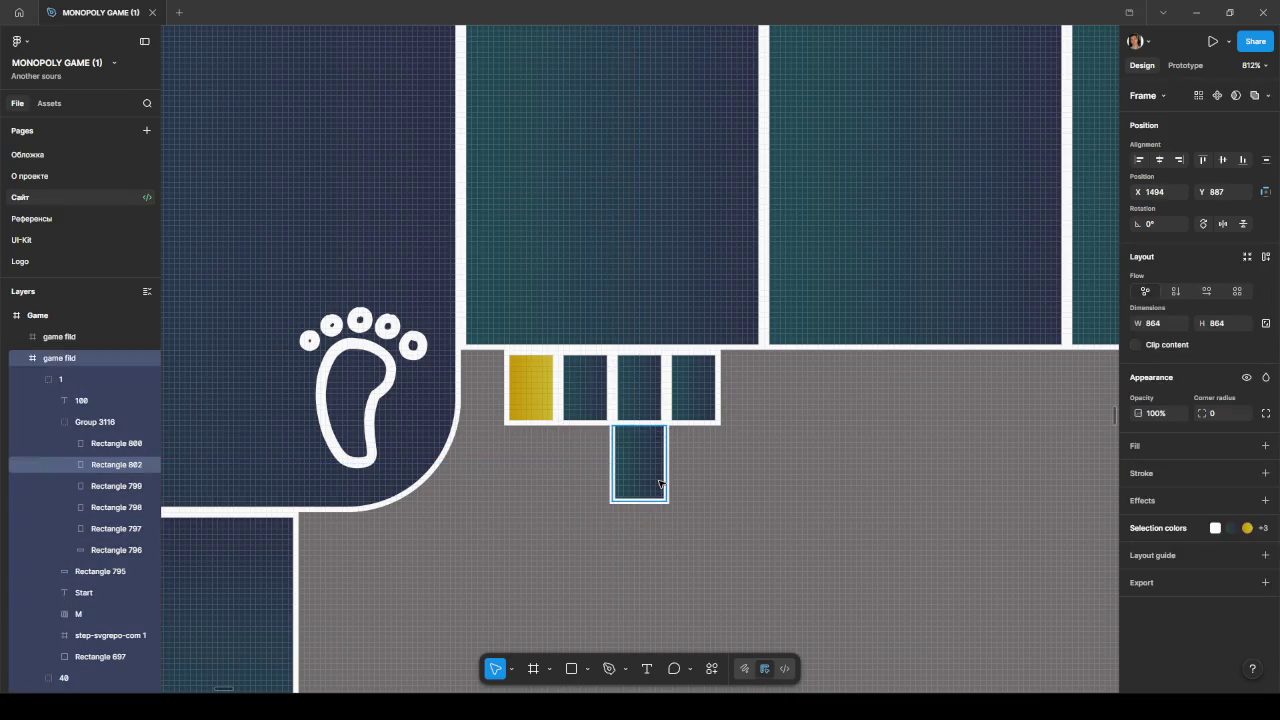
key("ctrl+z")
key("ctrl+z")
Step: Inspect the strokes of the two 10×14 lower squares at X 198 and 208
left_click(660, 485)
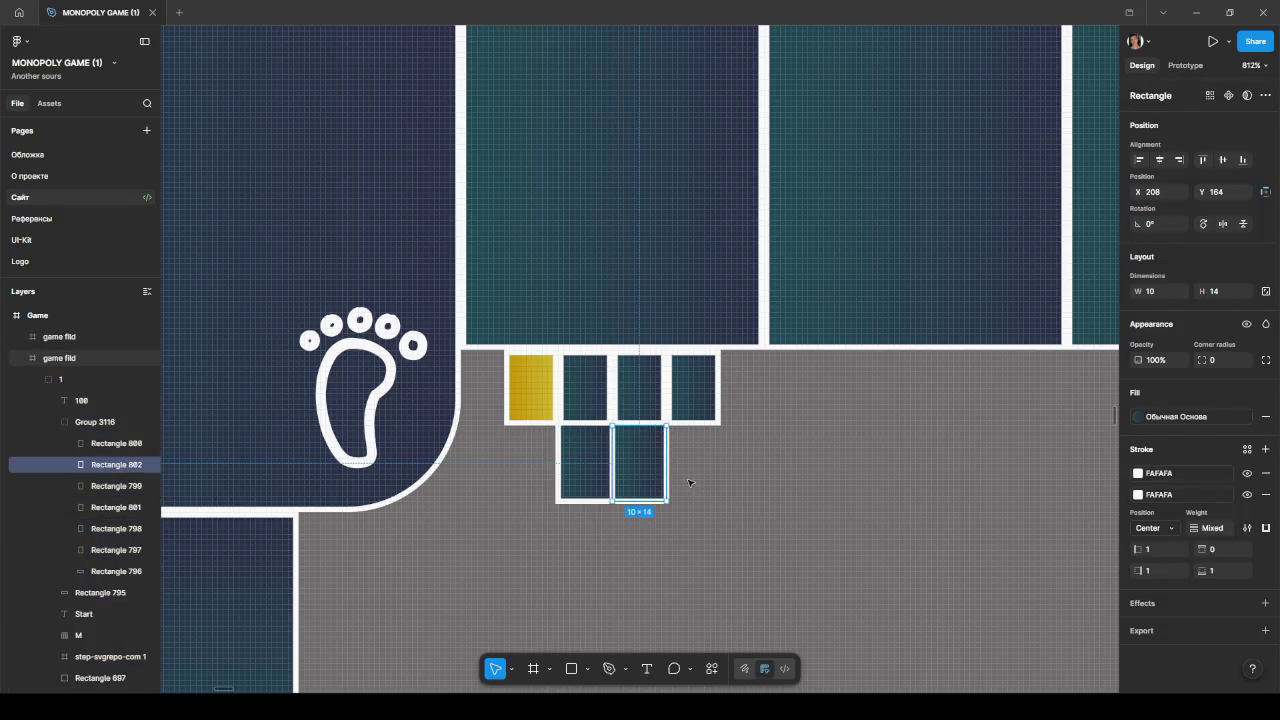
left_click(692, 484)
left_click(643, 471)
left_click(598, 470)
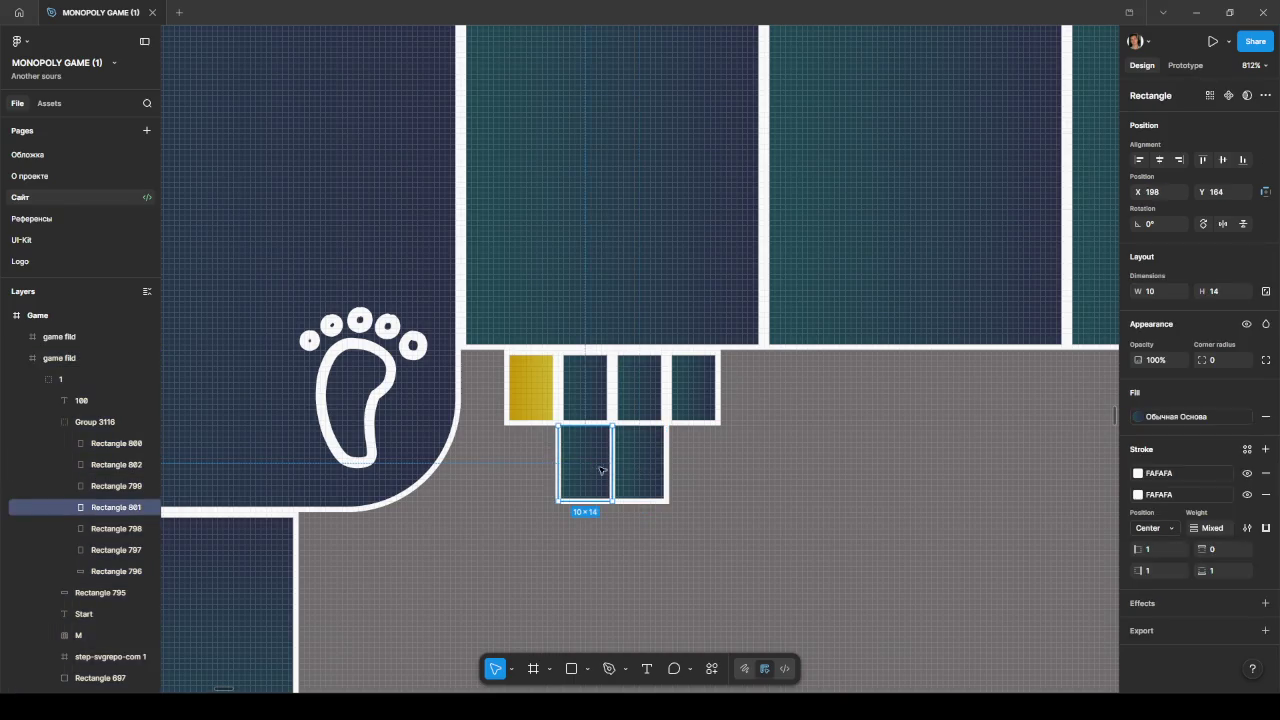
left_click(643, 475)
left_click(724, 489)
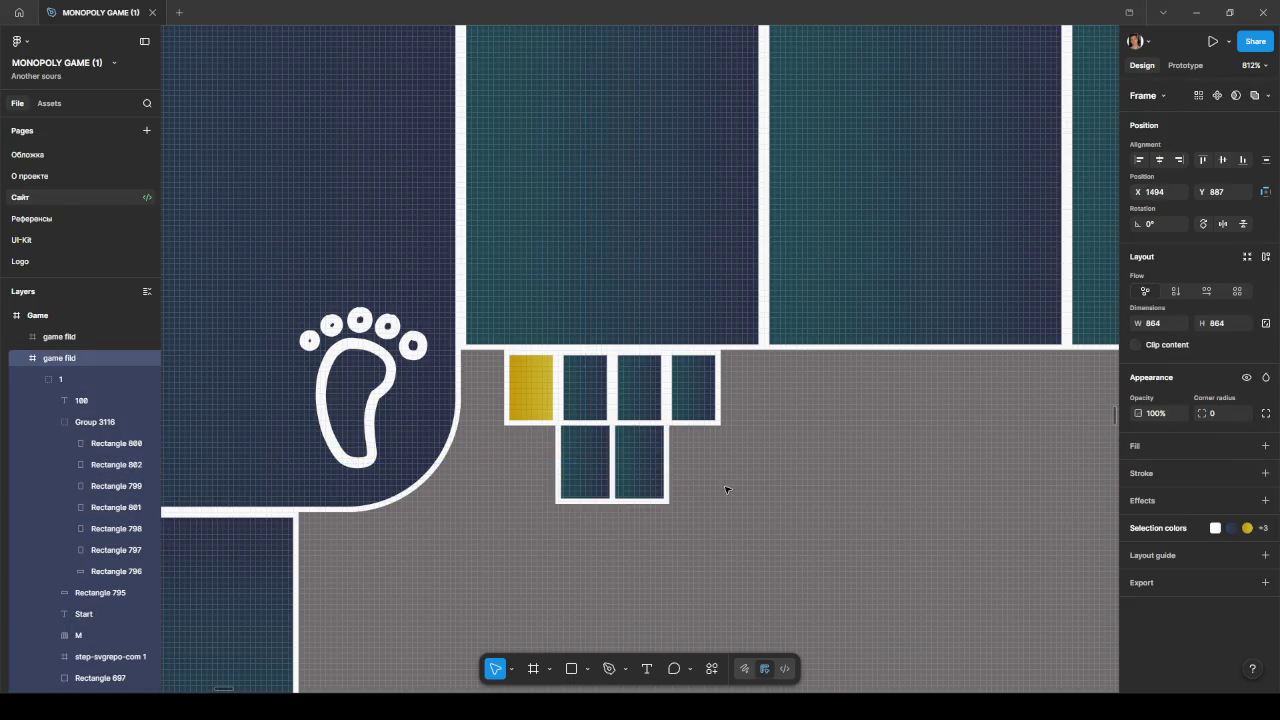
left_click(648, 474)
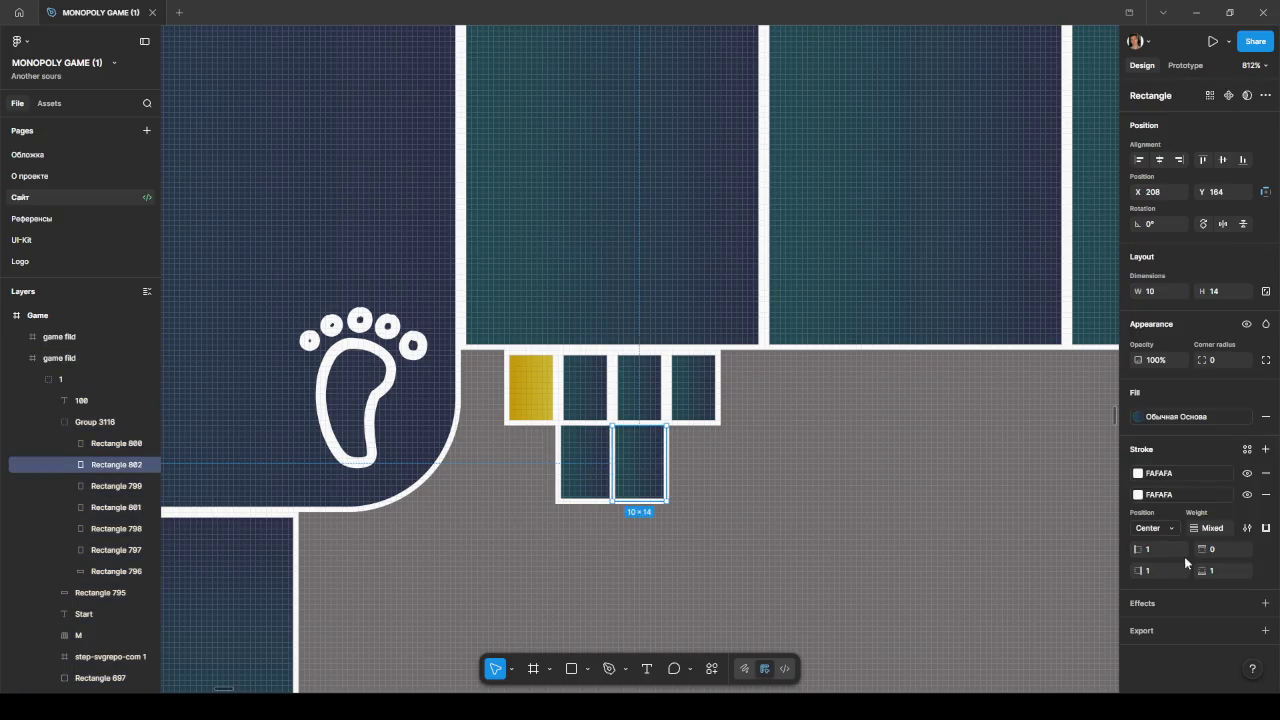
left_click(622, 557)
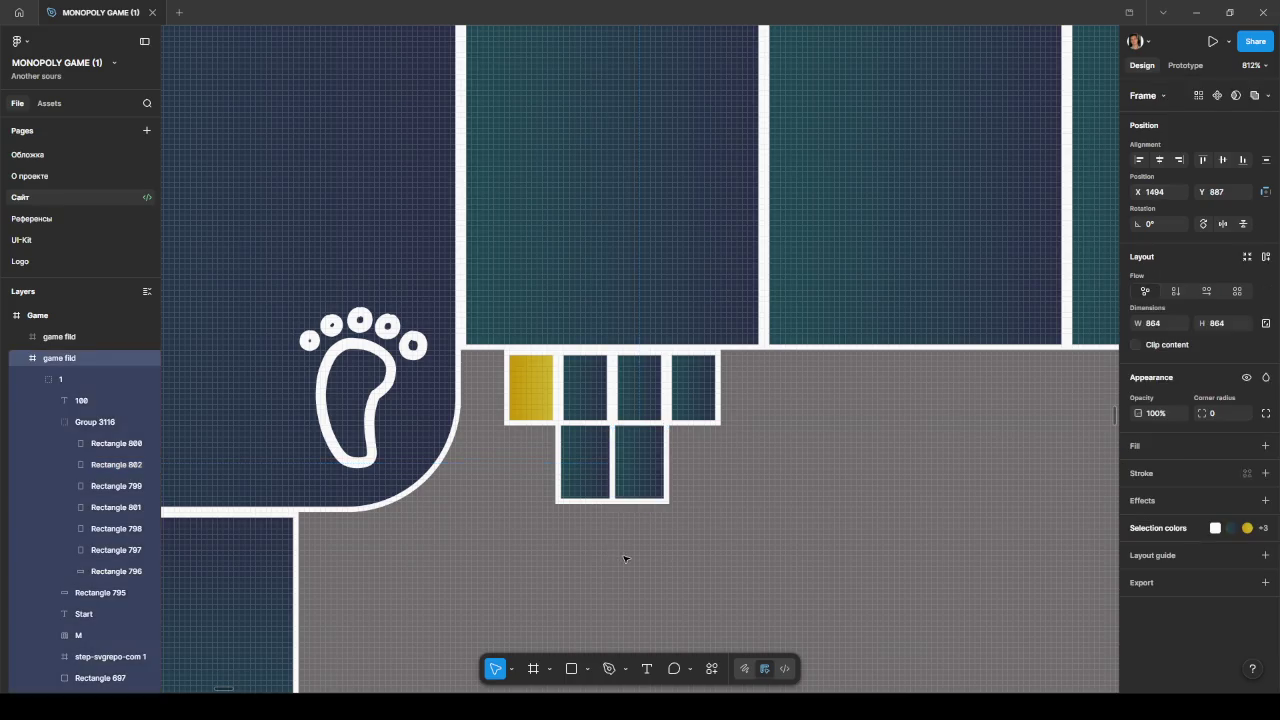
left_click(597, 471)
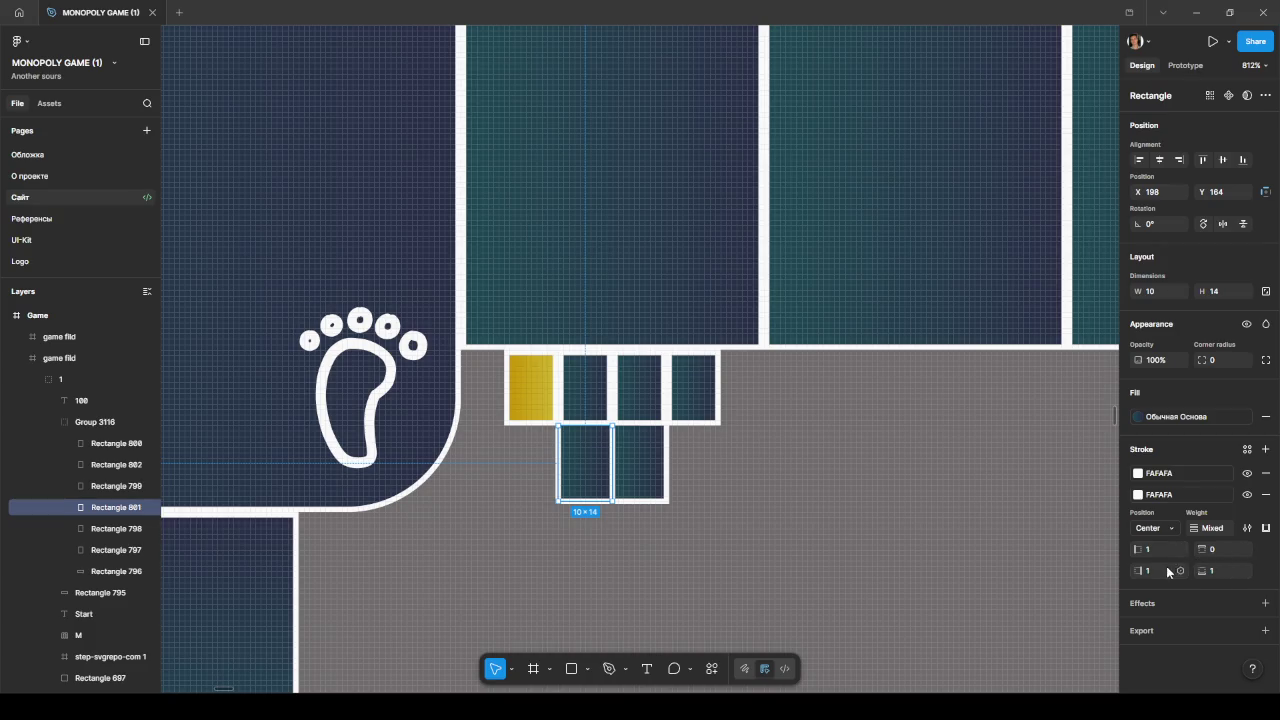
left_click(877, 562)
scroll(610, 475, "up", 5, "ctrl")
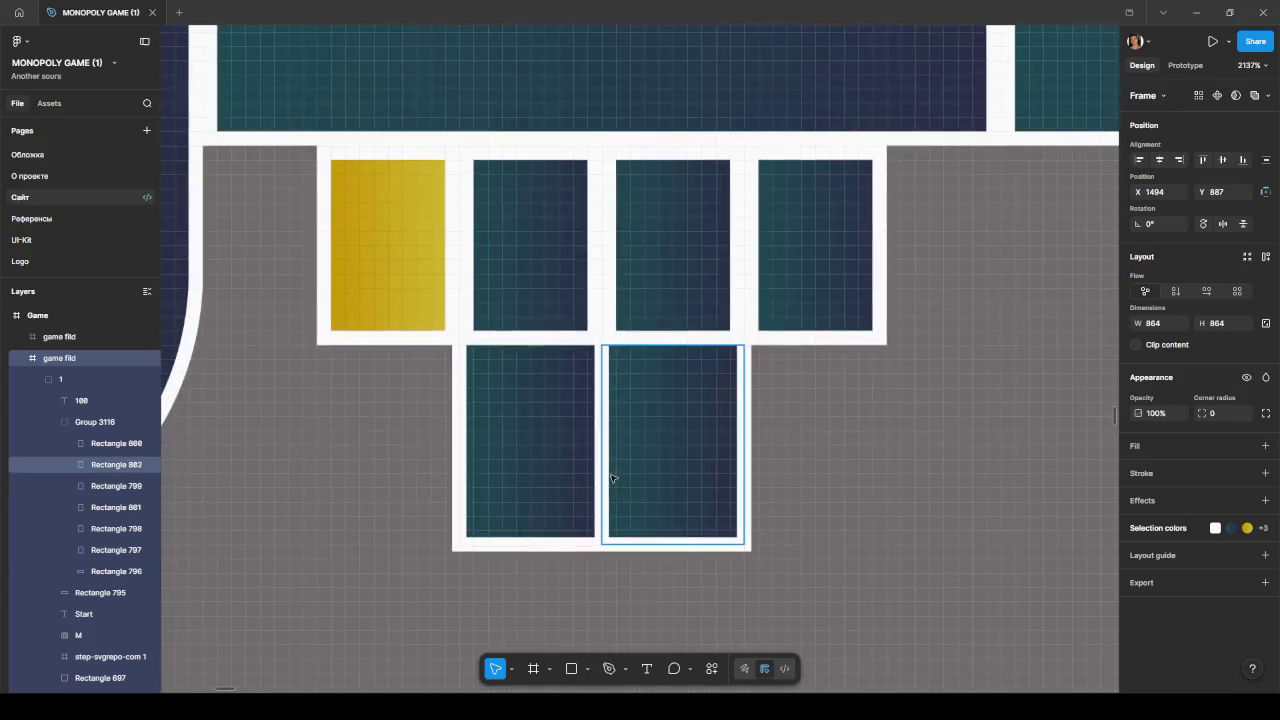
Step: Adjust individual side stroke weights on the two small lower tiles
left_click(611, 474)
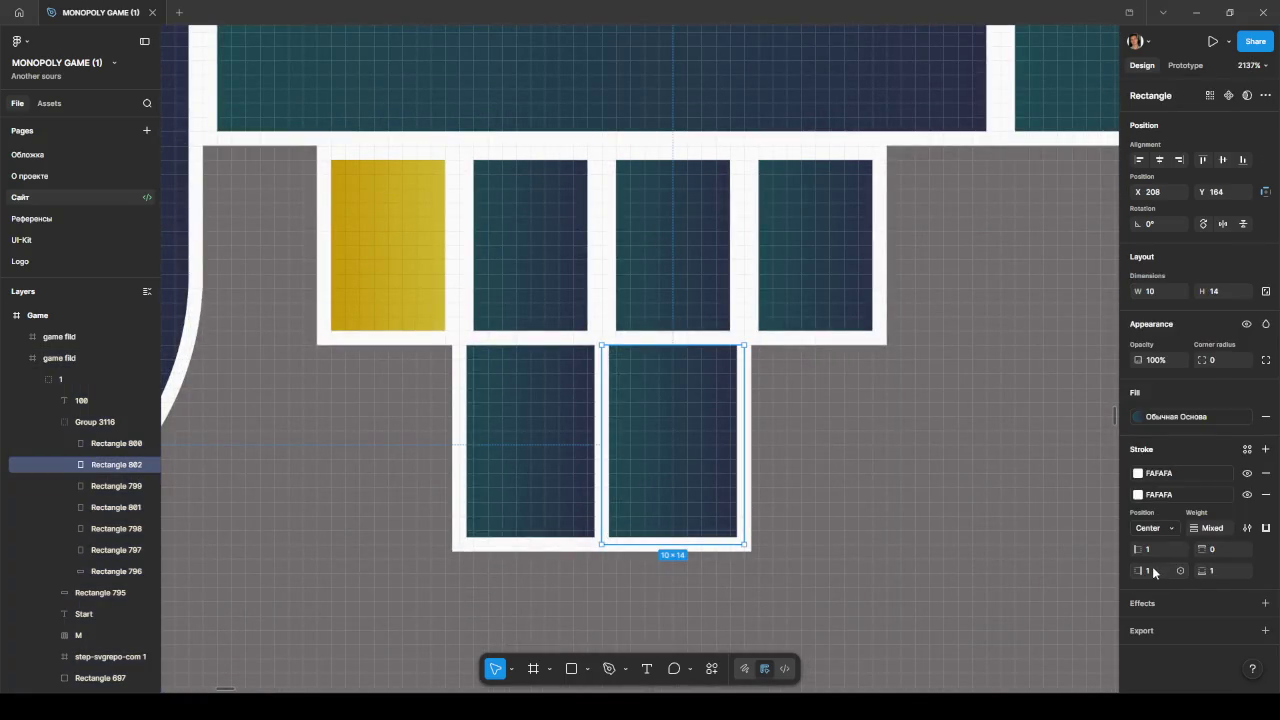
left_click(1160, 552)
left_click(776, 494)
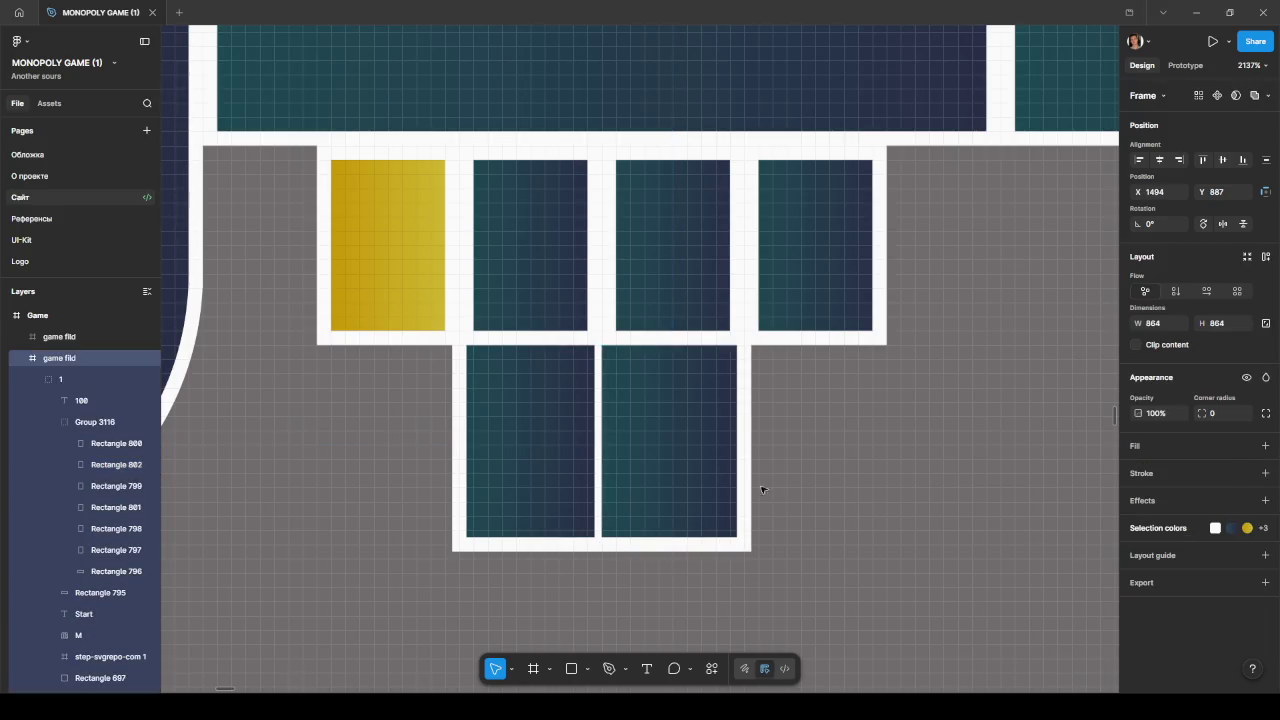
left_click(570, 472)
left_click(1150, 571)
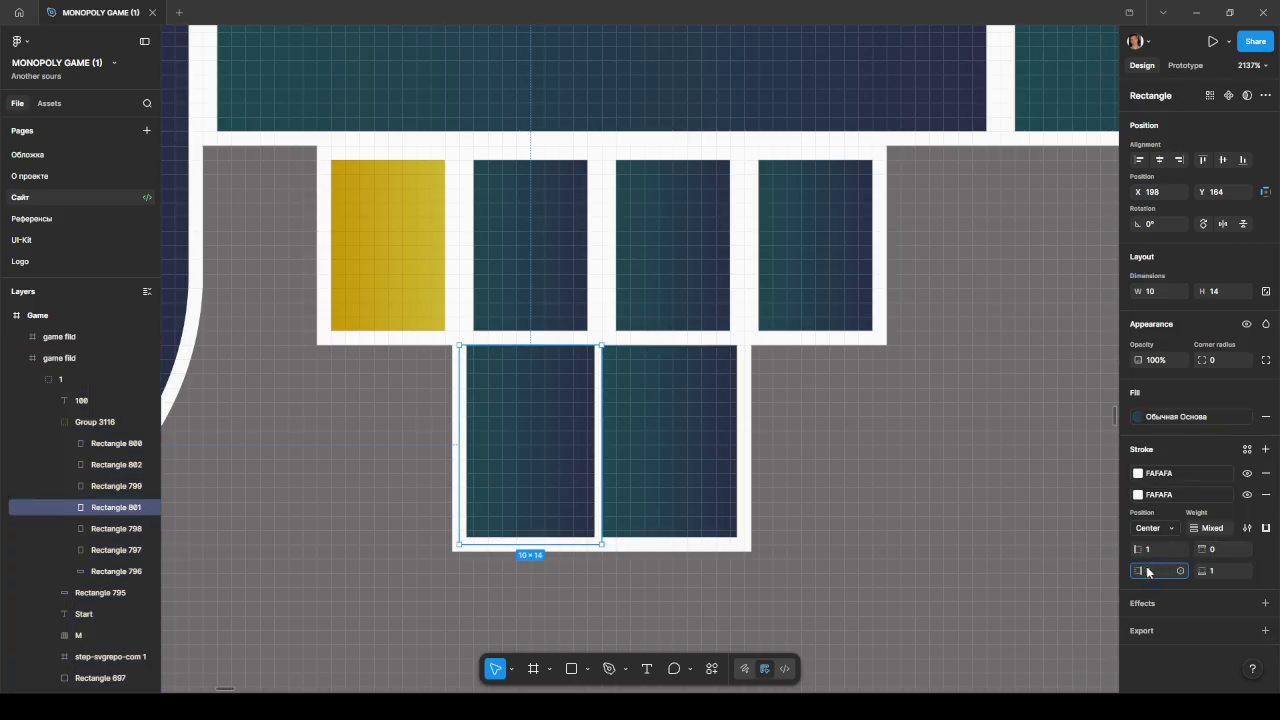
left_click(857, 549)
scroll(905, 548, "down", 5)
left_click_drag(910, 548, 826, 531)
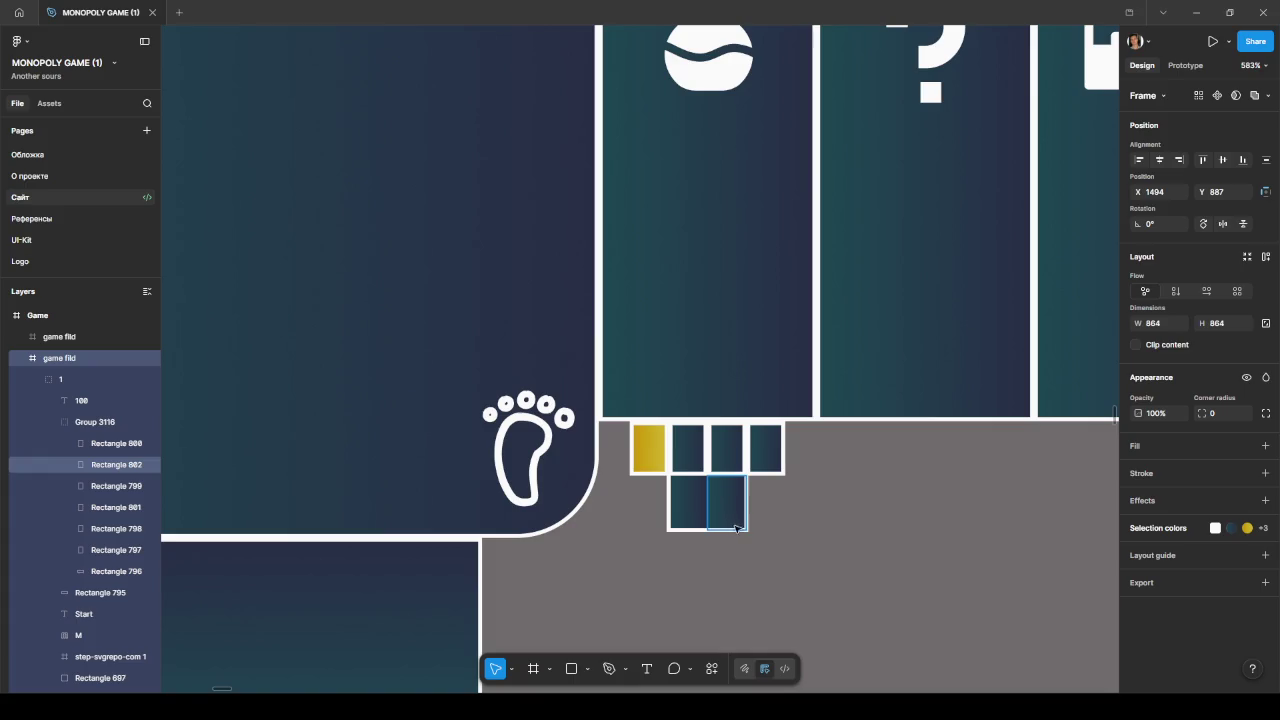
scroll(800, 525, "up", 2)
scroll(774, 510, "up", 1)
scroll(780, 506, "up", 1)
scroll(784, 506, "down", 3)
scroll(710, 500, "up", 1)
scroll(706, 498, "up", 2)
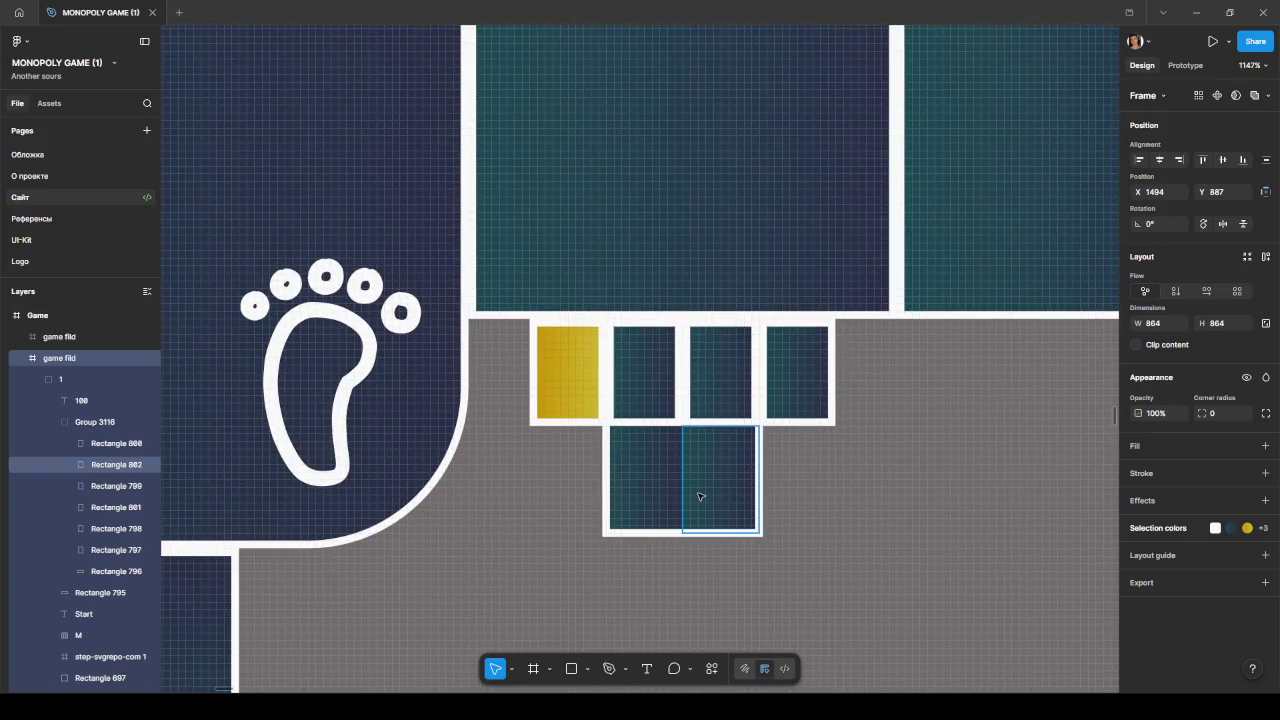
Step: Delete the lower-right tile and give the remaining tile a stroke of 1 on all sides
left_click(702, 497)
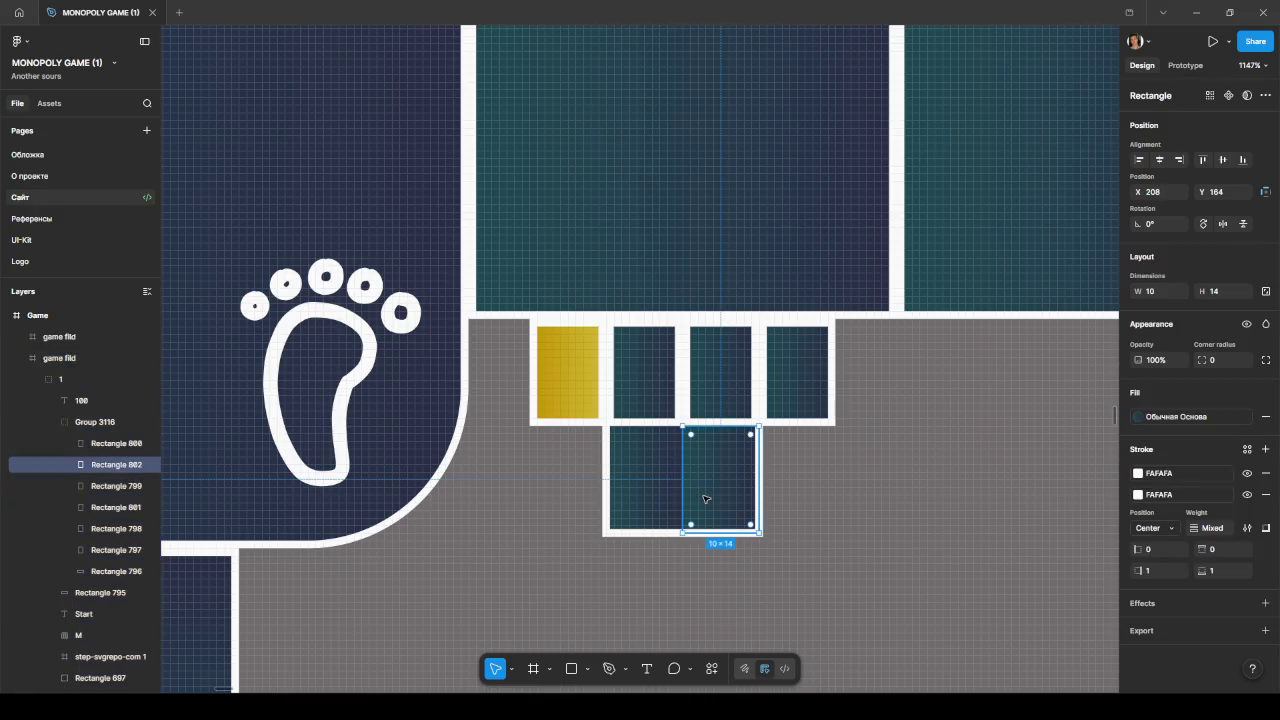
key("Delete")
left_click(665, 507)
left_click(1265, 528)
left_click(1175, 551)
Step: Stretch the remaining tile to 20×14 at X 198, Y 184
left_click_drag(692, 480, 757, 479)
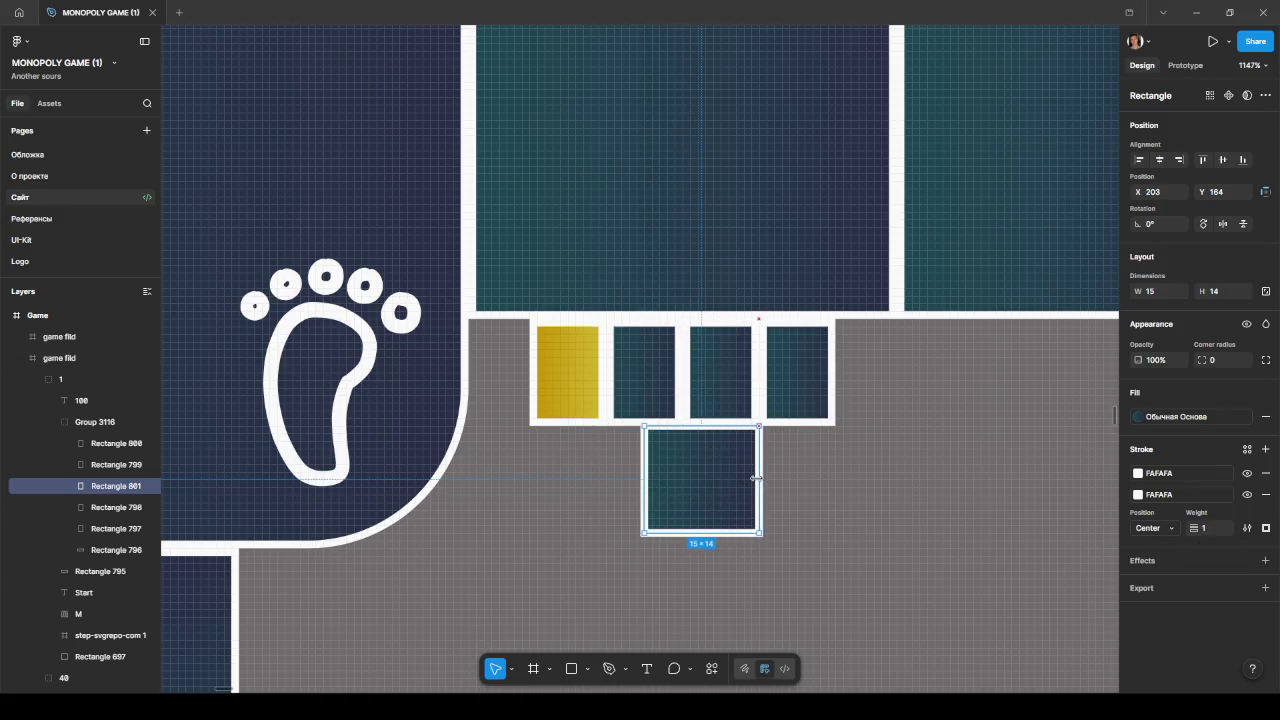
left_click_drag(645, 478, 606, 475)
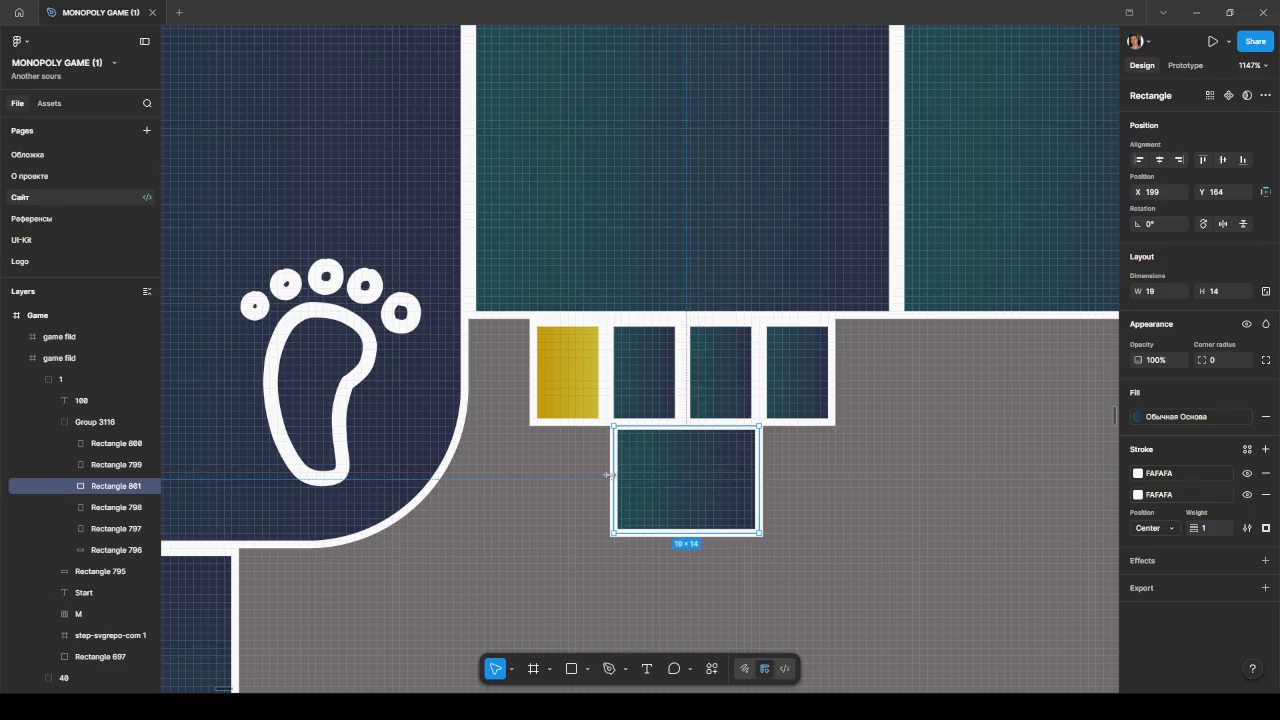
left_click_drag(708, 485, 703, 483)
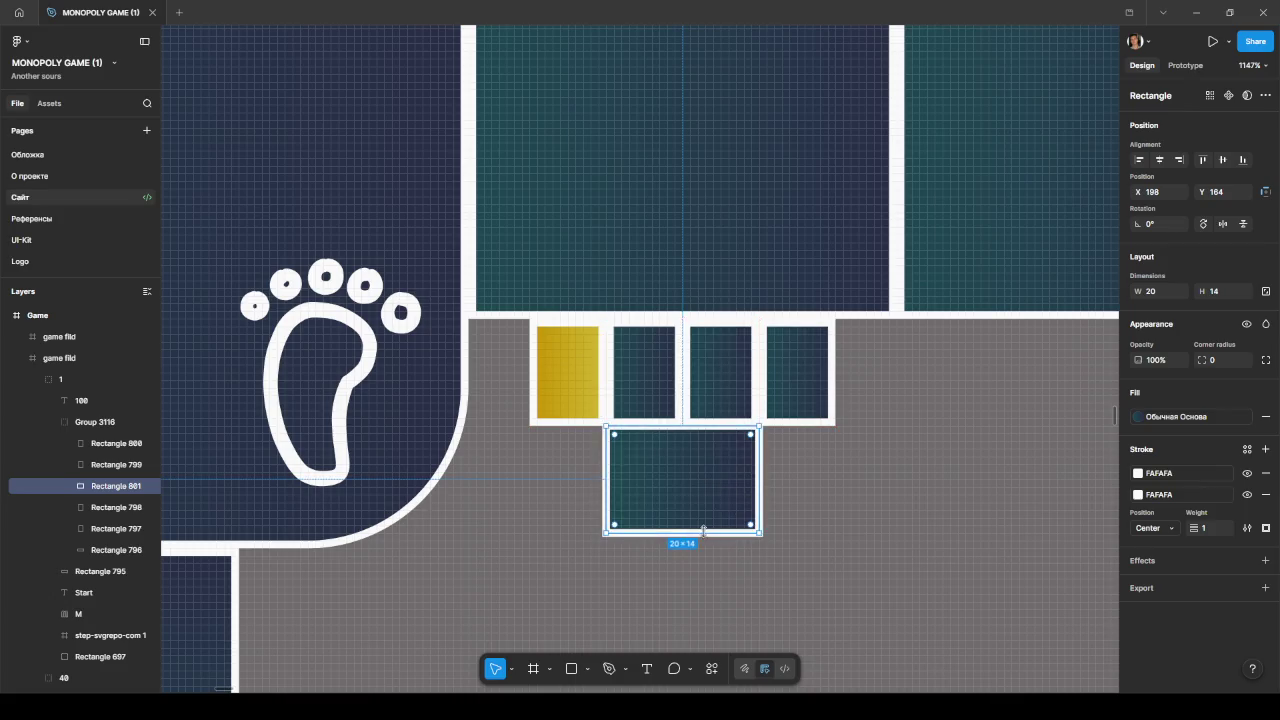
scroll(790, 503, "down", 5, "ctrl")
scroll(818, 498, "down", 2, "ctrl")
scroll(806, 529, "down", 2, "ctrl")
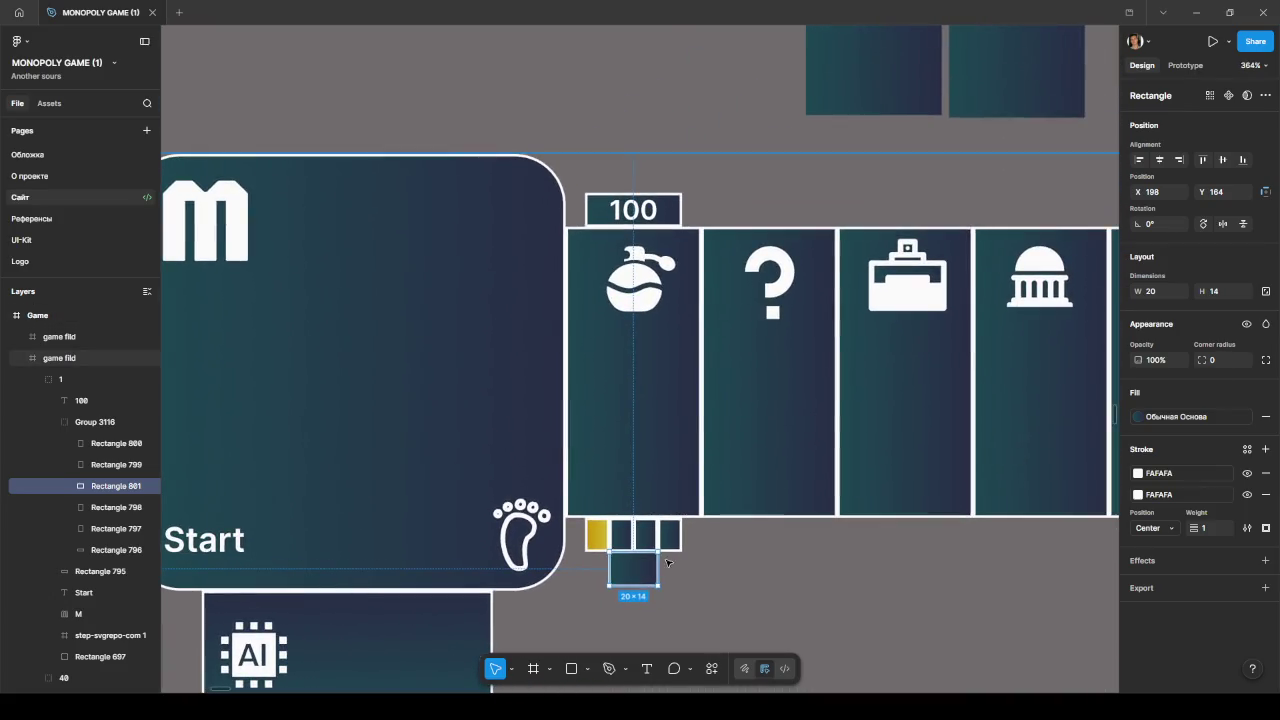
left_click(724, 553)
Step: Place a copy of the 20×14 tile above the 100 price label
scroll(724, 553, "down", 2, "ctrl")
scroll(722, 552, "down", 2, "ctrl")
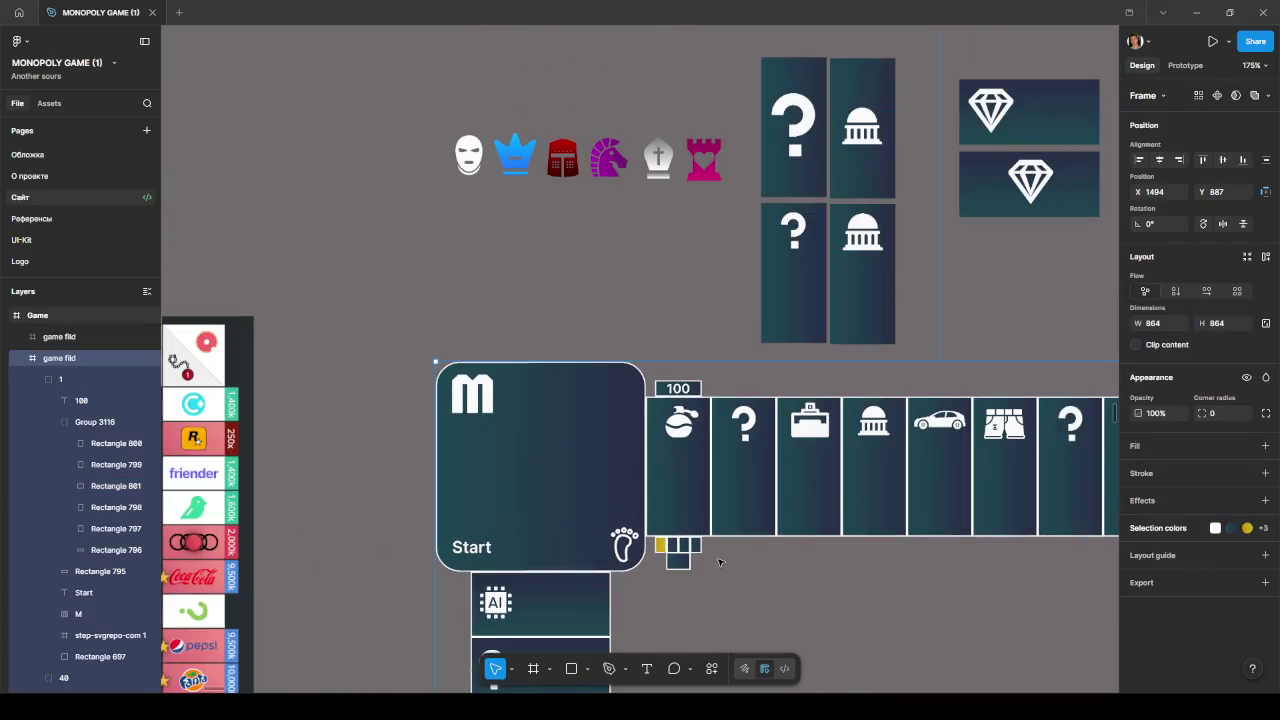
mouse_move(720, 551)
left_mouse_down()
mouse_move(716, 578)
mouse_move(687, 385)
left_mouse_up()
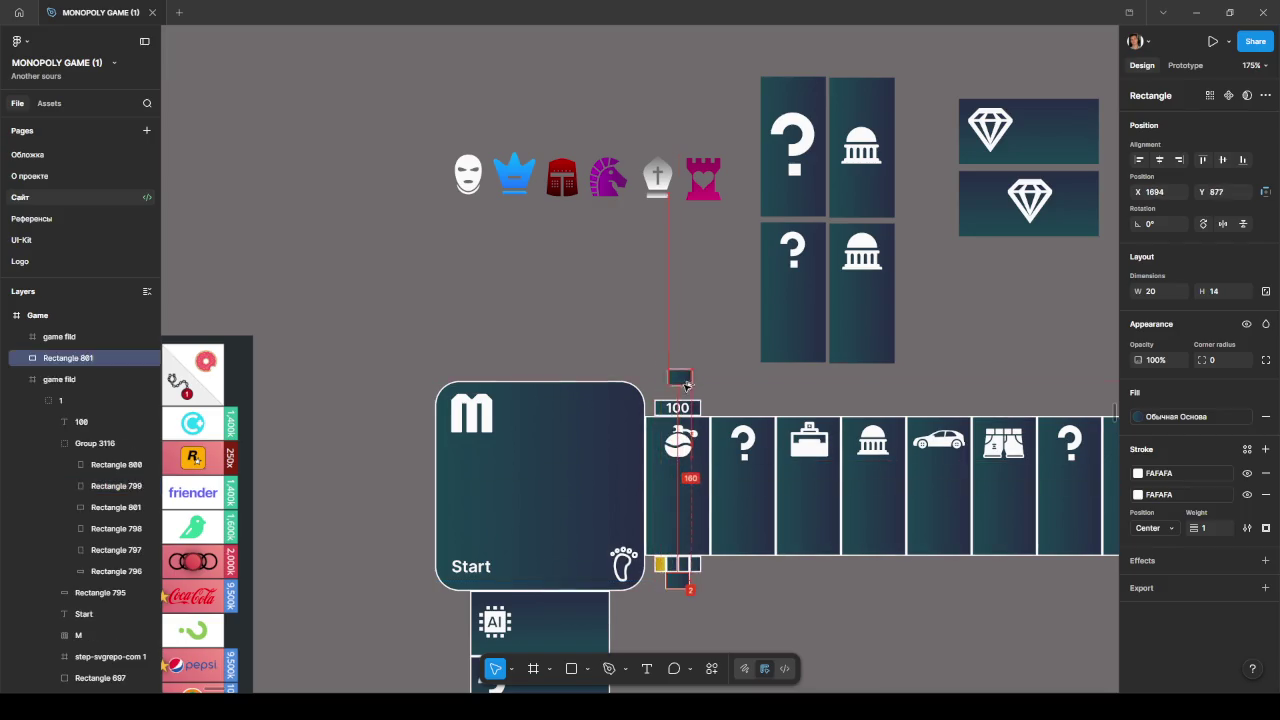
scroll(687, 386, "up", 3, "ctrl")
scroll(686, 388, "up", 2, "ctrl")
scroll(685, 389, "up", 1, "ctrl")
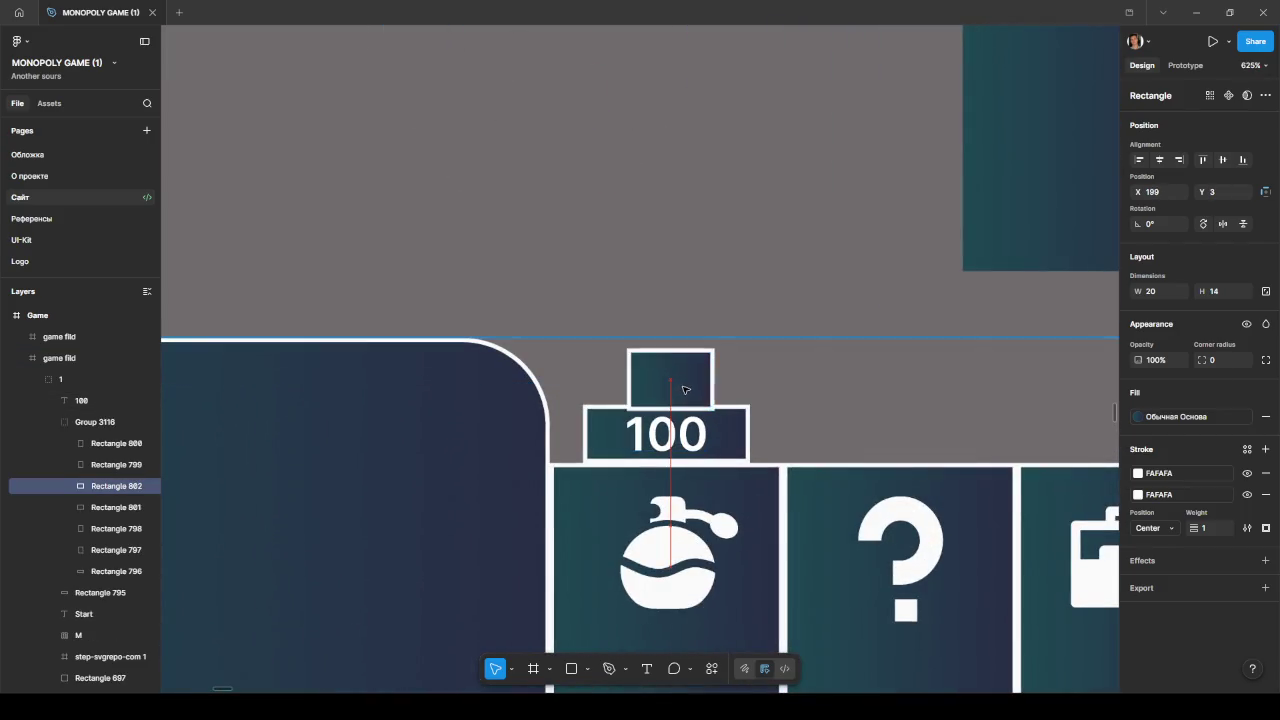
scroll(680, 386, "up", 3, "ctrl")
scroll(700, 420, "down", 4, "ctrl")
Step: Shorten the lower wide tile by dragging its bottom edge up
scroll(760, 450, "down", 5)
left_click(818, 487)
left_click(818, 487)
left_click_drag(816, 488, 816, 482)
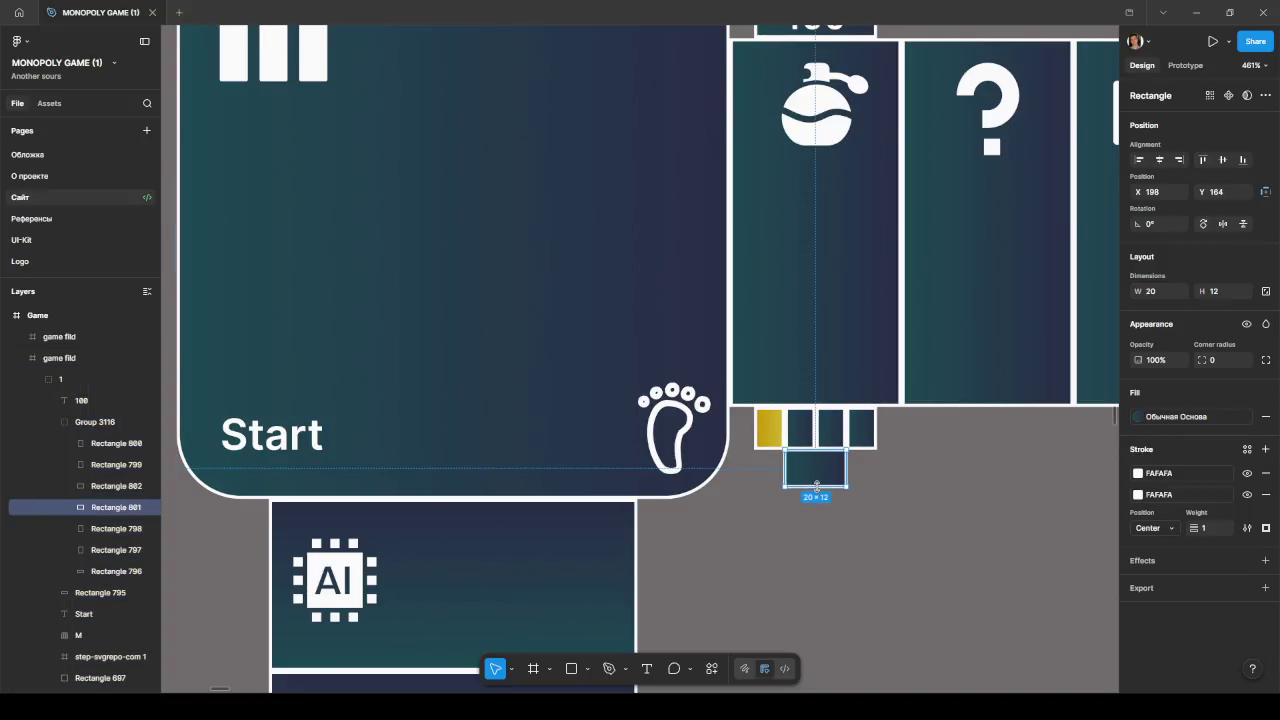
left_click(900, 483)
scroll(900, 483, "down", 5, "ctrl")
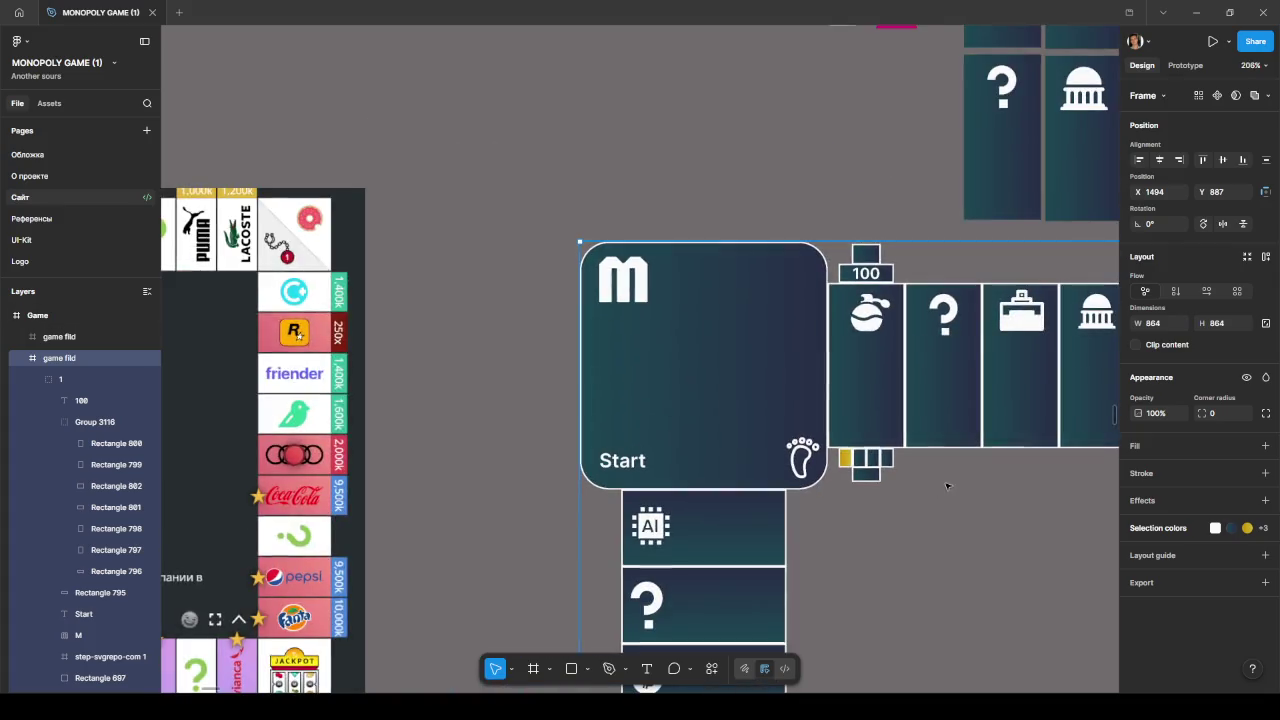
Step: Shorten the upper wide tile above the 100 label from its top edge
scroll(820, 528, "up", 1, "ctrl")
left_click(773, 338)
scroll(772, 370, "up", 3)
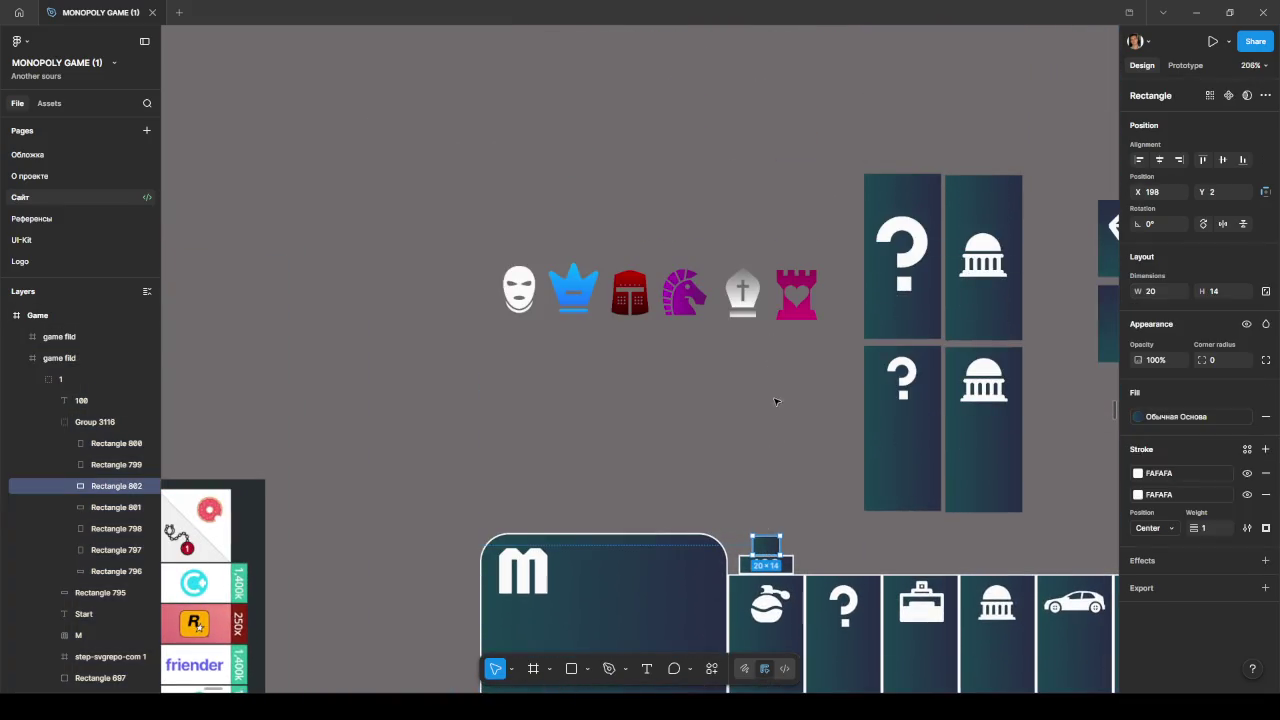
scroll(771, 391, "up", 3, "ctrl")
scroll(778, 450, "up", 3, "ctrl")
left_click_drag(780, 471, 780, 491)
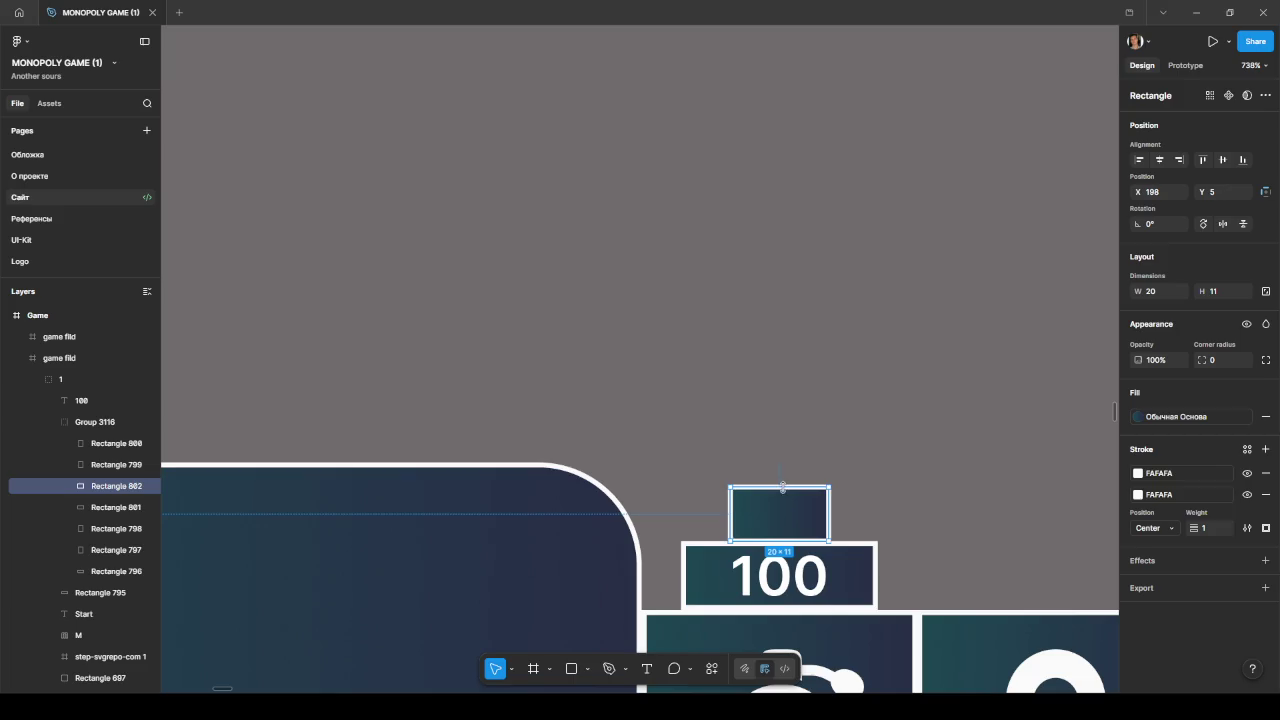
left_click(881, 488)
scroll(881, 490, "down", 5, "ctrl")
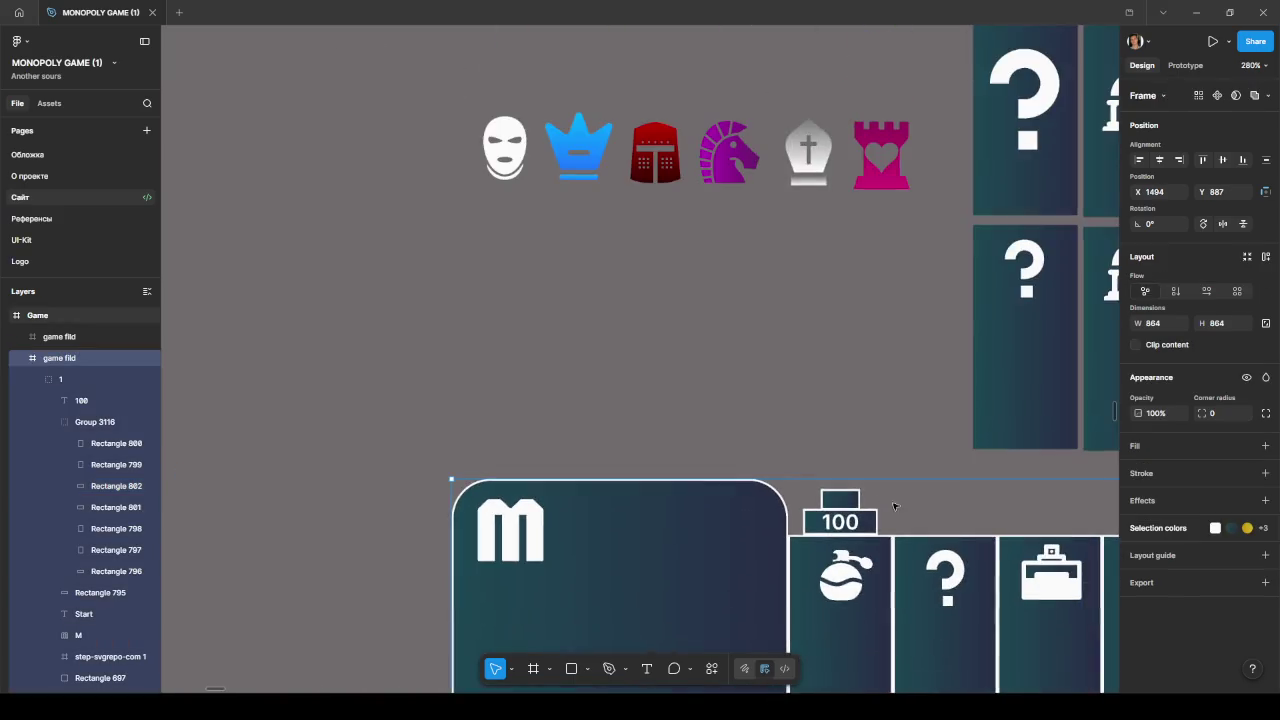
scroll(850, 420, "down", 3)
scroll(760, 390, "down", 2)
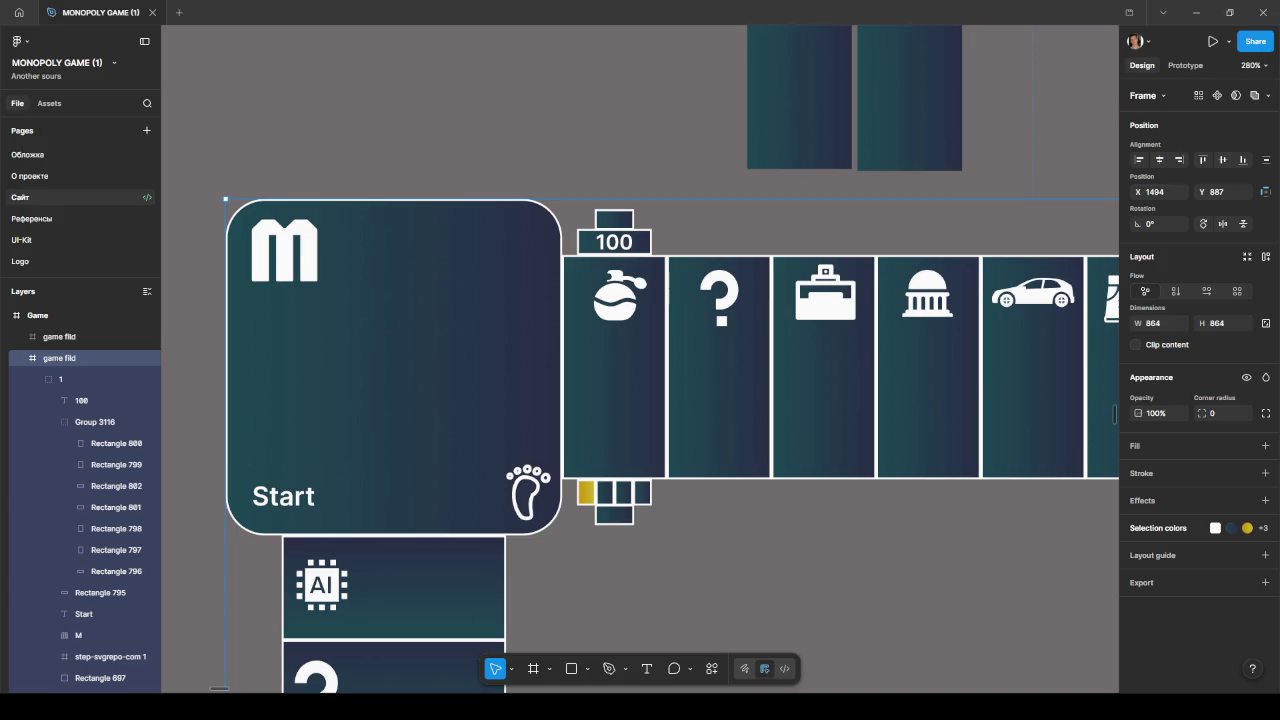
Step: Select the 100 label, small squares and base tile of the column beside Start
scroll(661, 371, "down", 1)
scroll(661, 371, "down", 4)
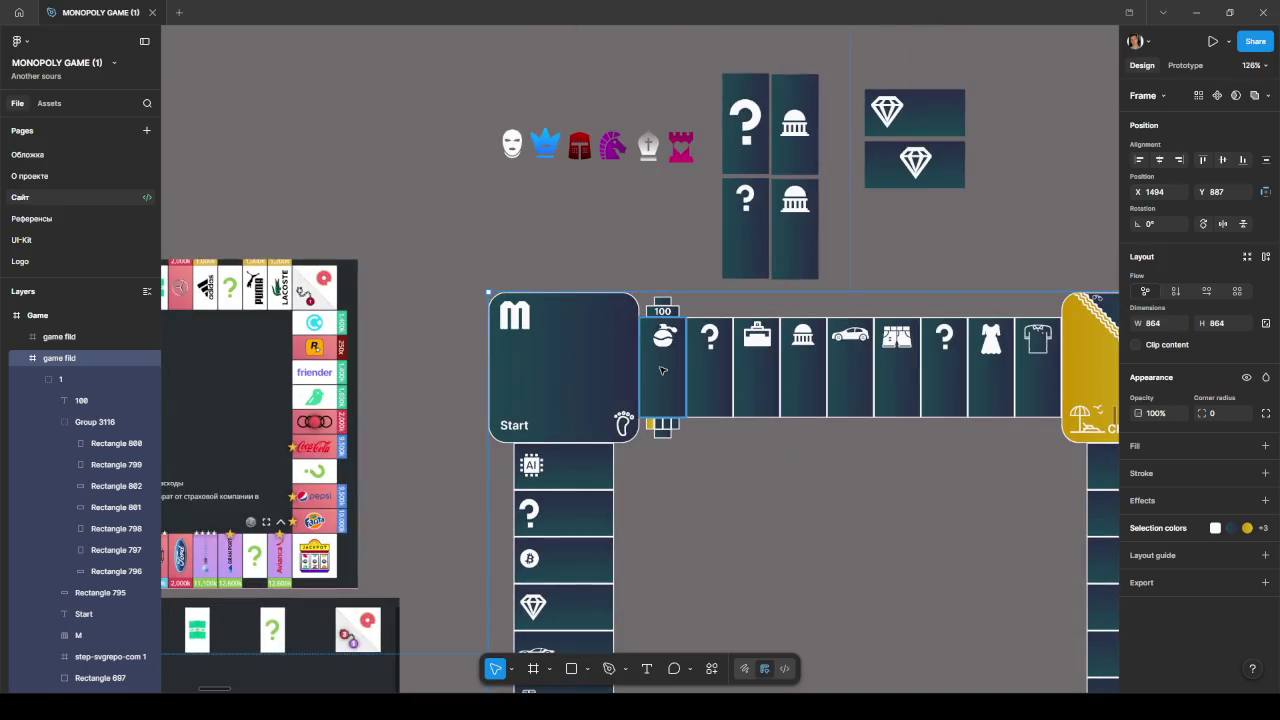
left_click(661, 371)
left_click(676, 424)
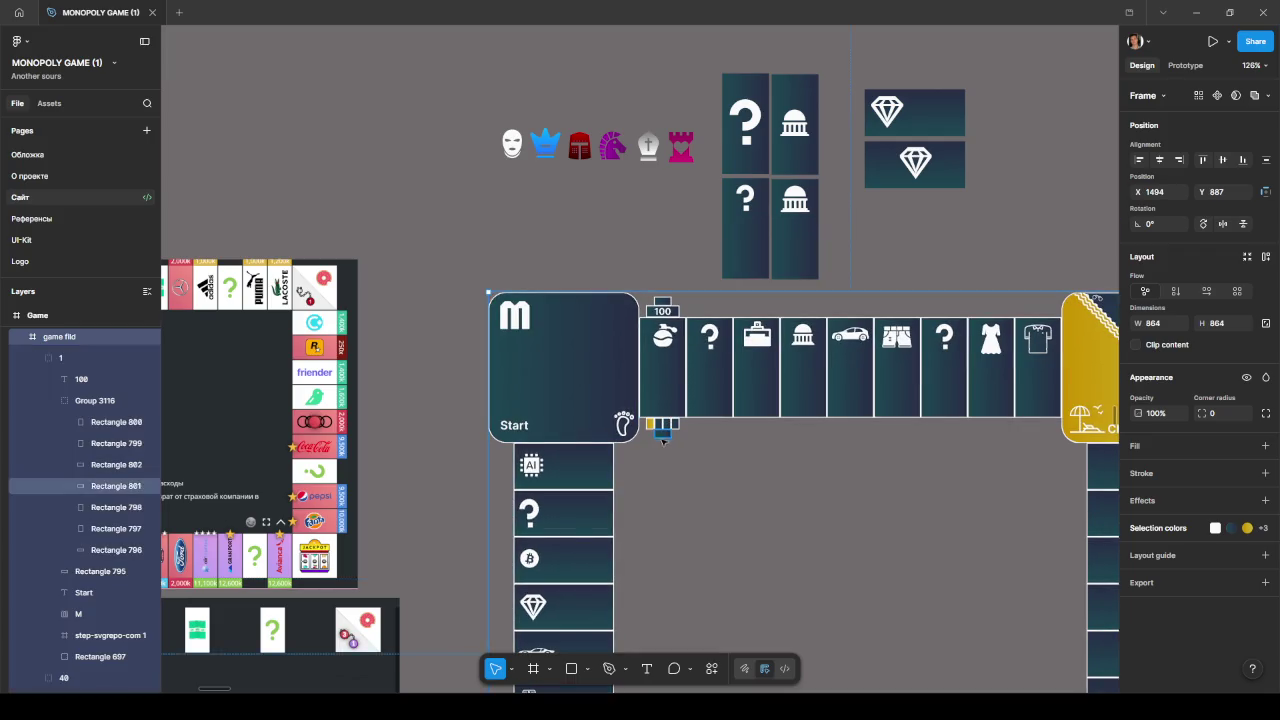
left_click_drag(663, 441, 668, 288)
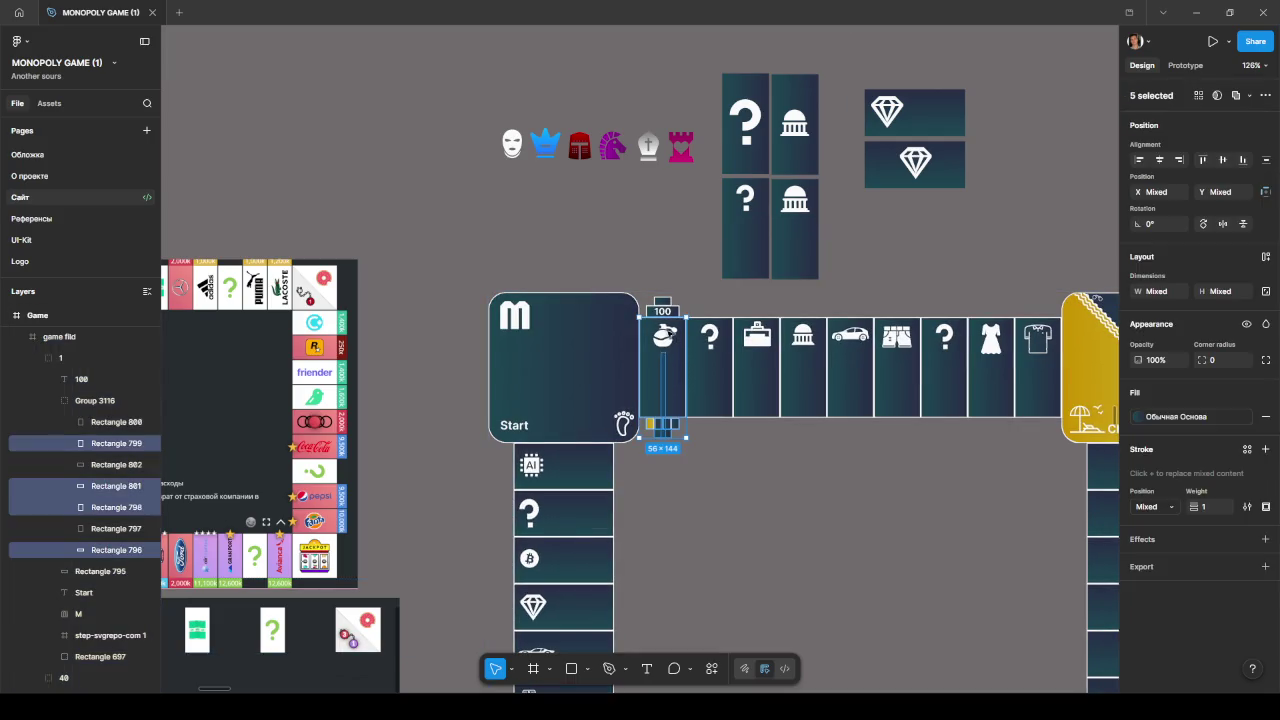
left_click(667, 295, "shift")
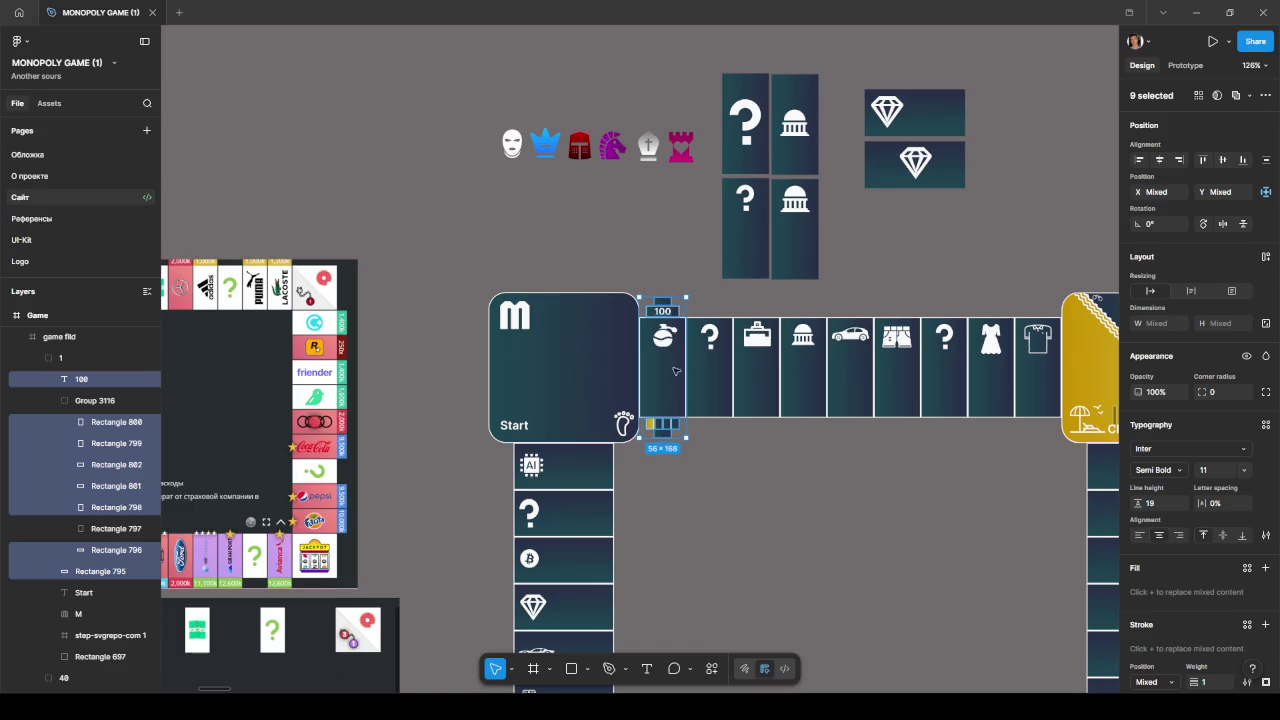
left_click_drag(686, 462, 651, 293)
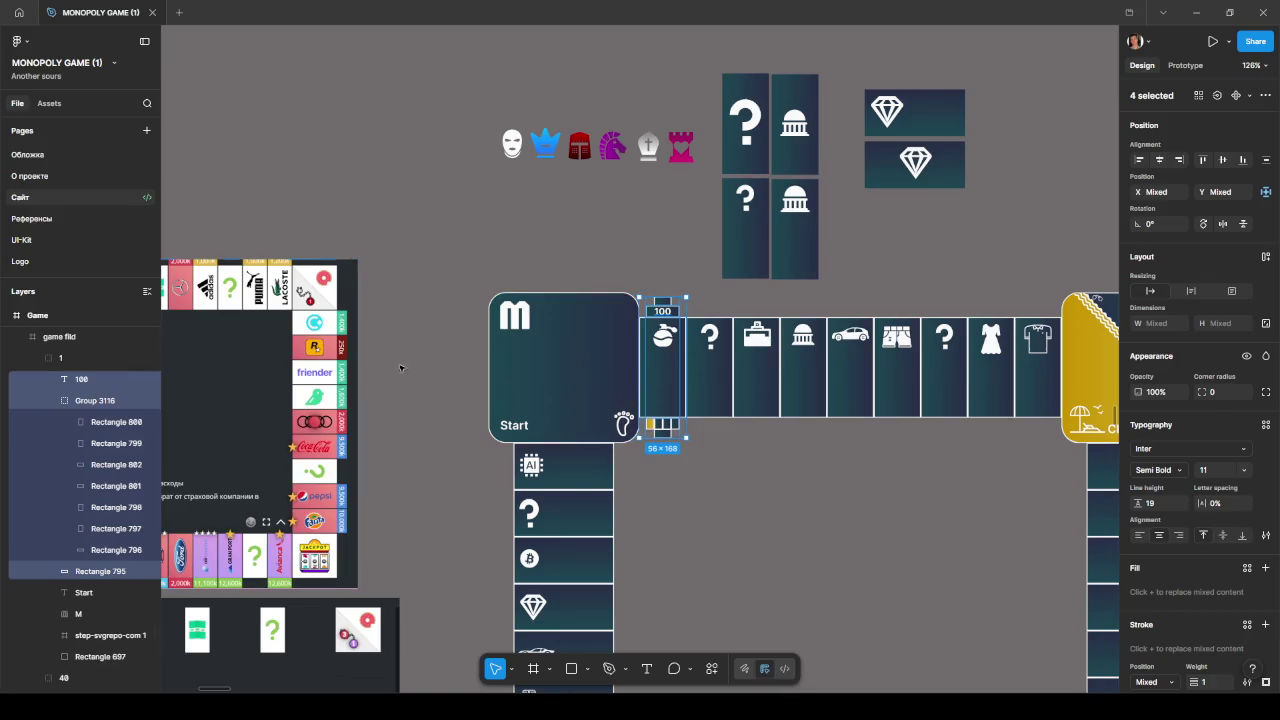
Step: Select the 100, Group 3116 and Rectangle 795 layers in Layers and delete them
left_click(87, 358)
mouse_move(88, 358)
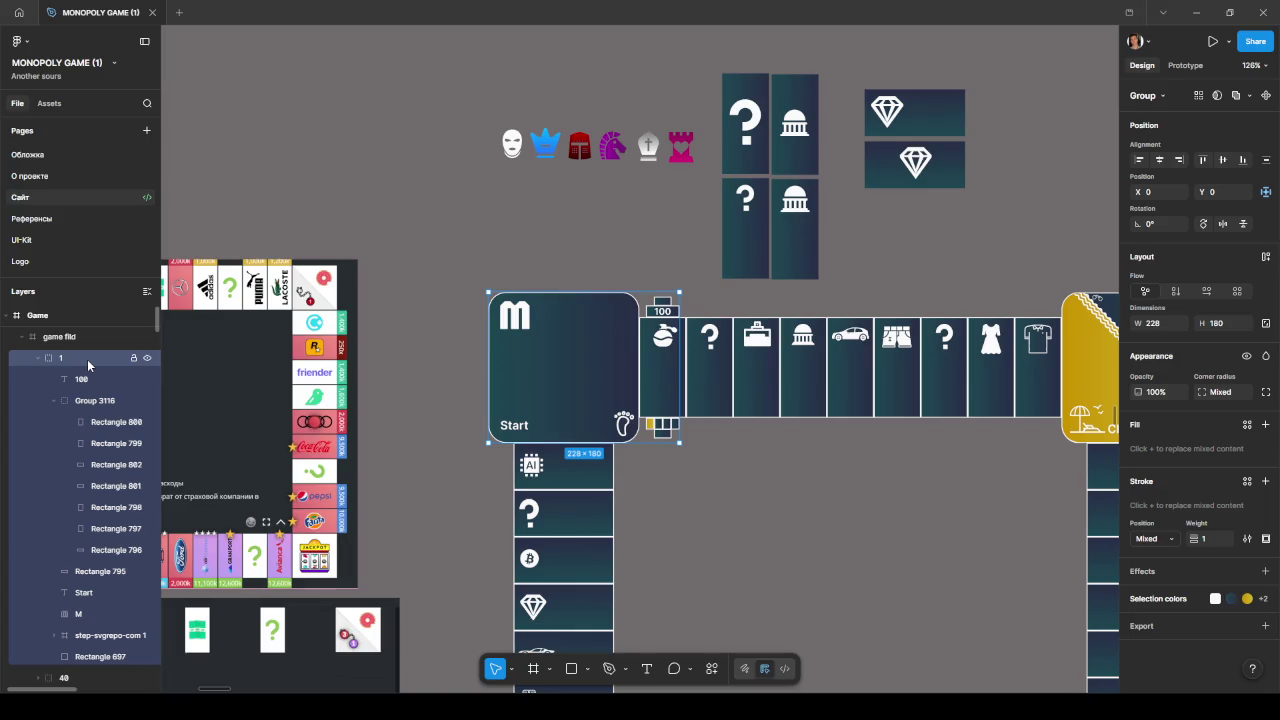
left_click(38, 358)
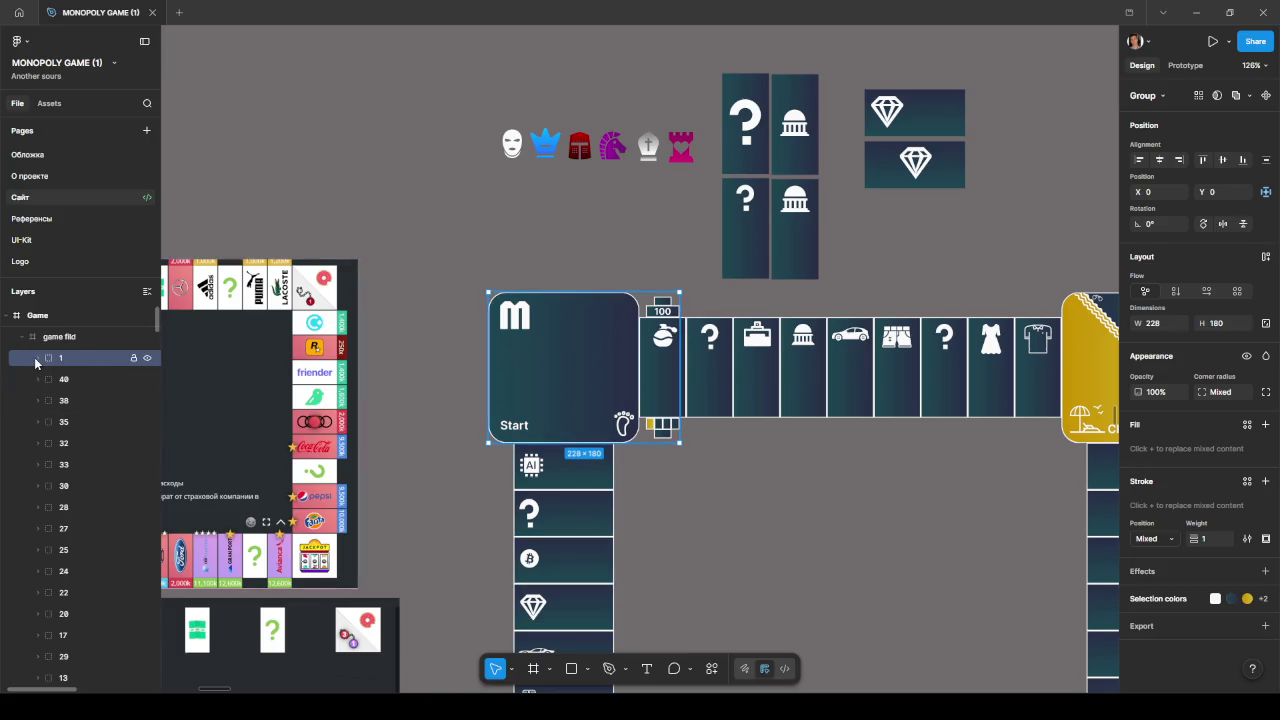
left_click(37, 358)
left_click(80, 379)
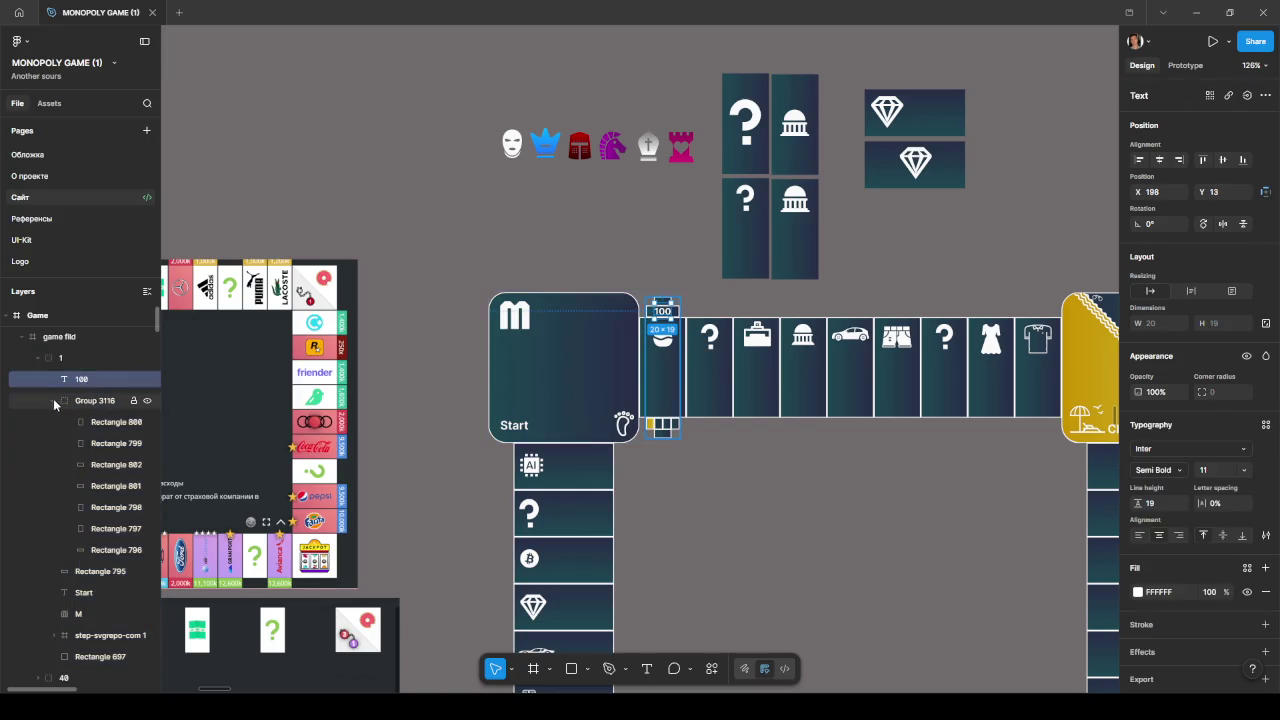
left_click(54, 401)
left_click(94, 402)
left_click(90, 421)
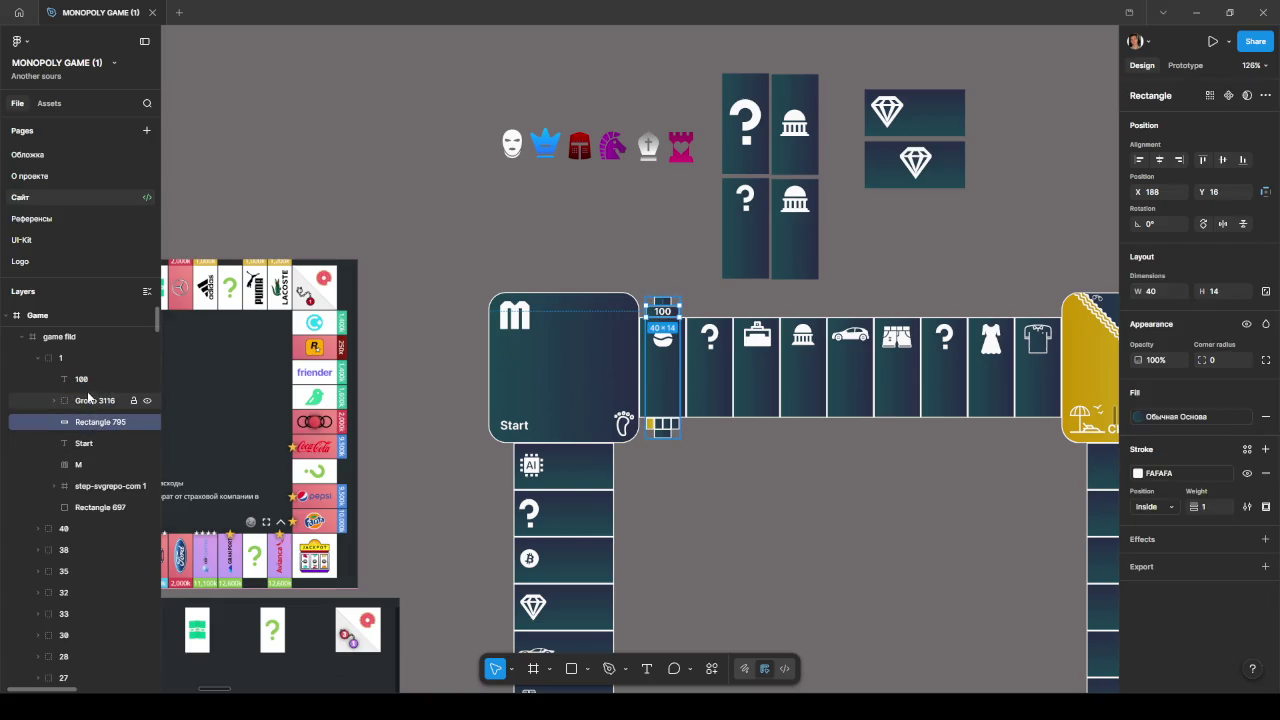
left_click(88, 383, "shift")
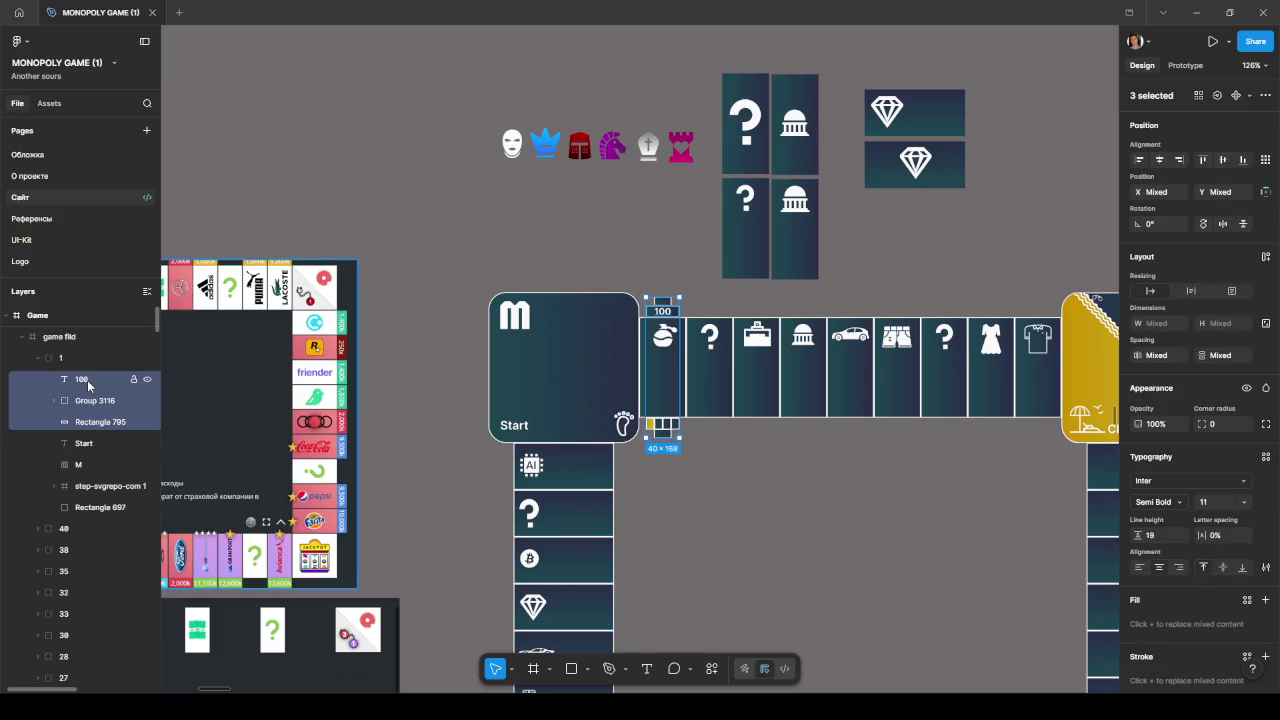
key("Delete")
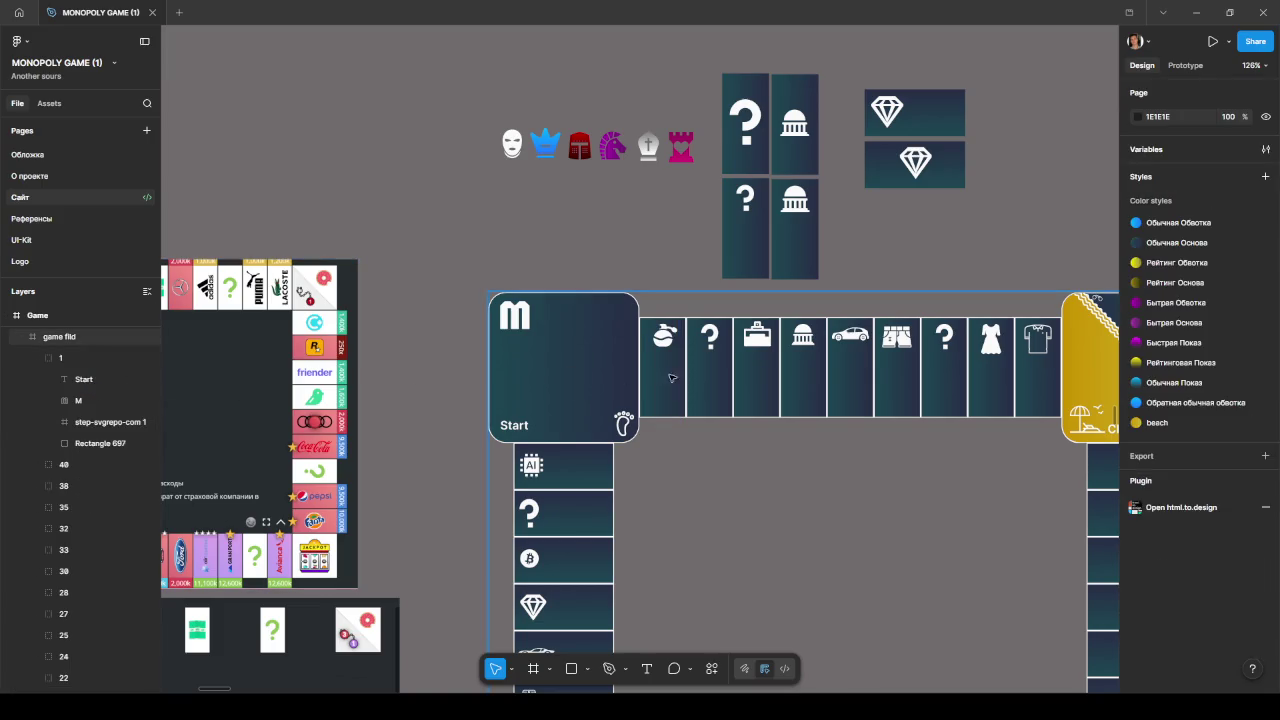
Step: Restore the deleted price tag and squares with Ctrl+Z and select the 56×168 group 2
left_click(676, 374)
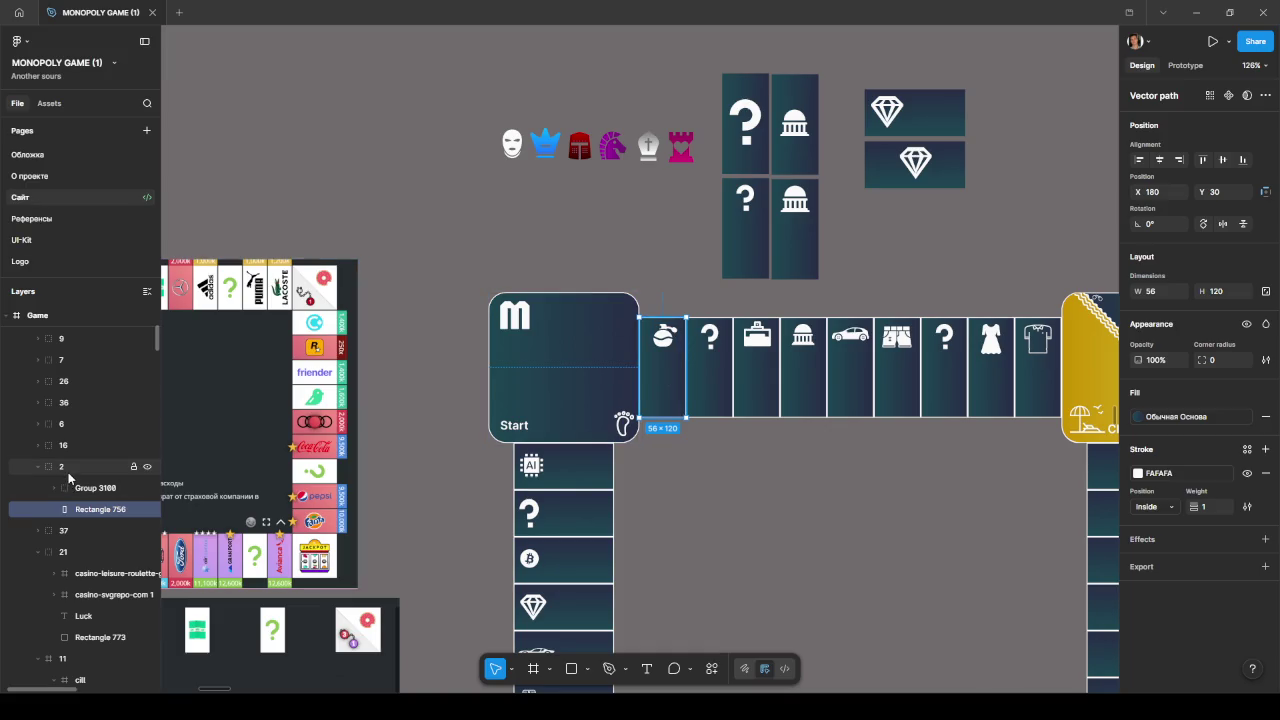
key("ctrl+z")
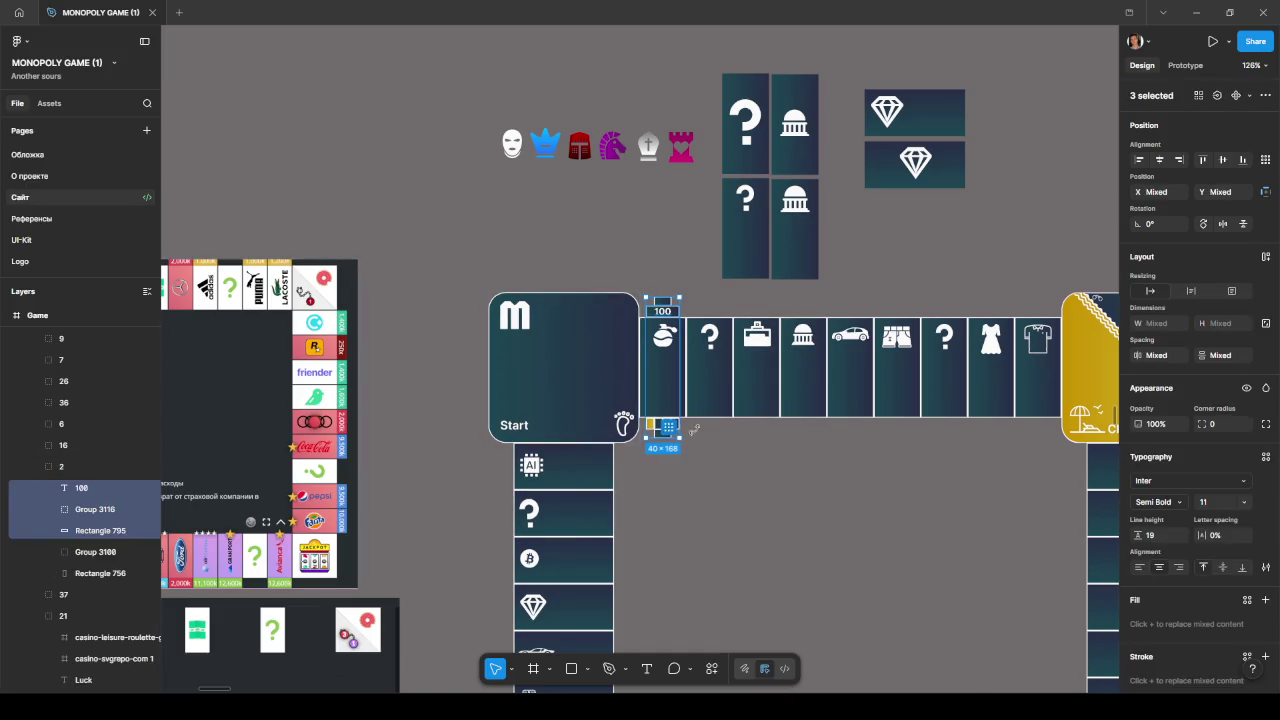
left_click(662, 428)
scroll(665, 420, "up", 2, "ctrl")
scroll(700, 395, "up", 4, "ctrl")
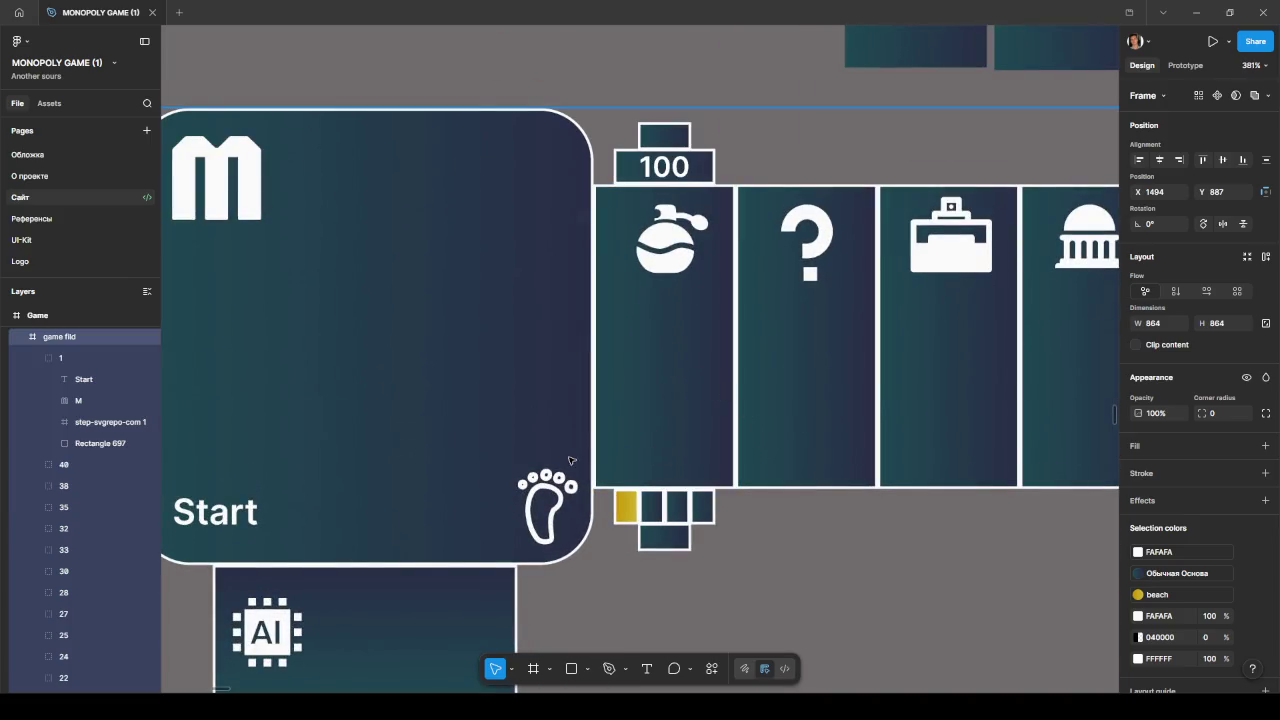
left_click(686, 364, "ctrl")
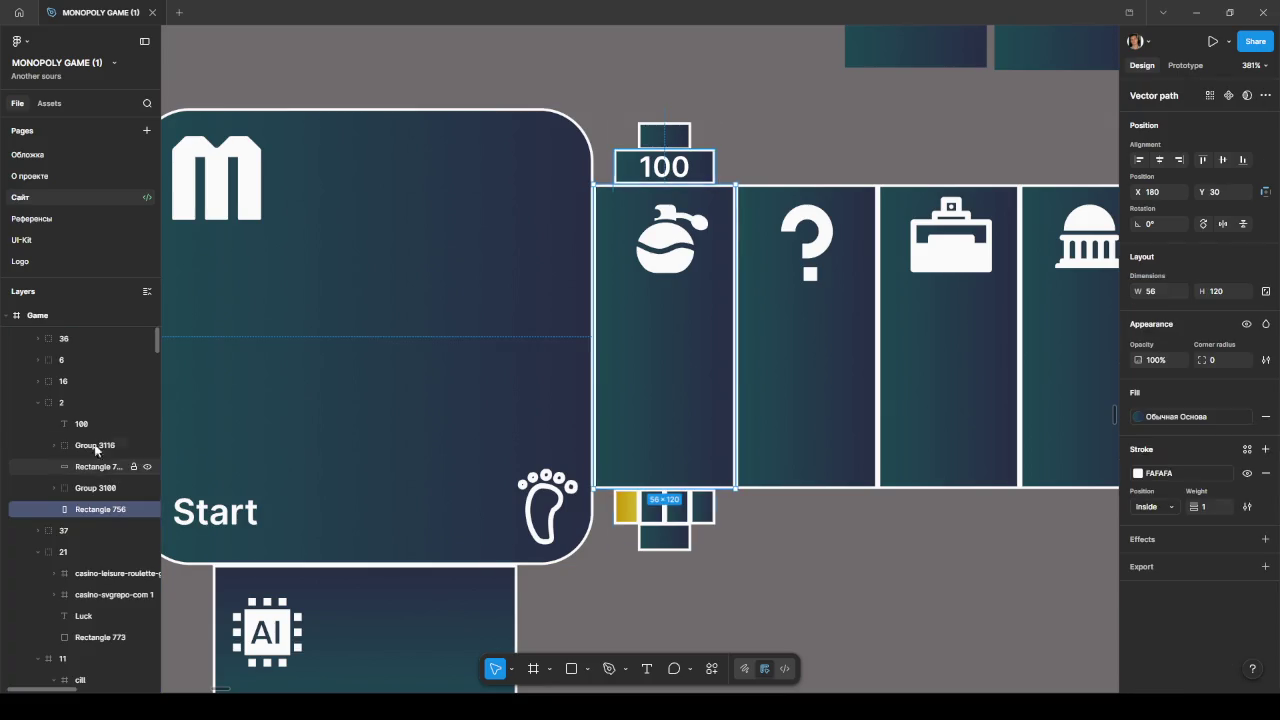
scroll(68, 440, "down", 1)
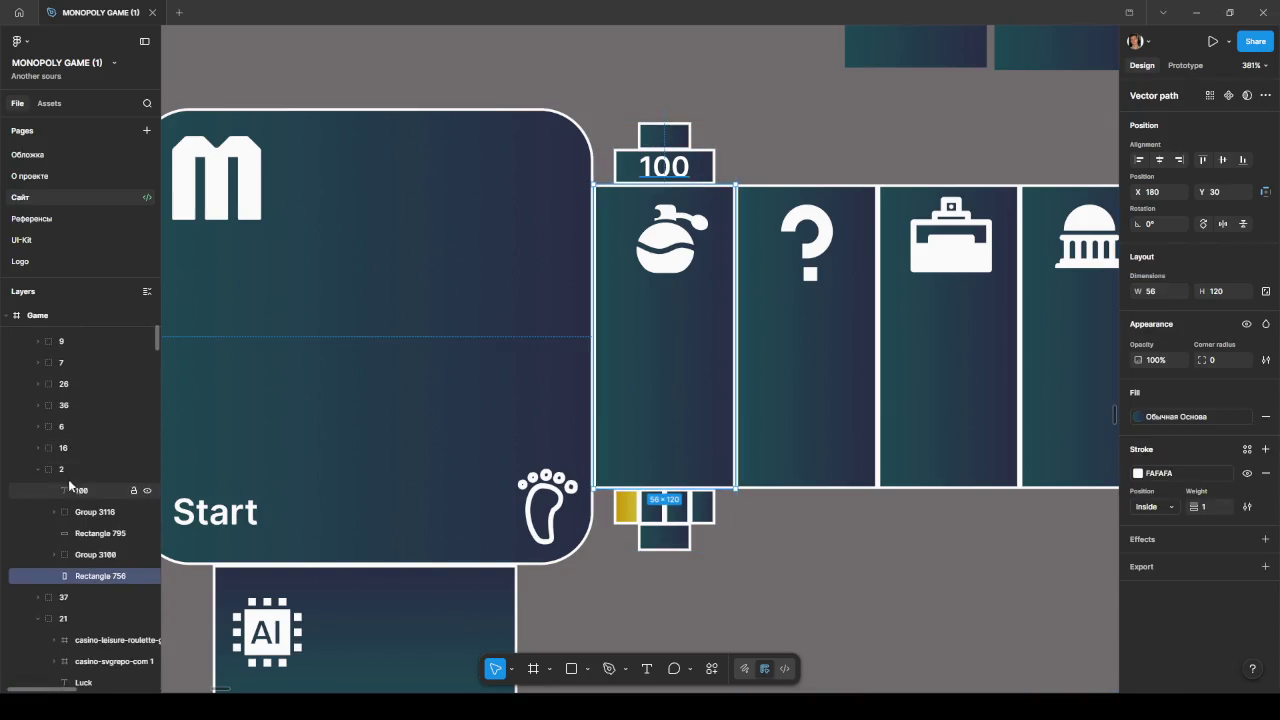
left_click(103, 469)
scroll(610, 428, "down", 10)
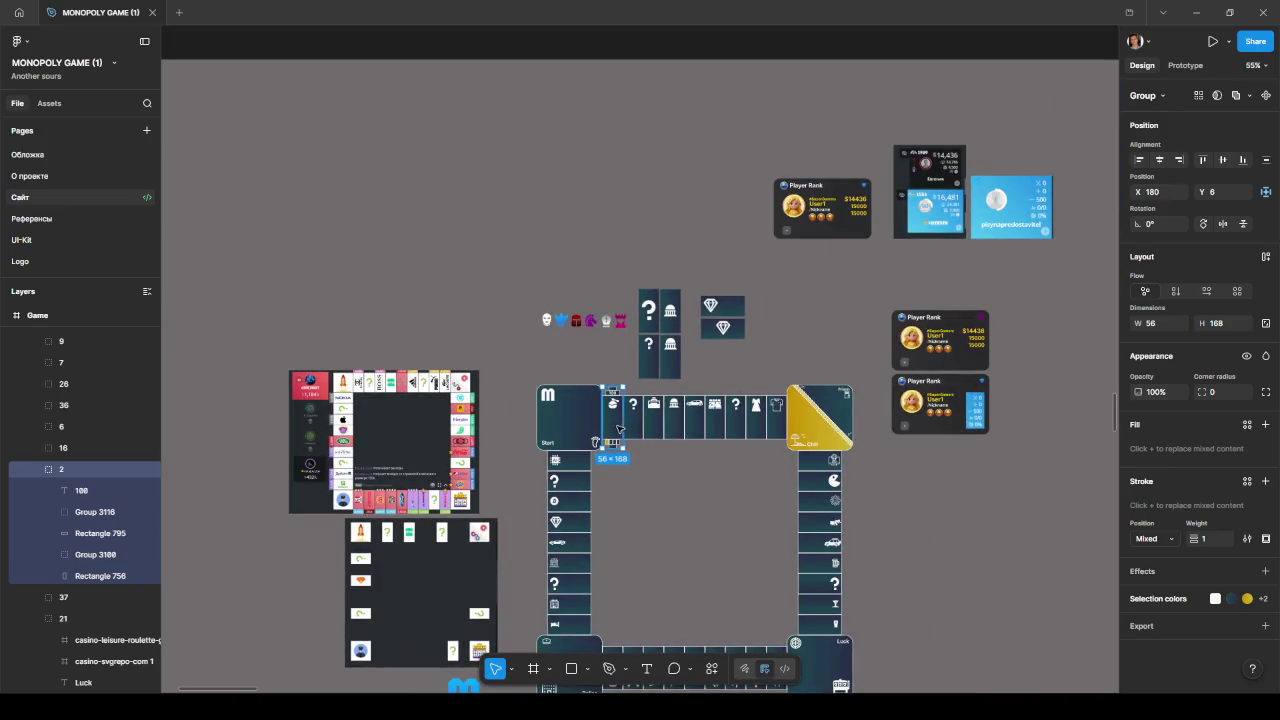
Step: Duplicate the perfume tile group off the board and place layer 6 directly under Game
left_click_drag(612, 418, 786, 314)
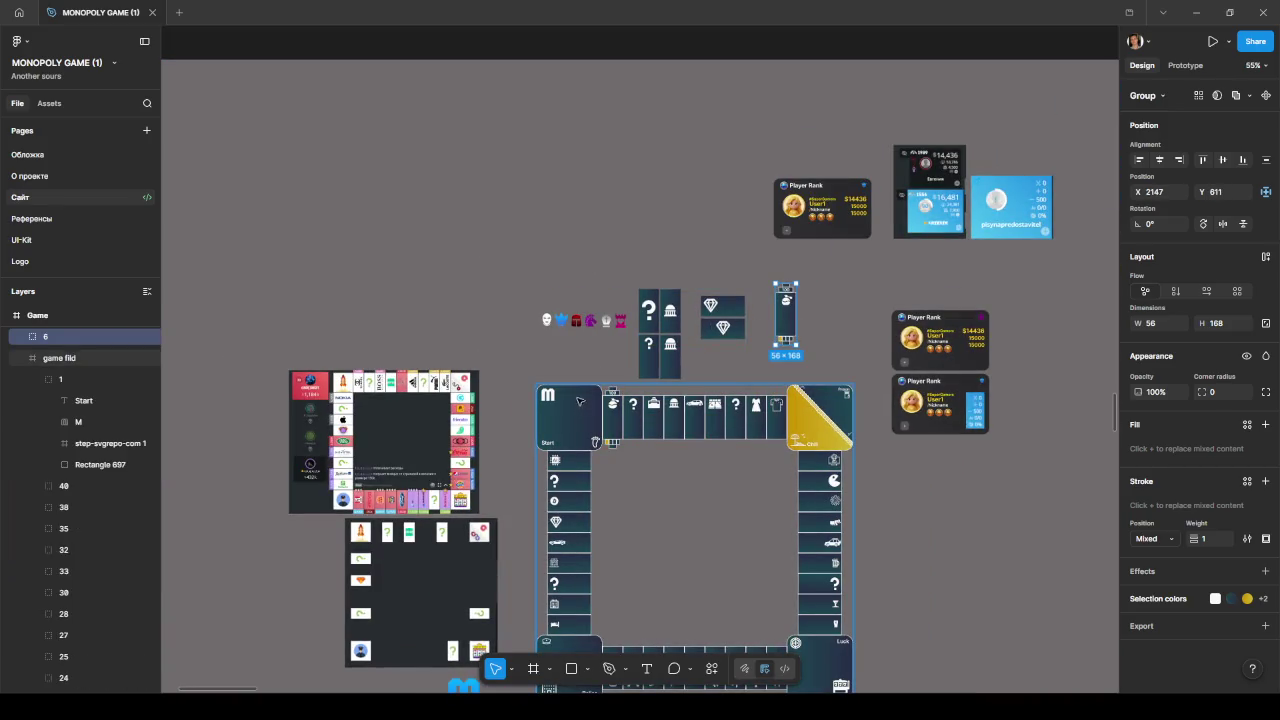
left_click_drag(98, 363, 55, 356)
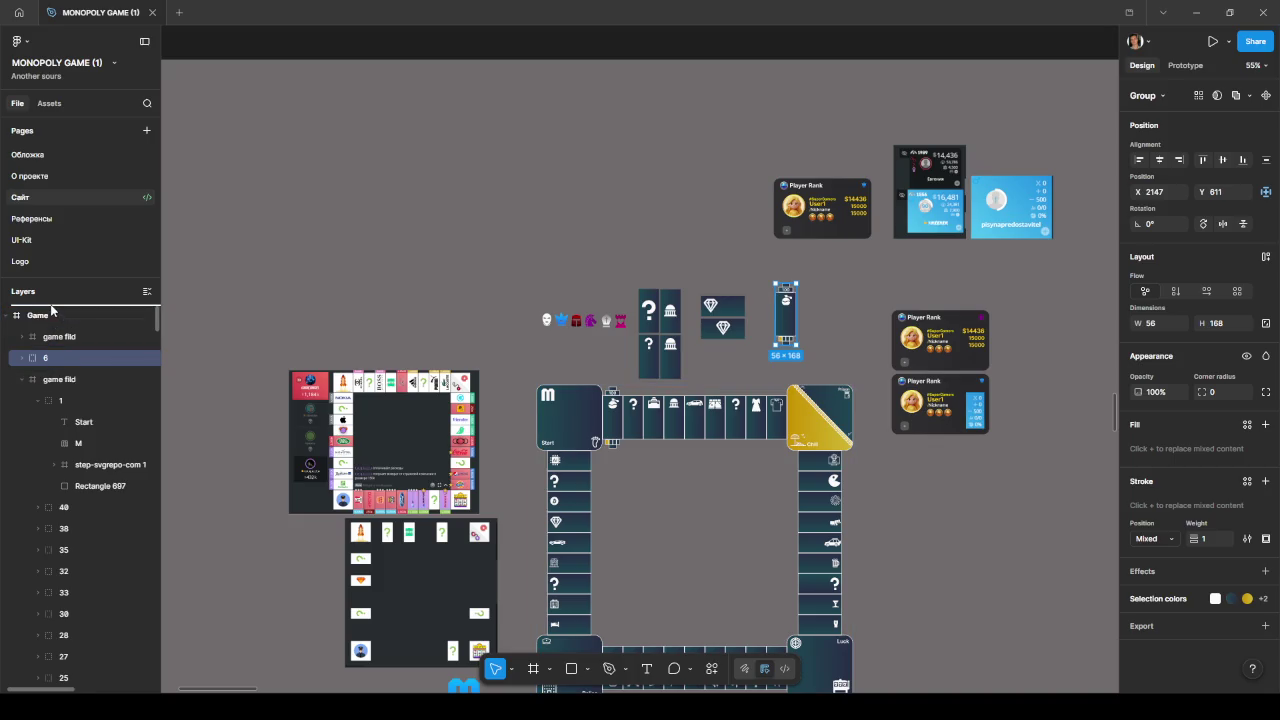
left_click_drag(51, 315, 55, 329)
left_click_drag(55, 330, 53, 324)
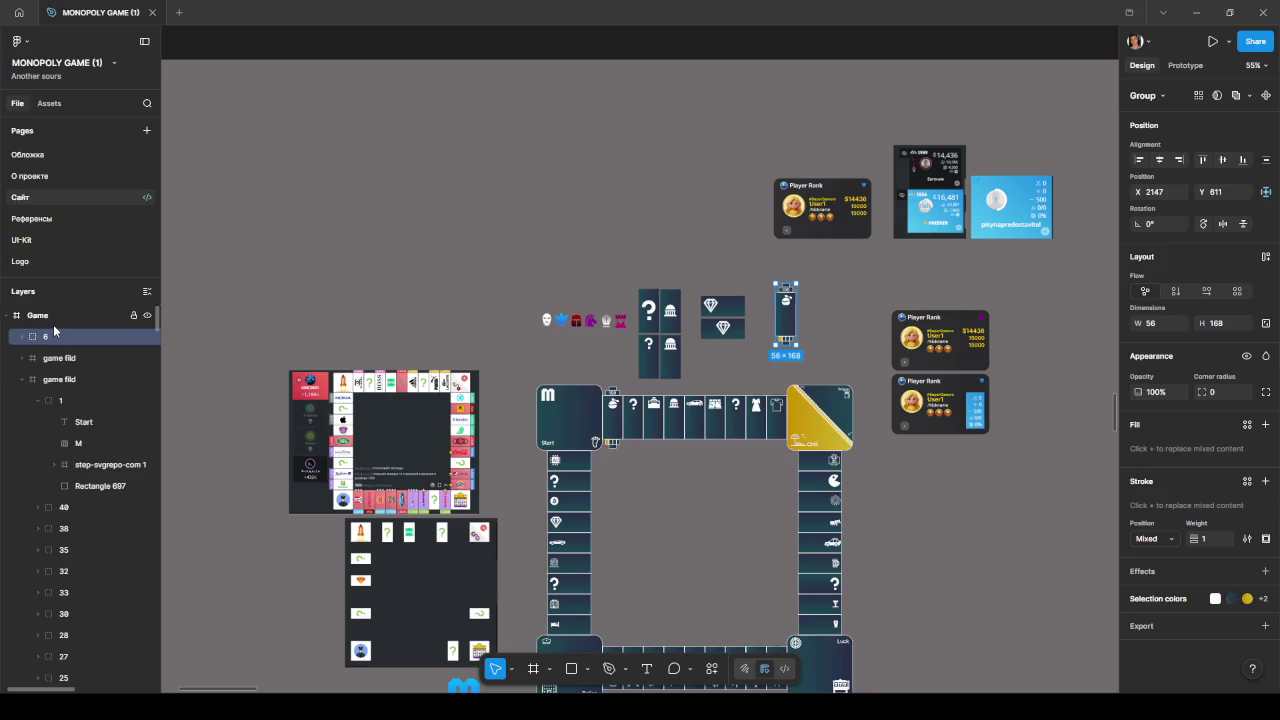
left_click(22, 380)
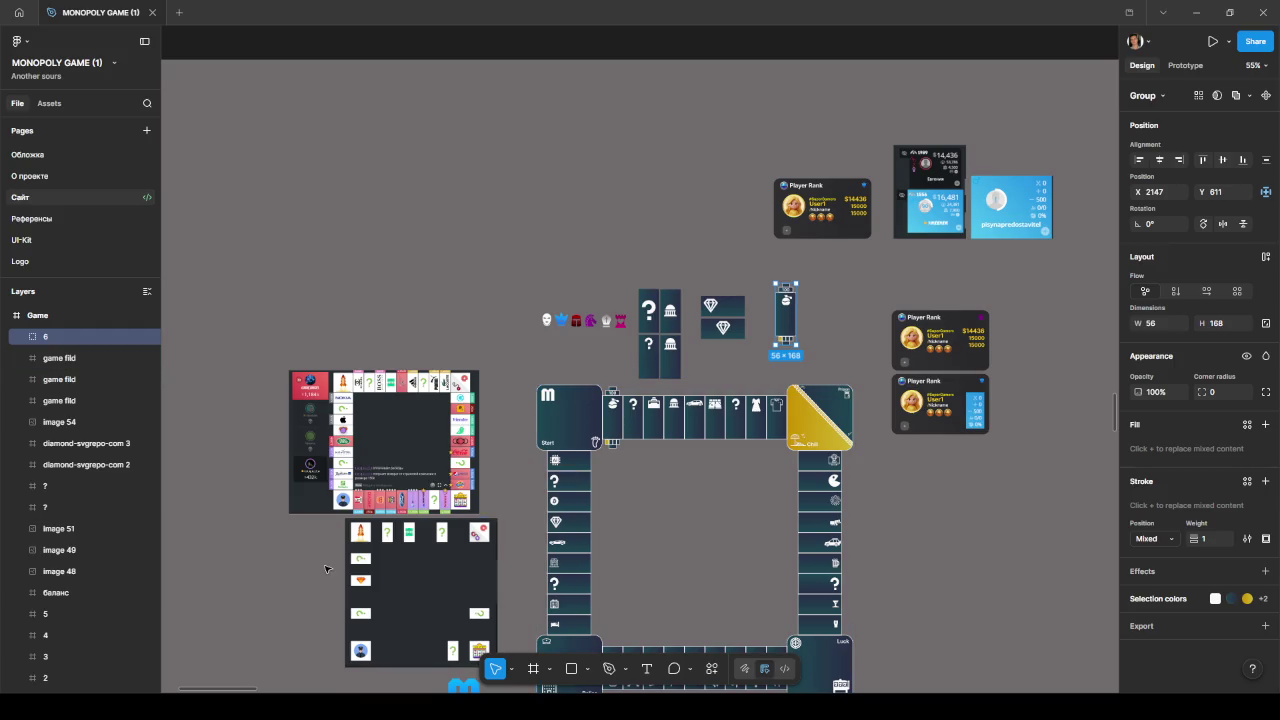
Step: Move the copied tile above the board onto empty canvas at X 1310, Y 208
left_click(50, 613)
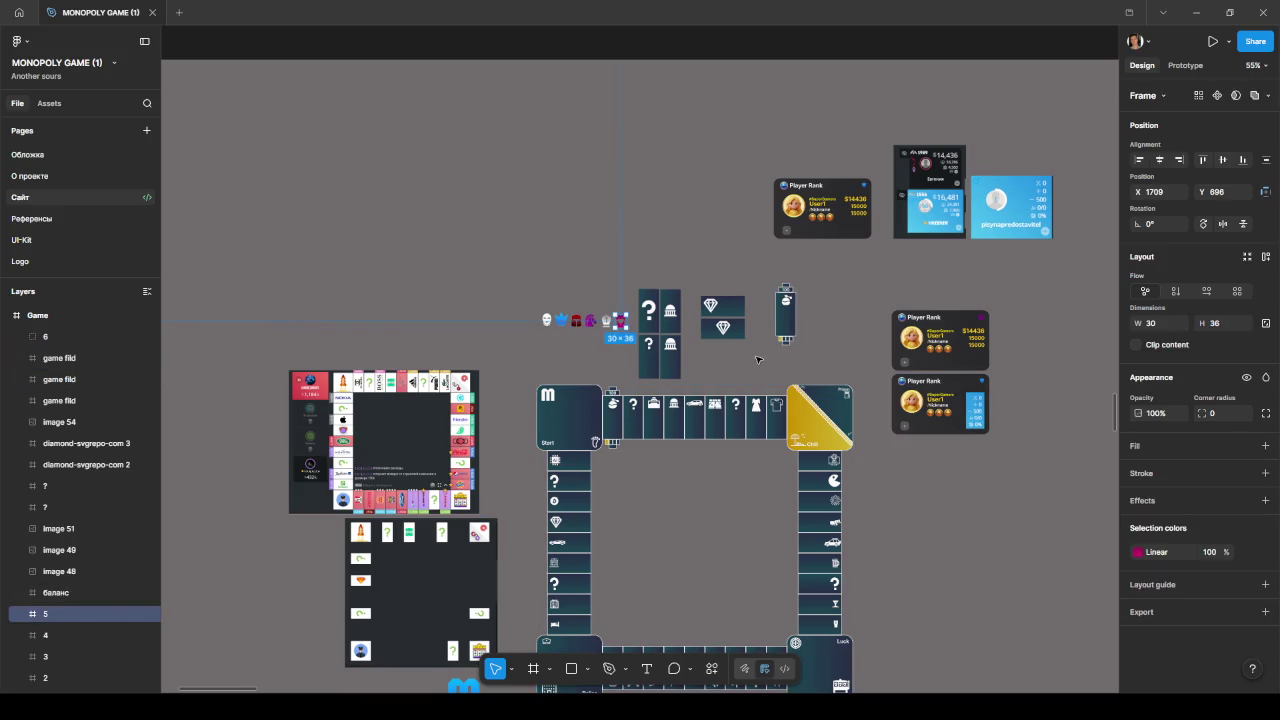
left_click(800, 320)
scroll(800, 320, "up", 3, "ctrl")
scroll(790, 310, "up", 3, "ctrl")
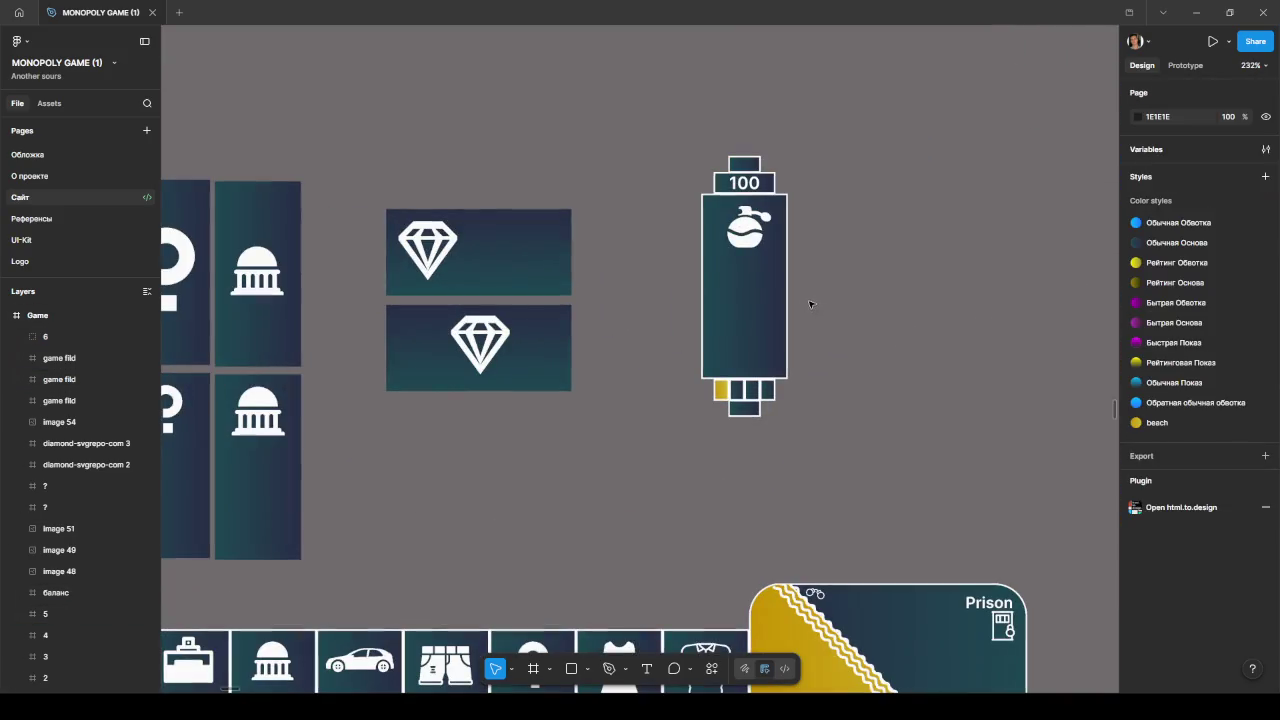
left_click(750, 278)
scroll(713, 296, "right", 2)
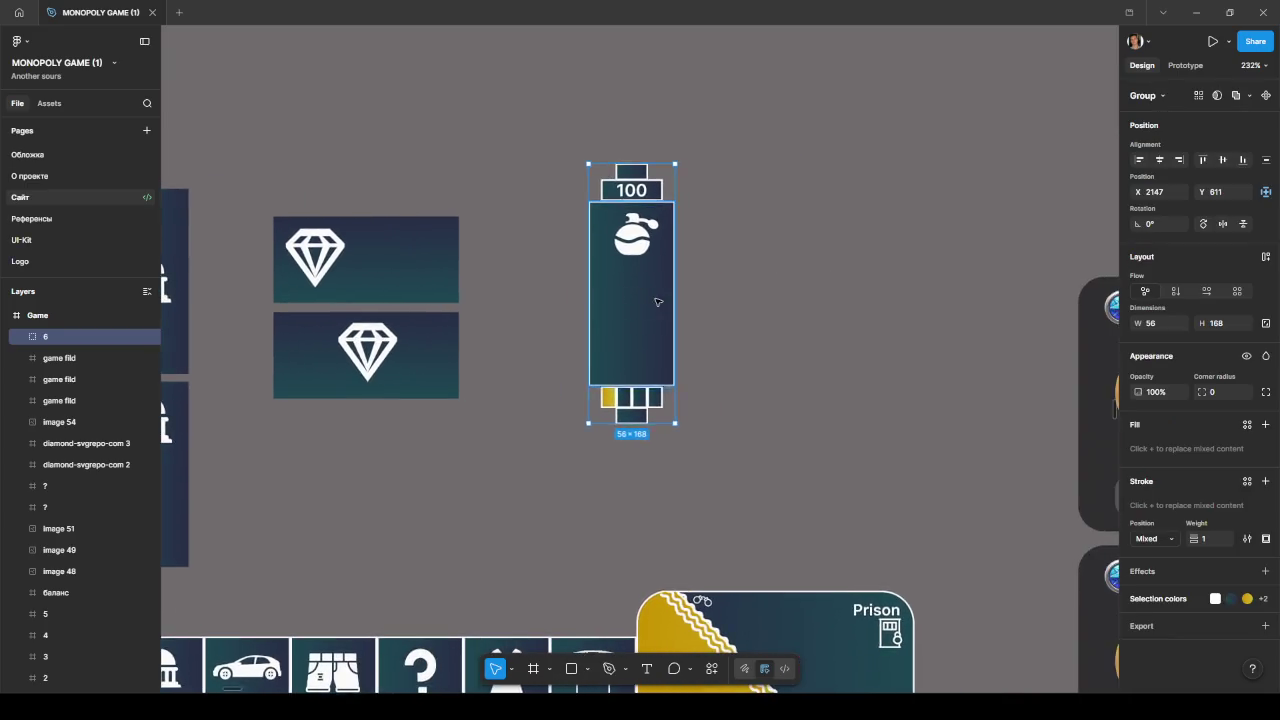
scroll(655, 300, "down", 5, "ctrl")
scroll(655, 302, "down", 3, "ctrl")
left_click_drag(655, 300, 452, 180)
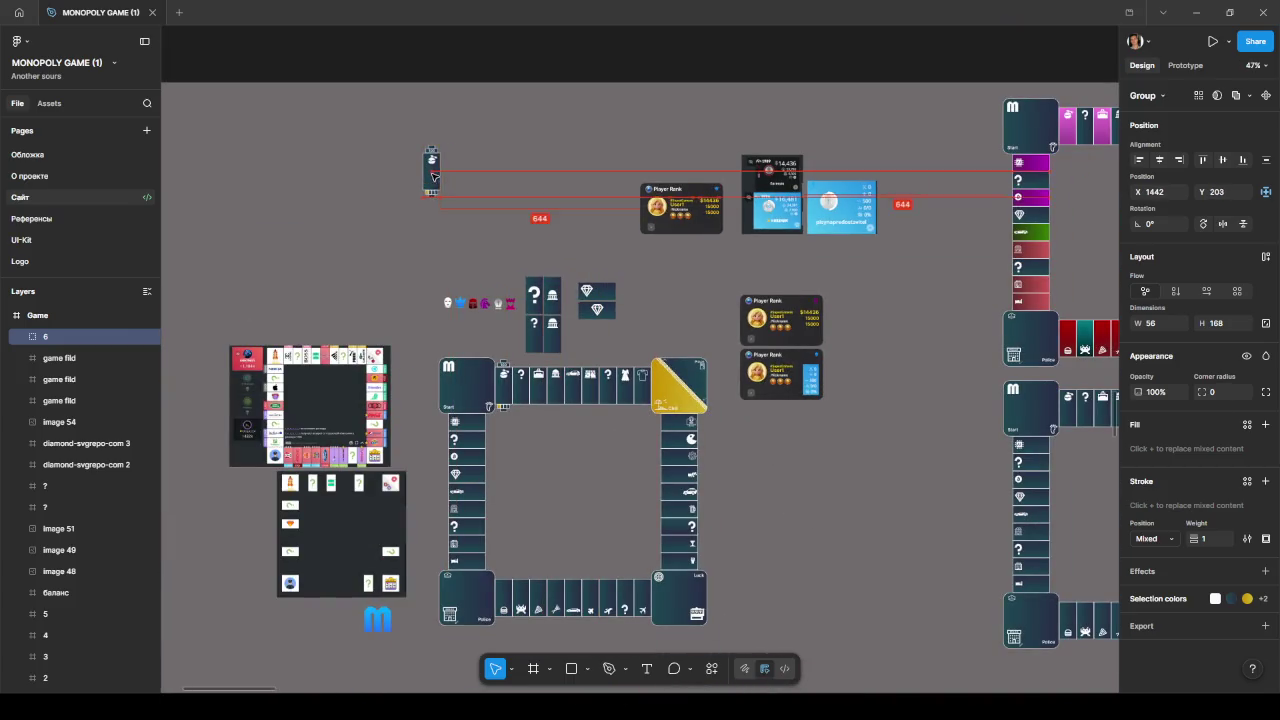
scroll(550, 247, "up", 3, "ctrl")
scroll(550, 247, "up", 1, "ctrl")
left_click_drag(549, 271, 557, 269)
scroll(557, 269, "up", 3, "ctrl")
Step: Change the copied tile's yellow Rectangle 797 fill to the dark Обычная Основа style
key("alt")
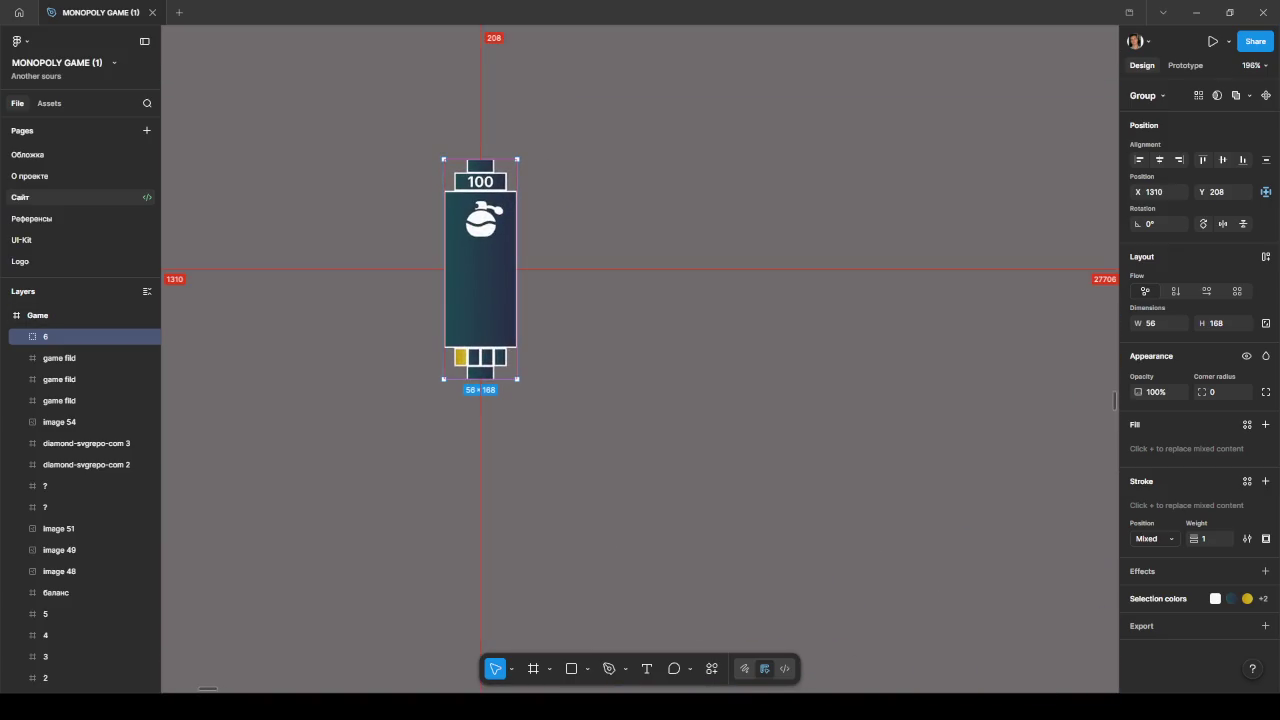
left_click(460, 357, "ctrl")
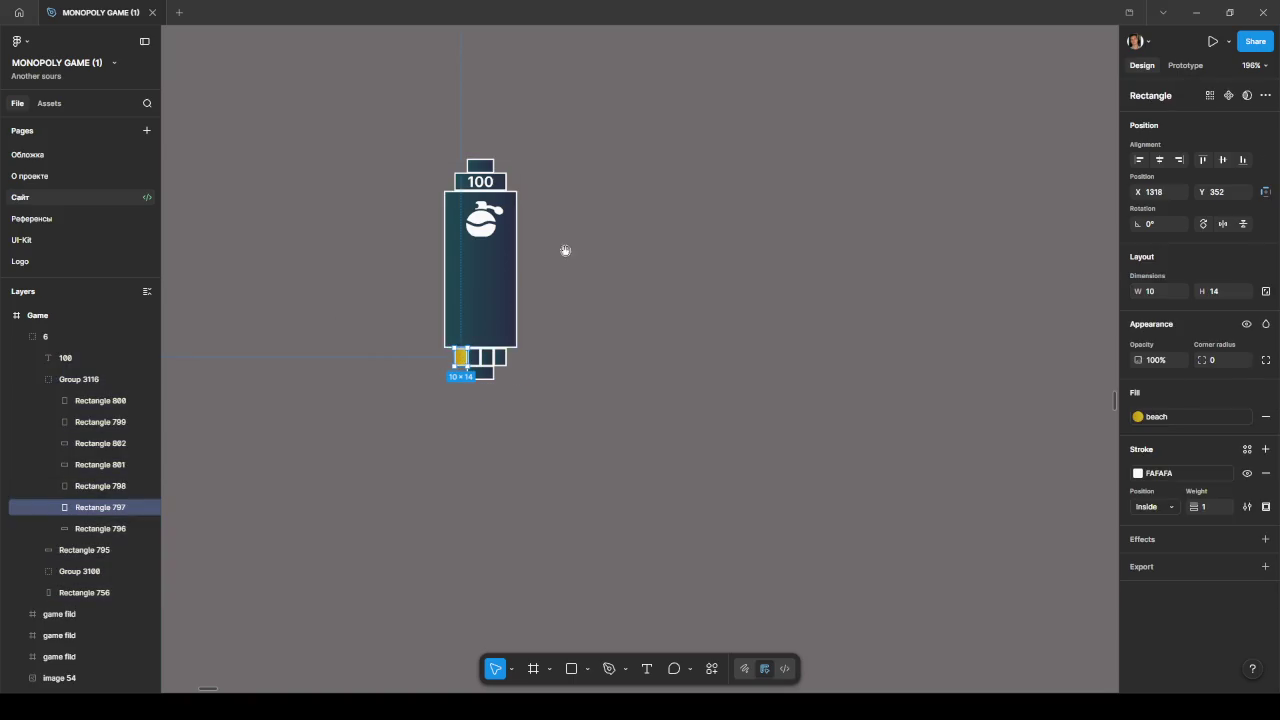
scroll(550, 310, "up", 3)
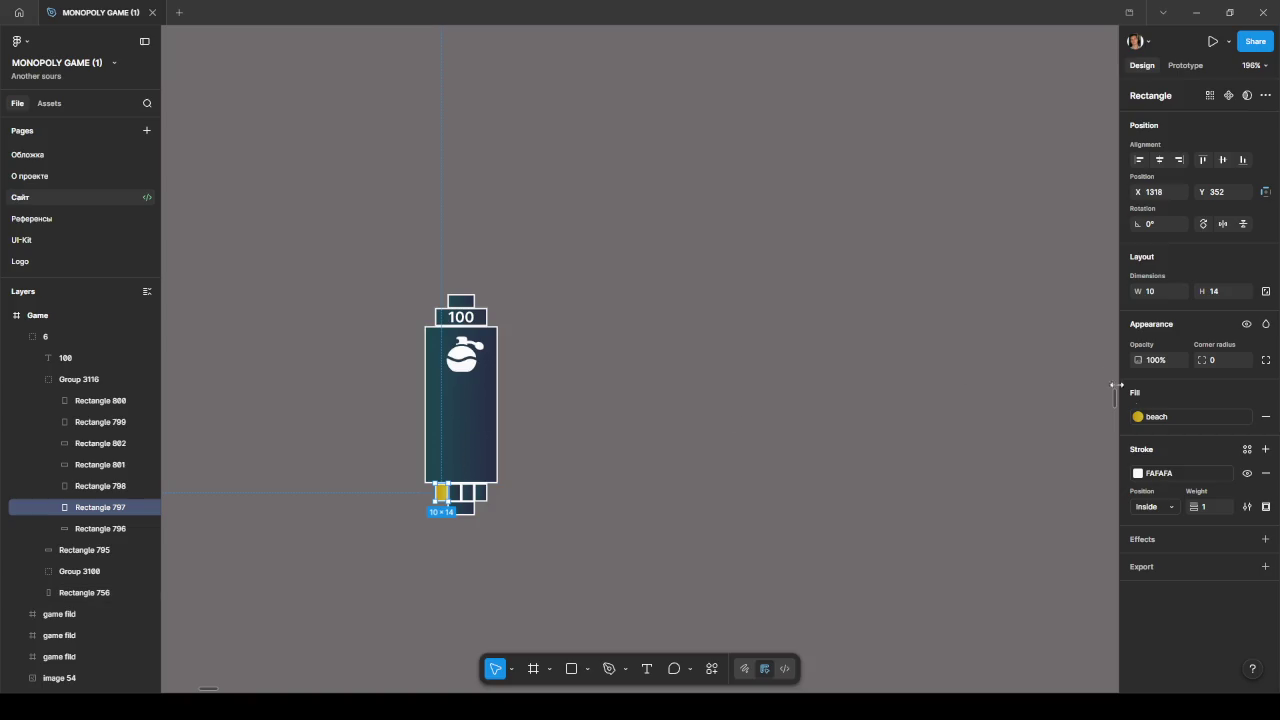
left_click(1138, 416)
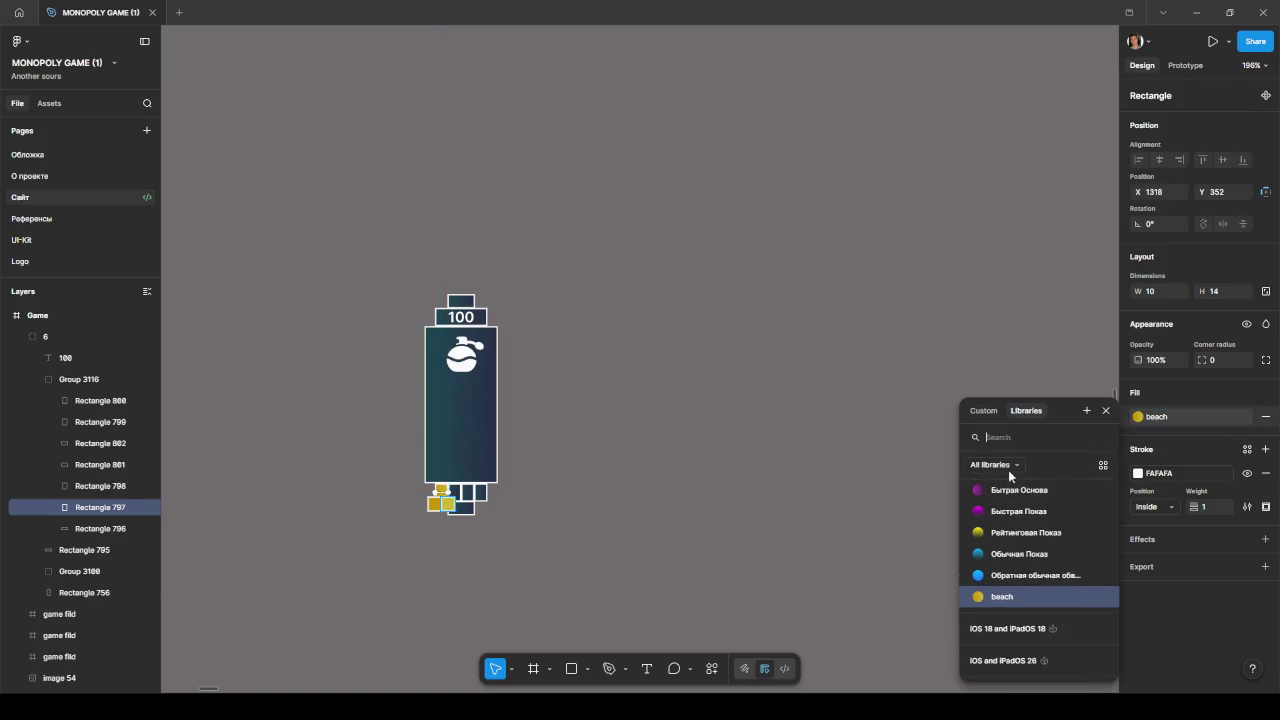
scroll(1009, 521, "up", 5)
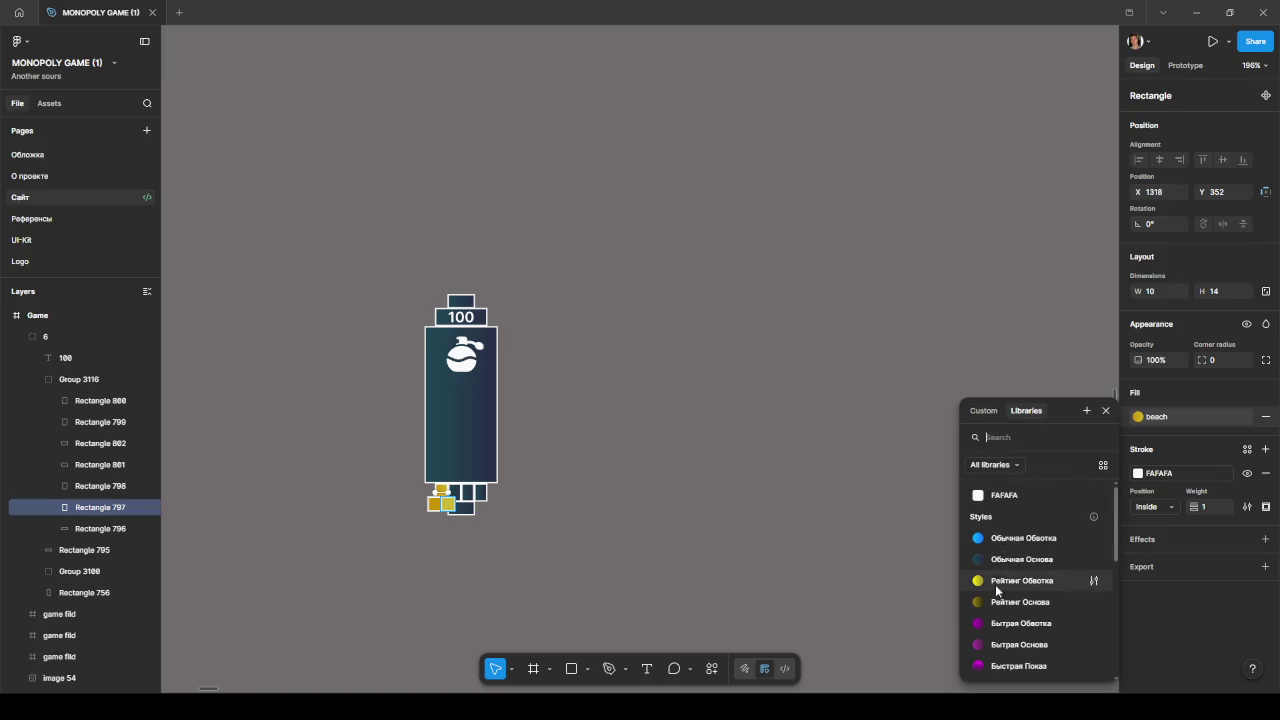
left_click(634, 471)
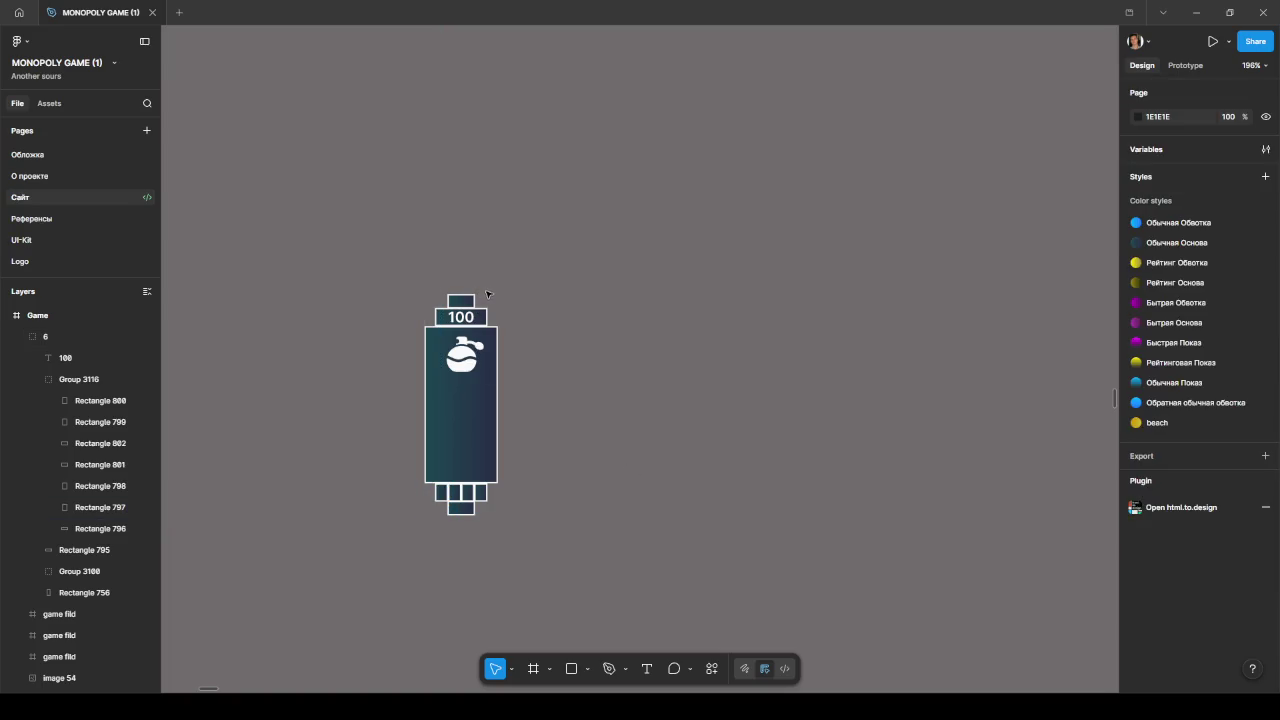
scroll(485, 298, "up", 2)
scroll(483, 300, "up", 3)
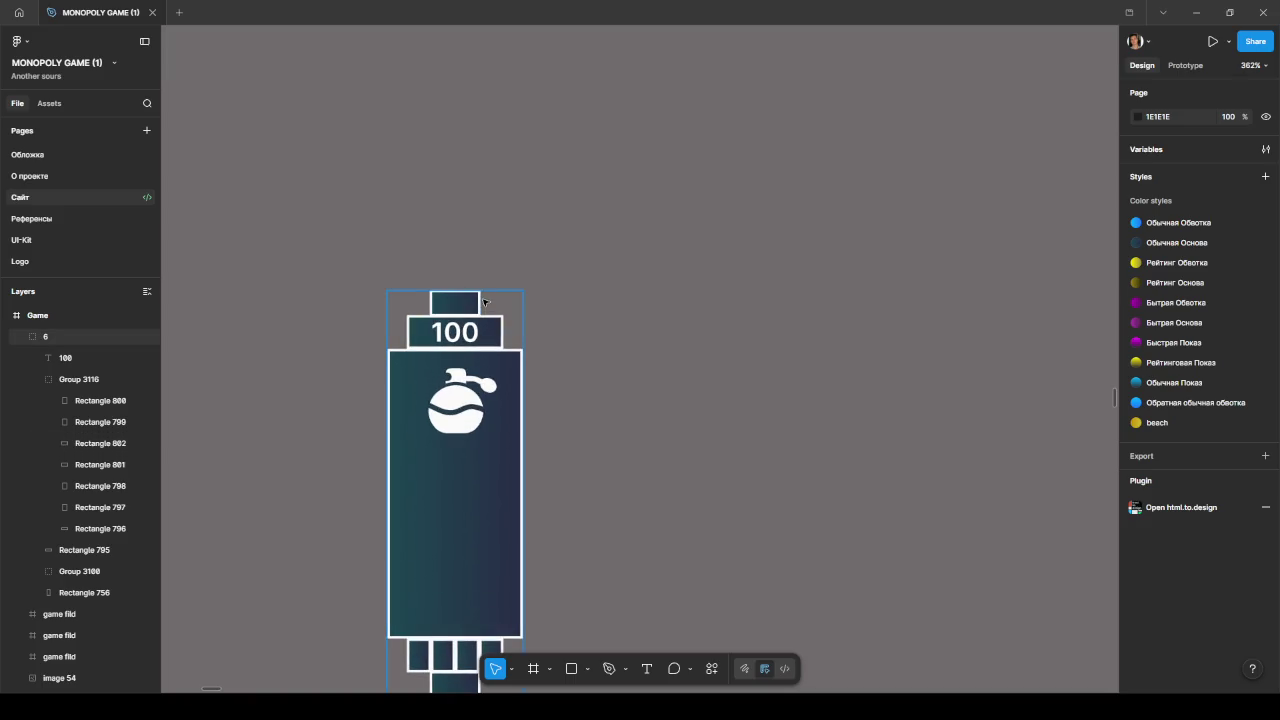
scroll(582, 472, "up", 3)
scroll(560, 390, "up", 7)
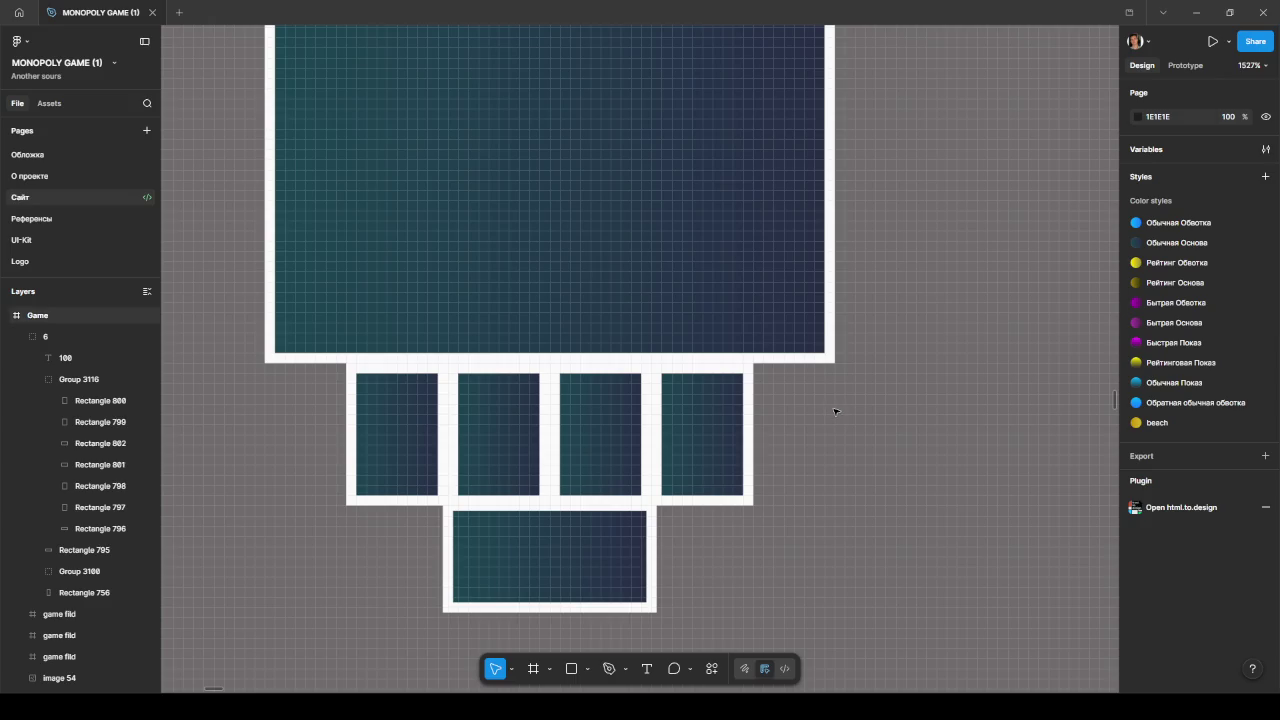
scroll(835, 410, "down", 3)
scroll(840, 406, "down", 3)
scroll(816, 472, "down", 2)
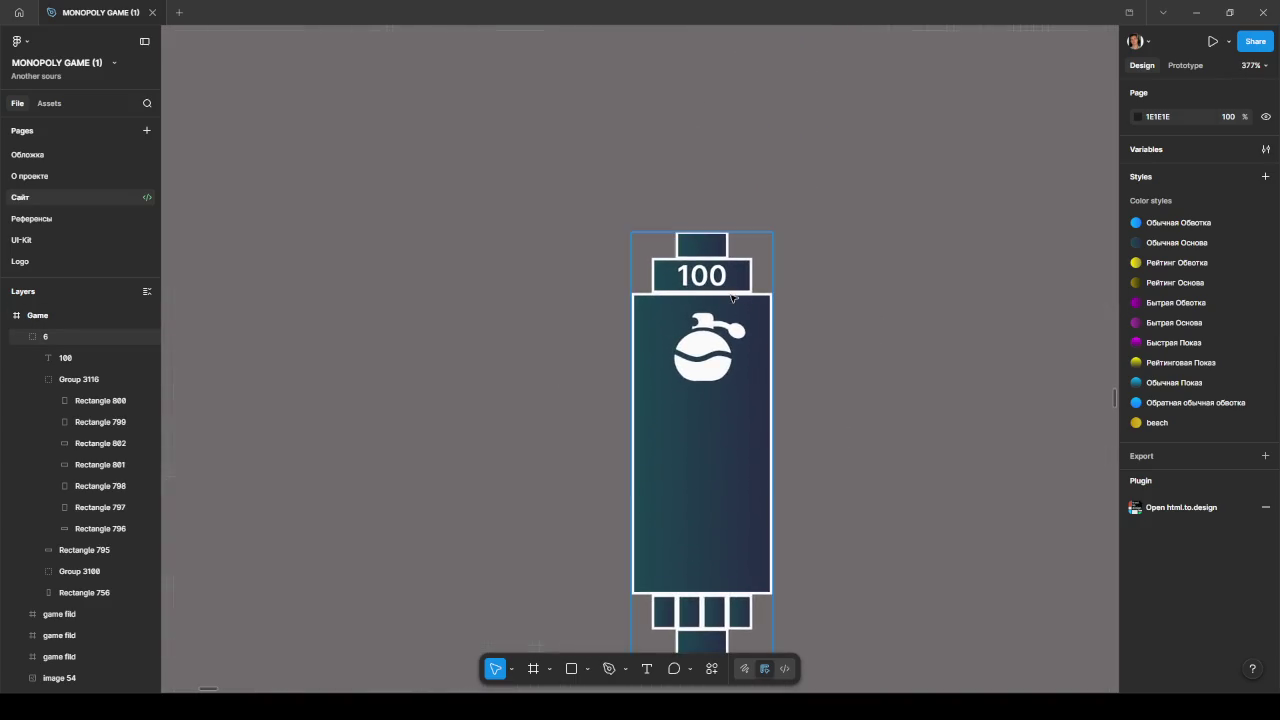
left_click_drag(767, 277, 776, 161)
scroll(720, 466, "up", 3)
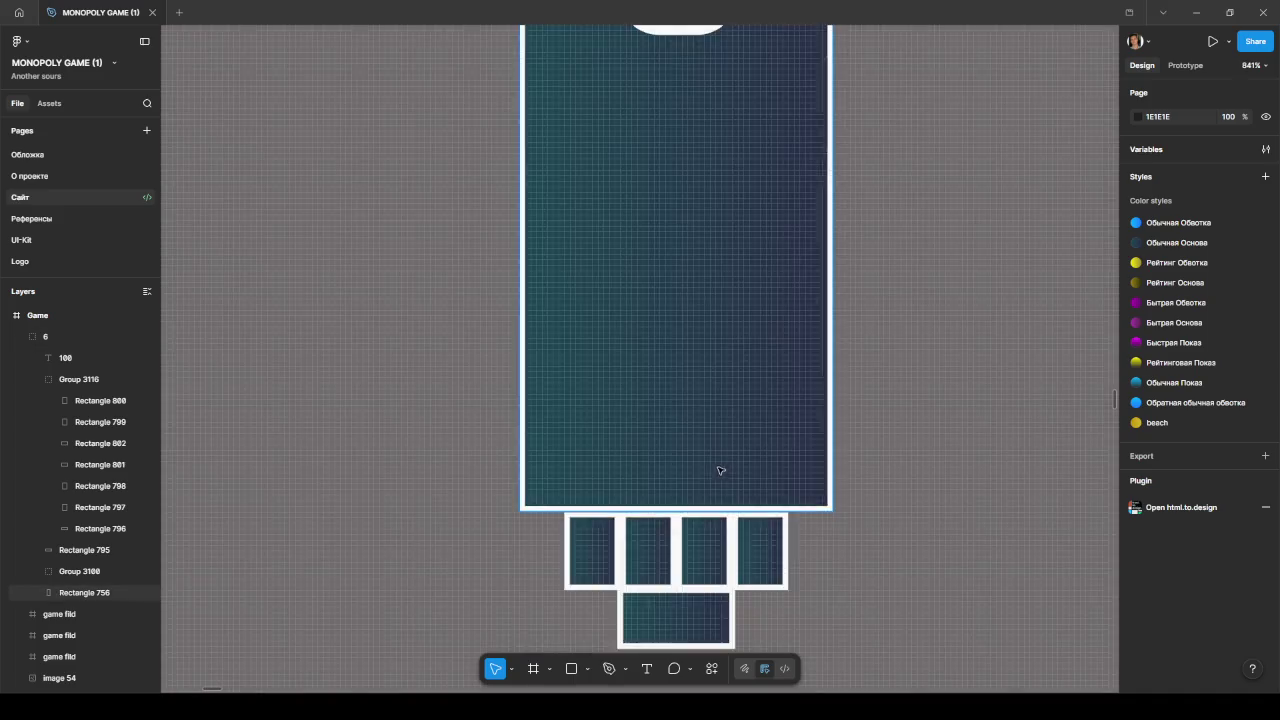
scroll(720, 466, "up", 2)
left_click(576, 566)
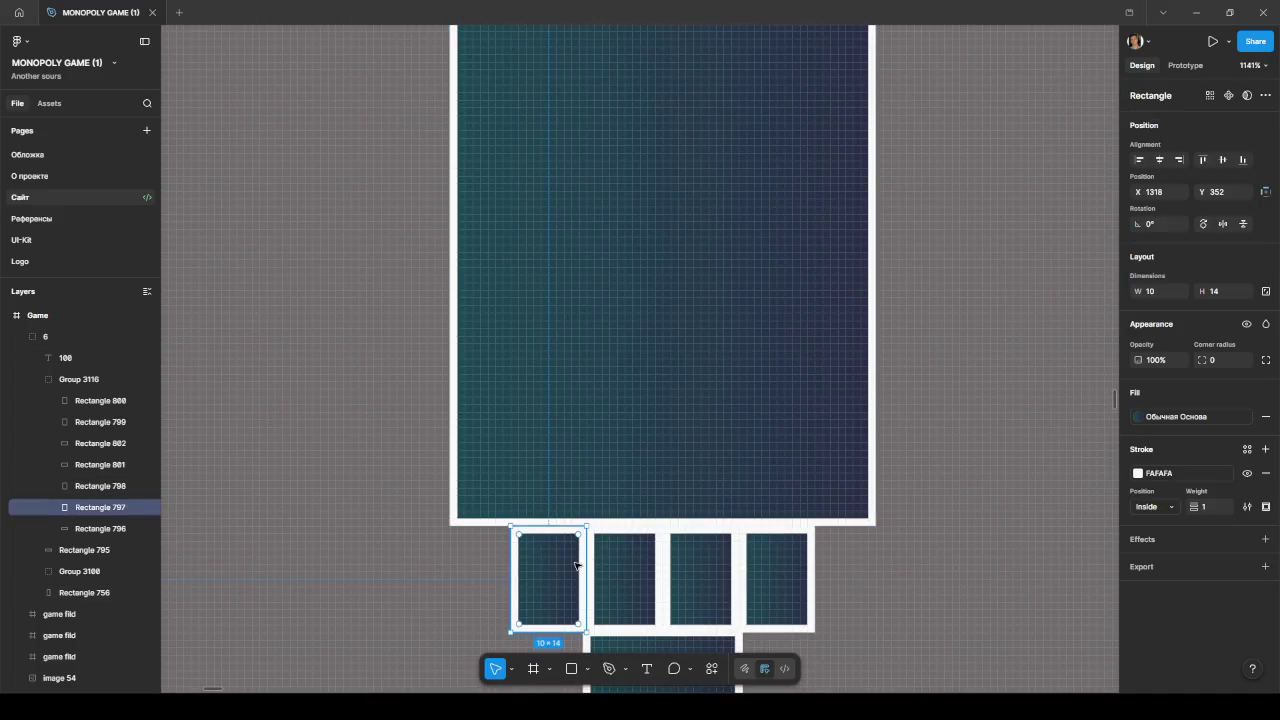
left_click_drag(587, 566, 587, 567)
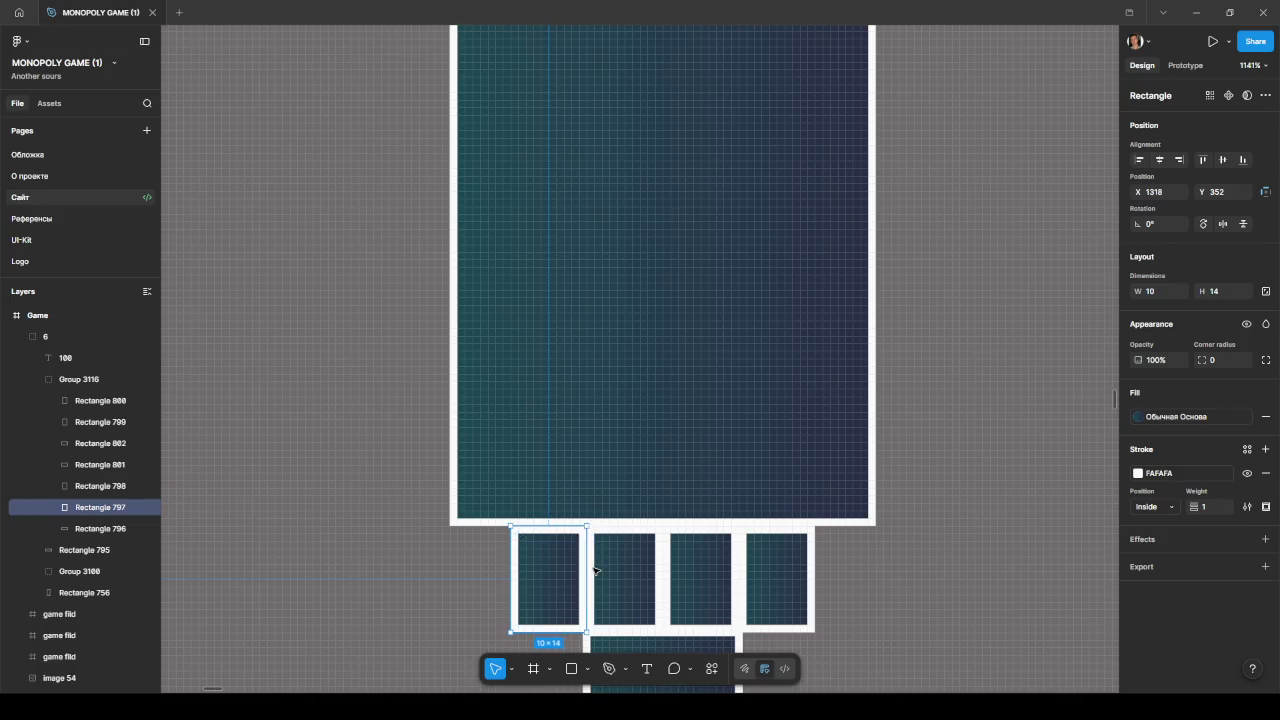
left_click(404, 572)
scroll(410, 570, "down", 5, "ctrl")
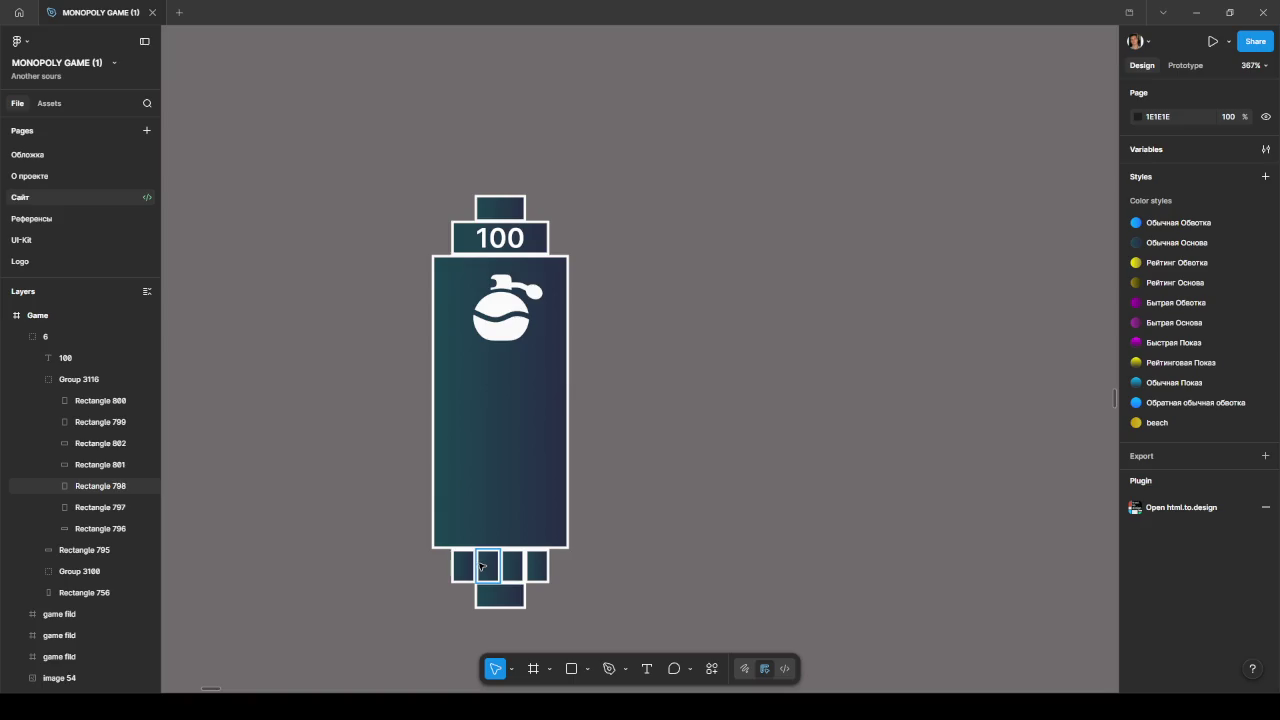
scroll(609, 506, "up", 1)
scroll(613, 542, "up", 2)
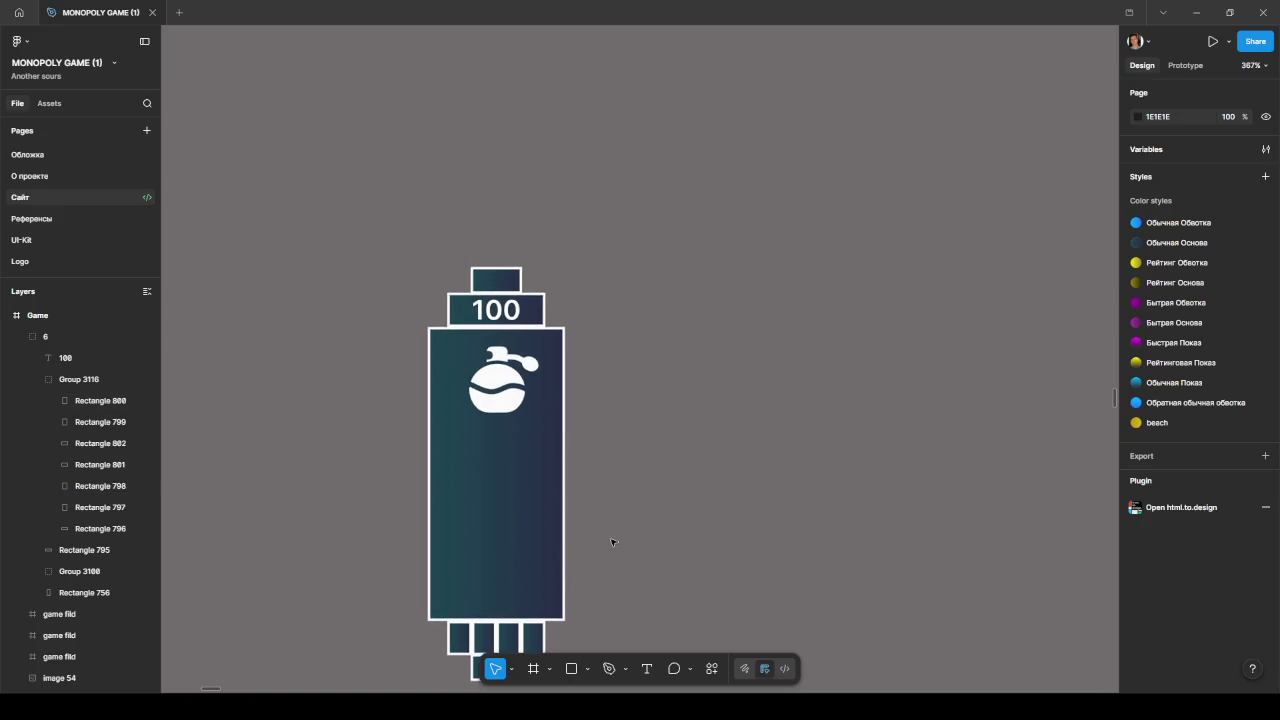
scroll(580, 497, "up", 2)
scroll(580, 500, "up", 1)
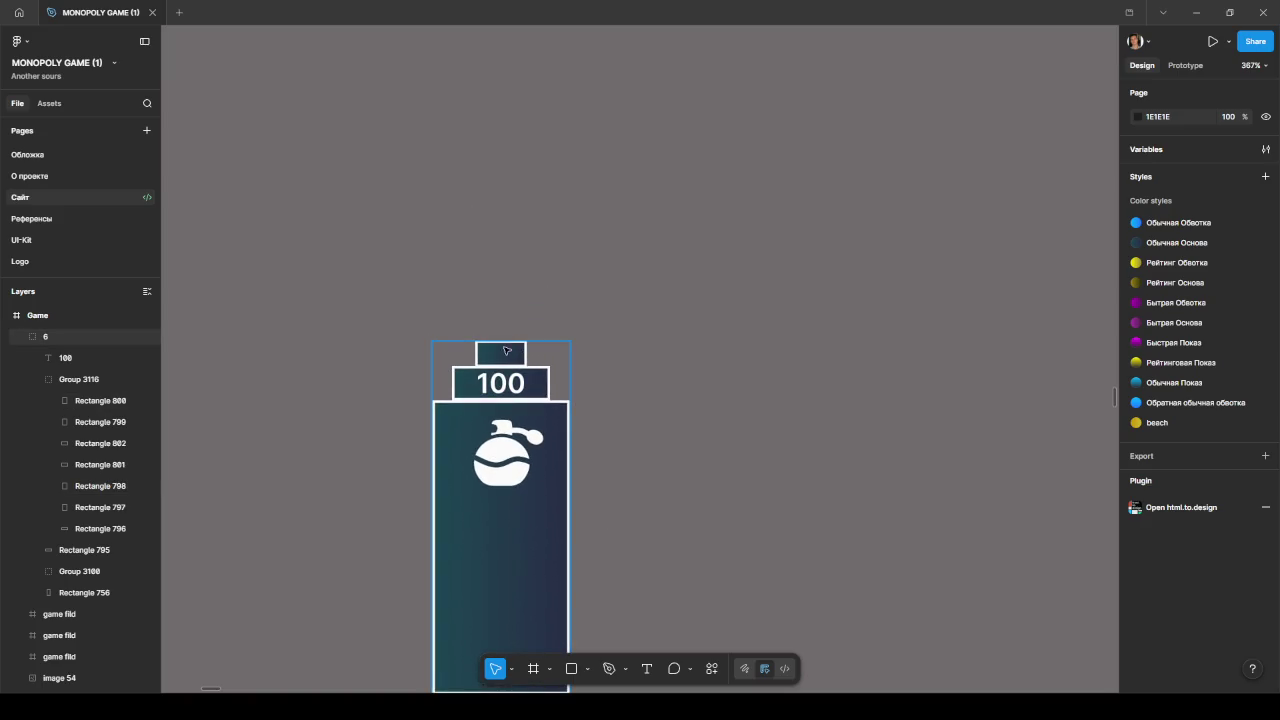
scroll(566, 358, "down", 3, "ctrl")
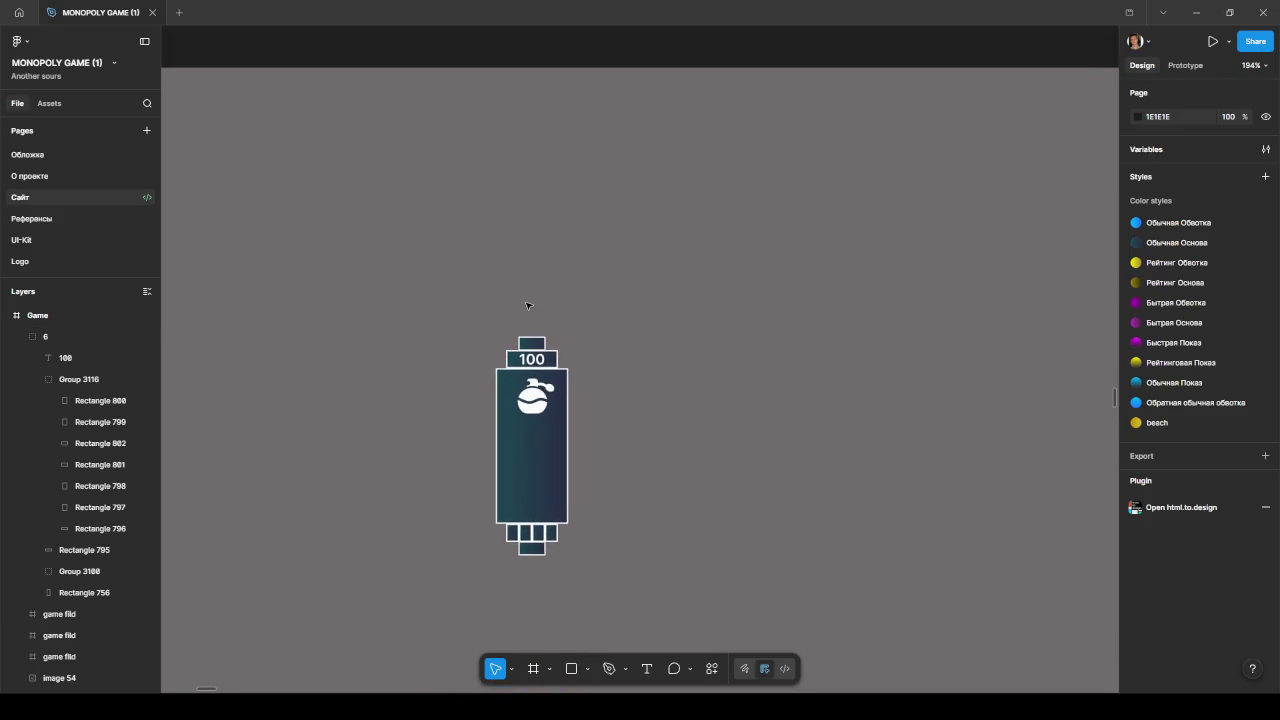
key("r")
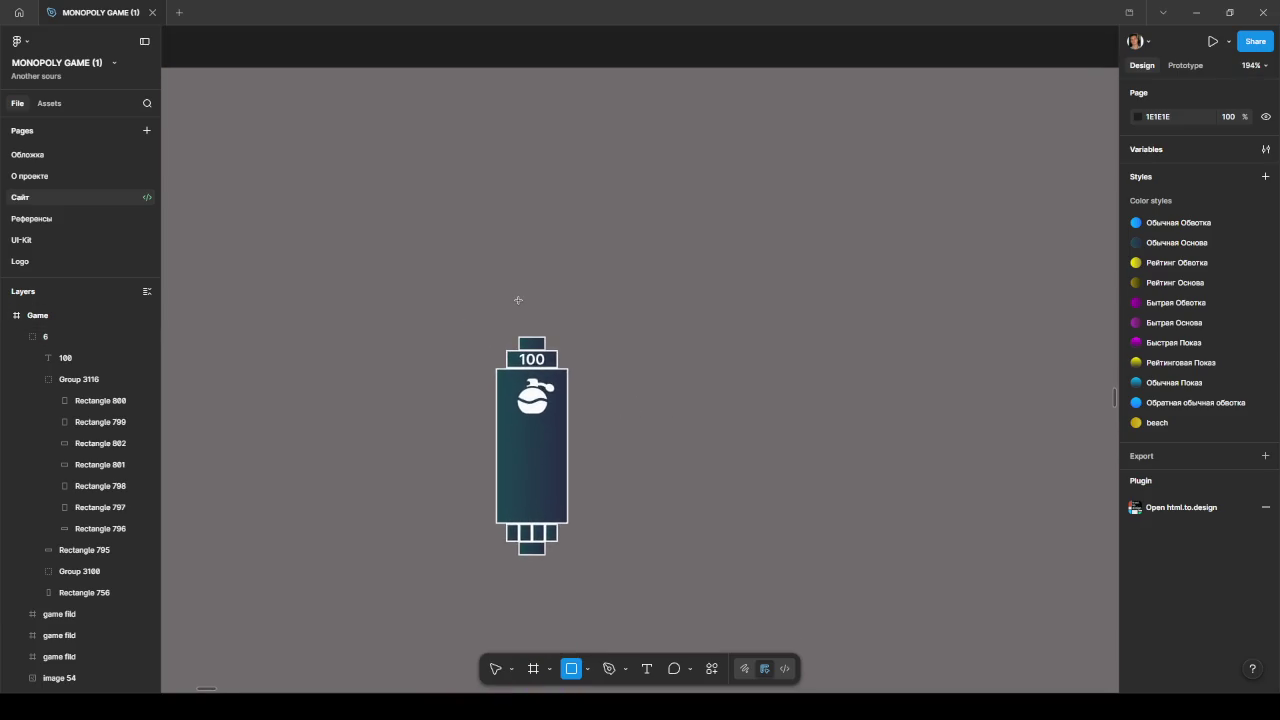
Step: Draw a new frame around the tile card, undoing an accidental resize
left_click(533, 669)
mouse_move(481, 297)
left_mouse_down()
mouse_move(1000, 602)
mouse_move(1051, 589)
left_mouse_up()
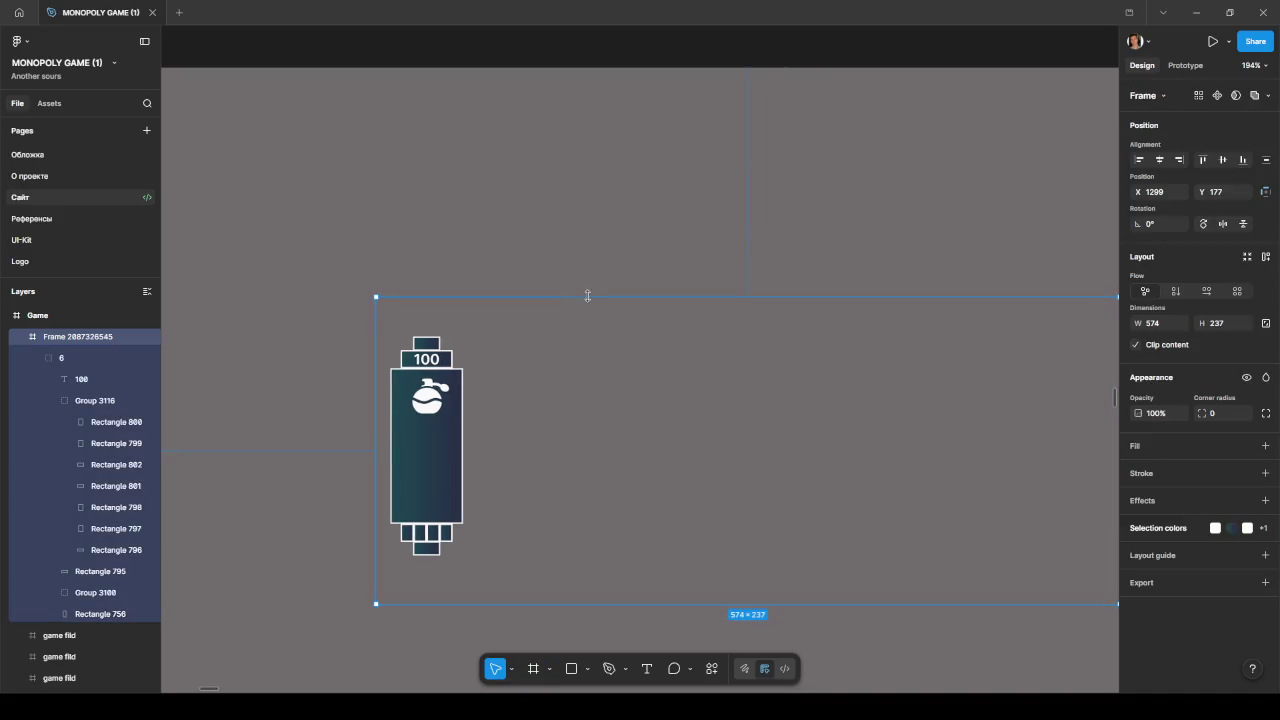
left_click_drag(588, 296, 597, 237)
key("ctrl+z")
Step: Wrap group 6 in its own frame and rename it 'Не занята'
left_click(55, 357)
right_click(55, 356)
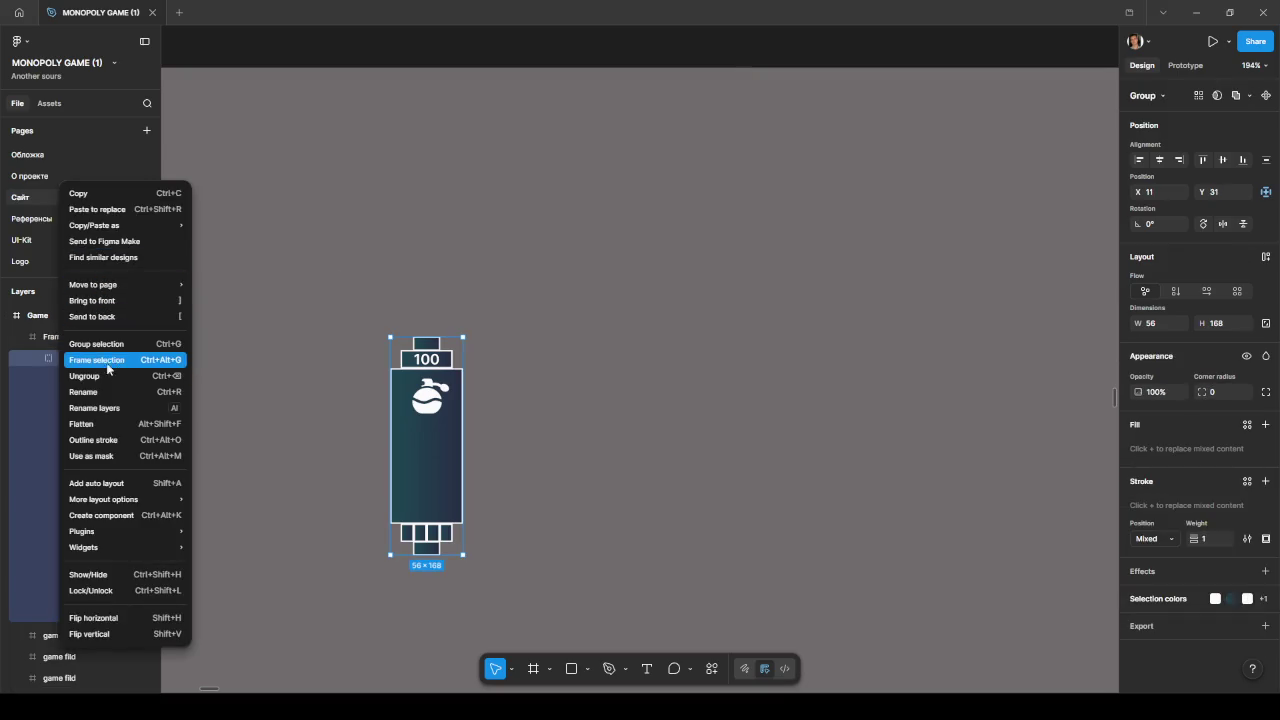
left_click(113, 369)
left_click(37, 358)
double_click(73, 357)
type("H")
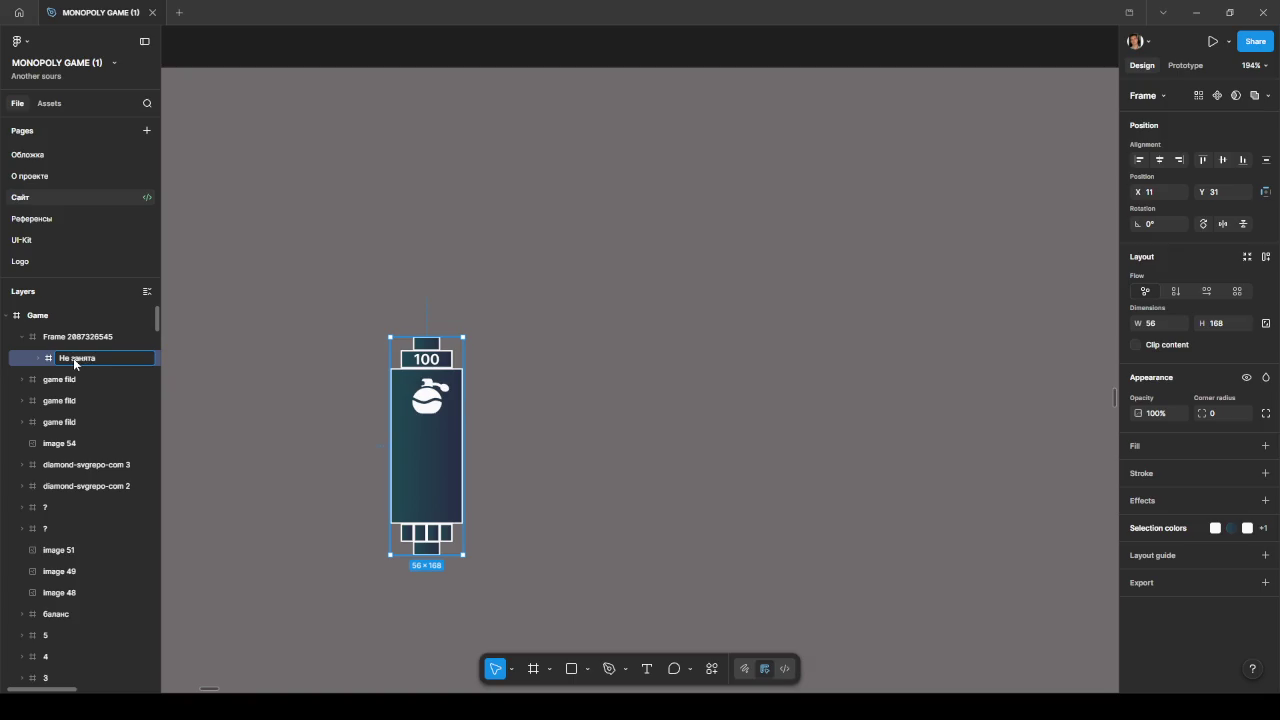
left_click(345, 447)
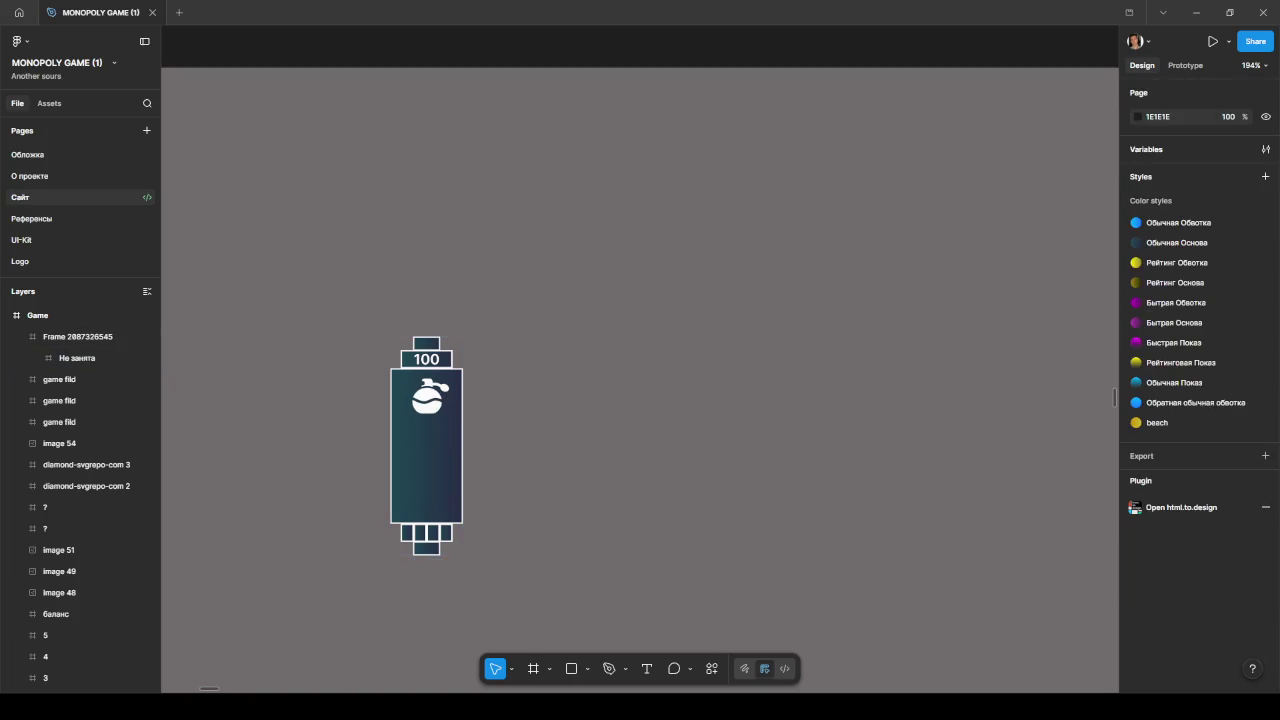
left_click(427, 359, "ctrl")
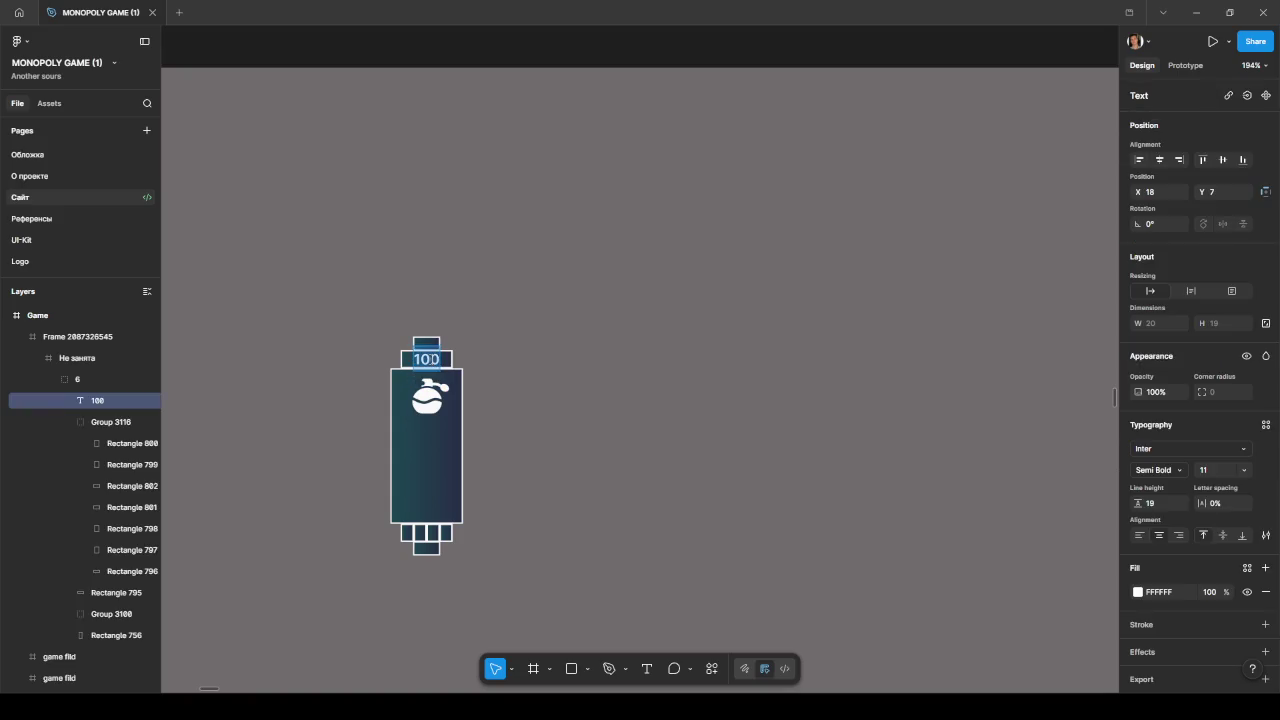
Step: Change the tile's price from 100 to 600
type("6")
key("Escape")
scroll(540, 395, "down", 5)
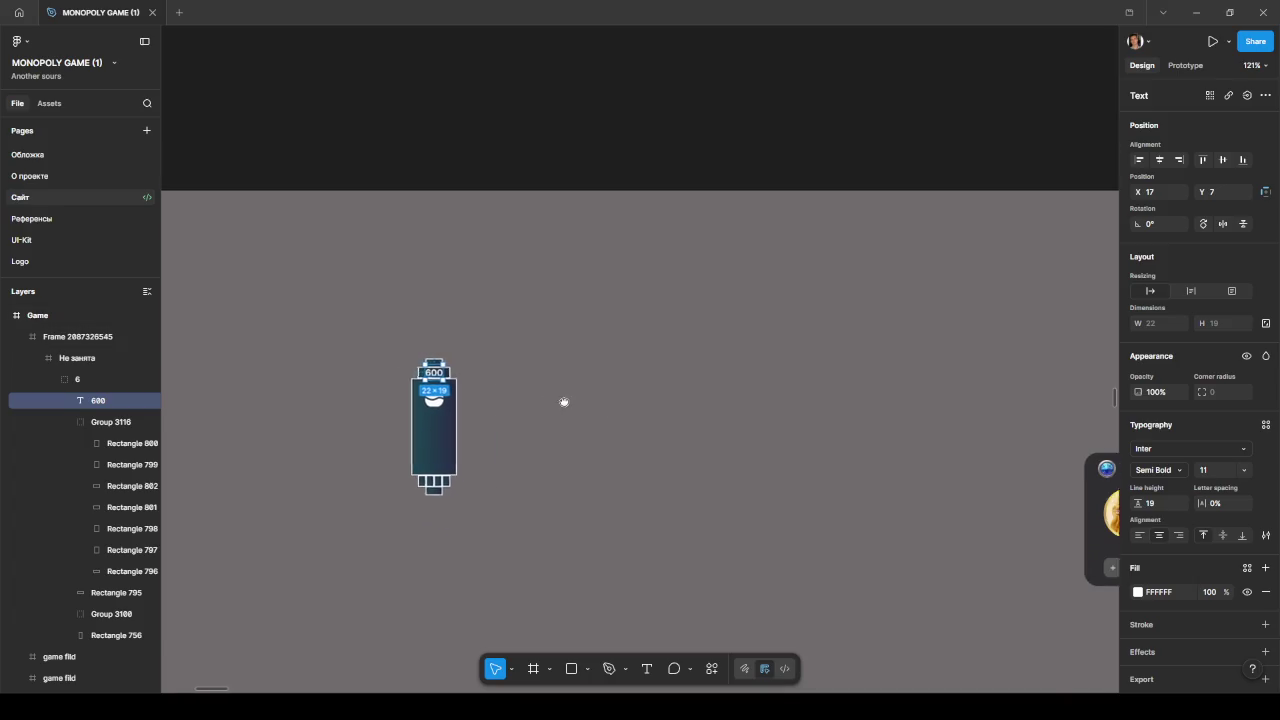
Step: Extend the outer frame to 574×312 and duplicate the Не занята card to its right
left_click(492, 410)
left_click_drag(556, 526, 558, 585)
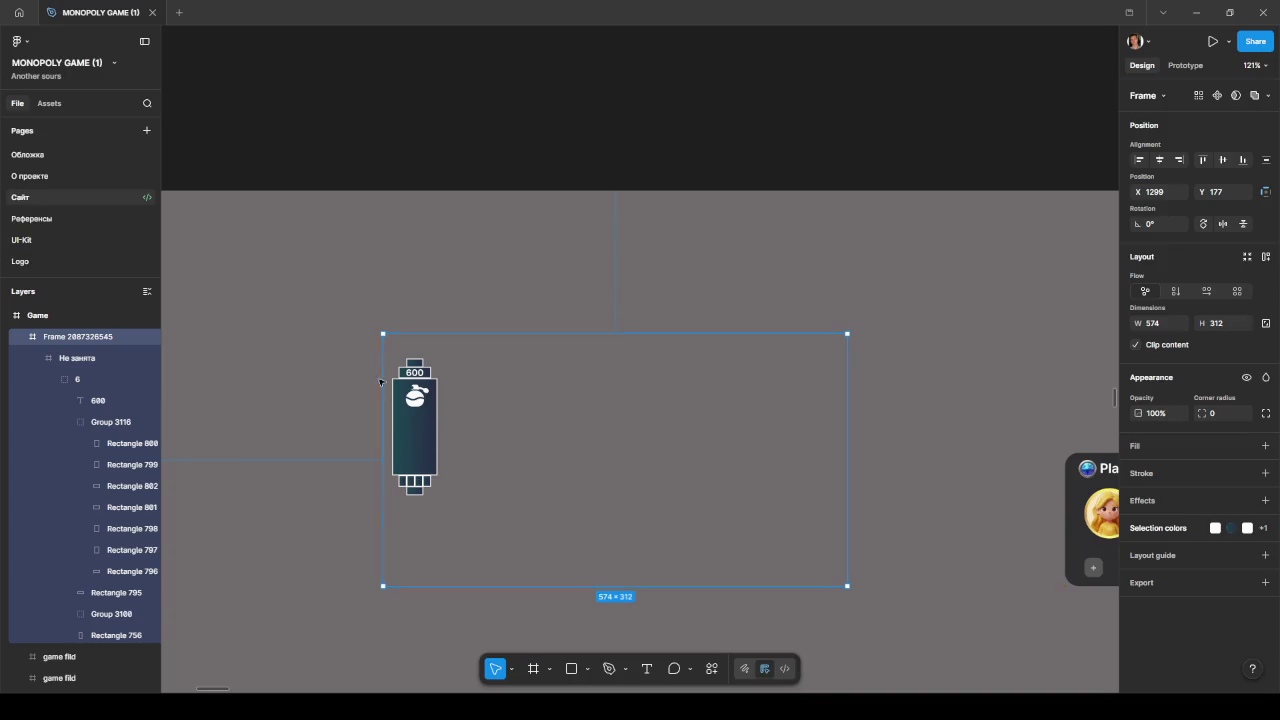
left_click(38, 358)
left_click(87, 360)
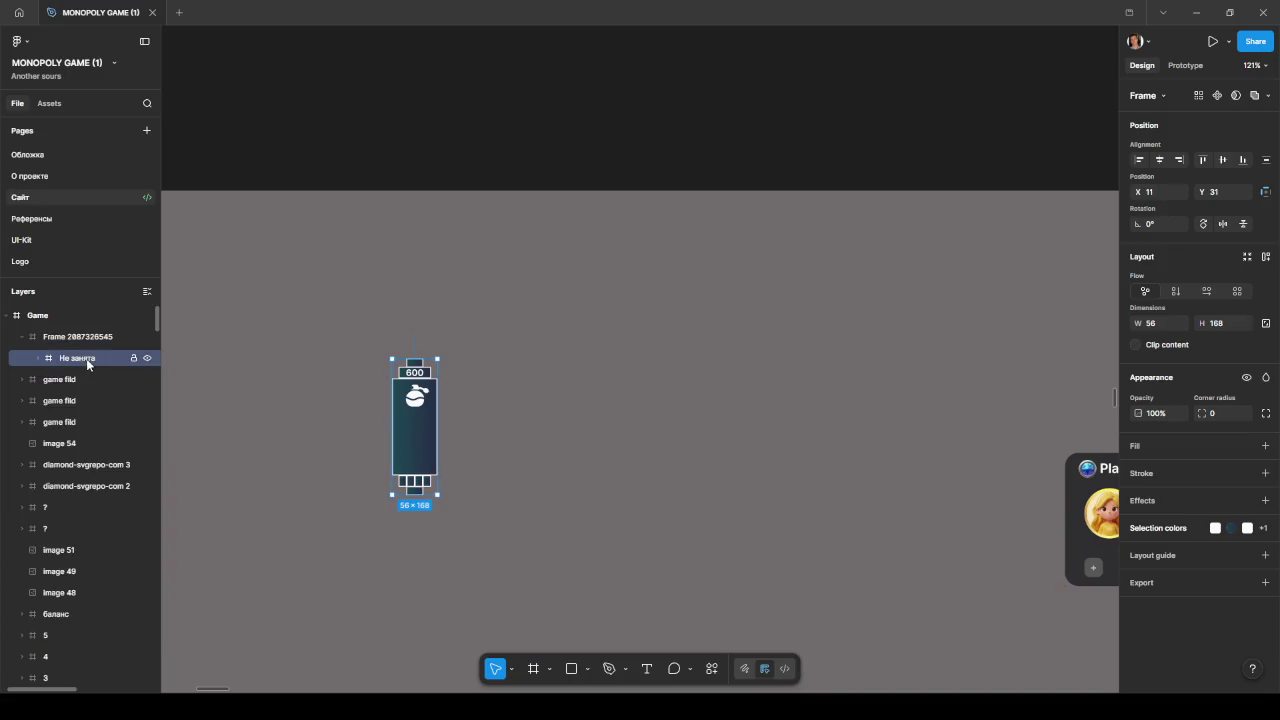
left_click_drag(436, 430, 467, 431)
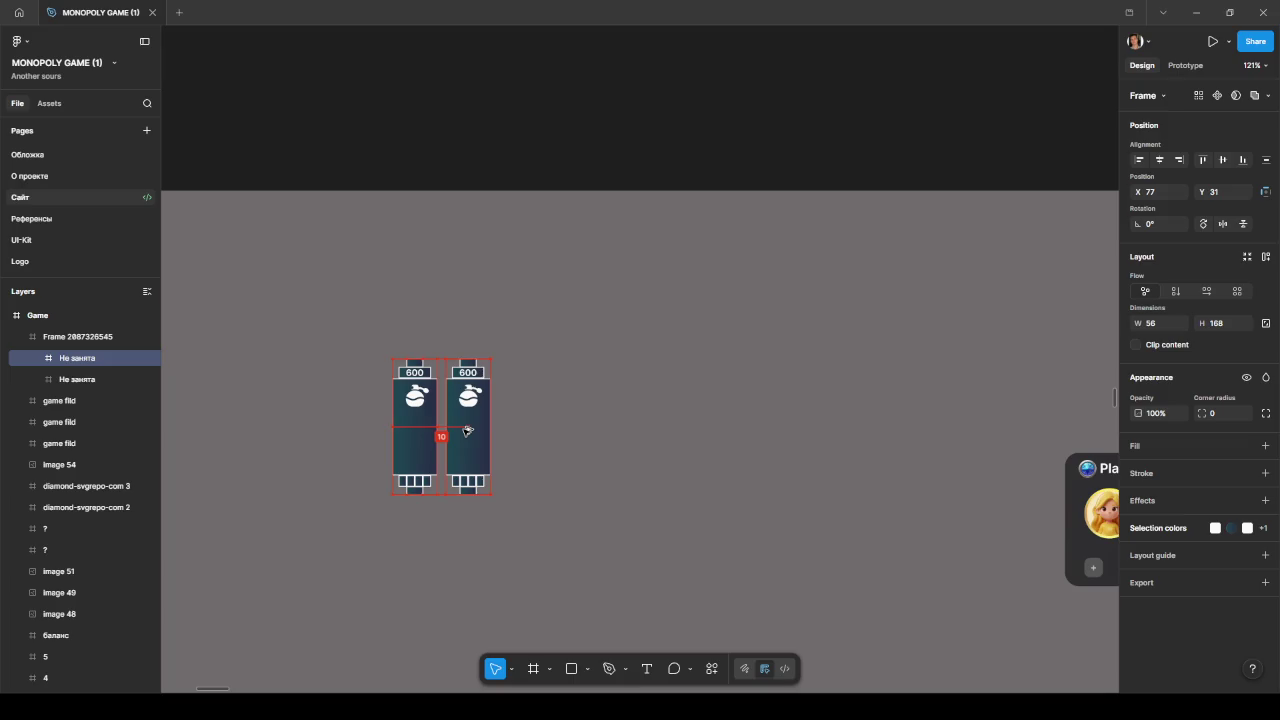
left_click(423, 336)
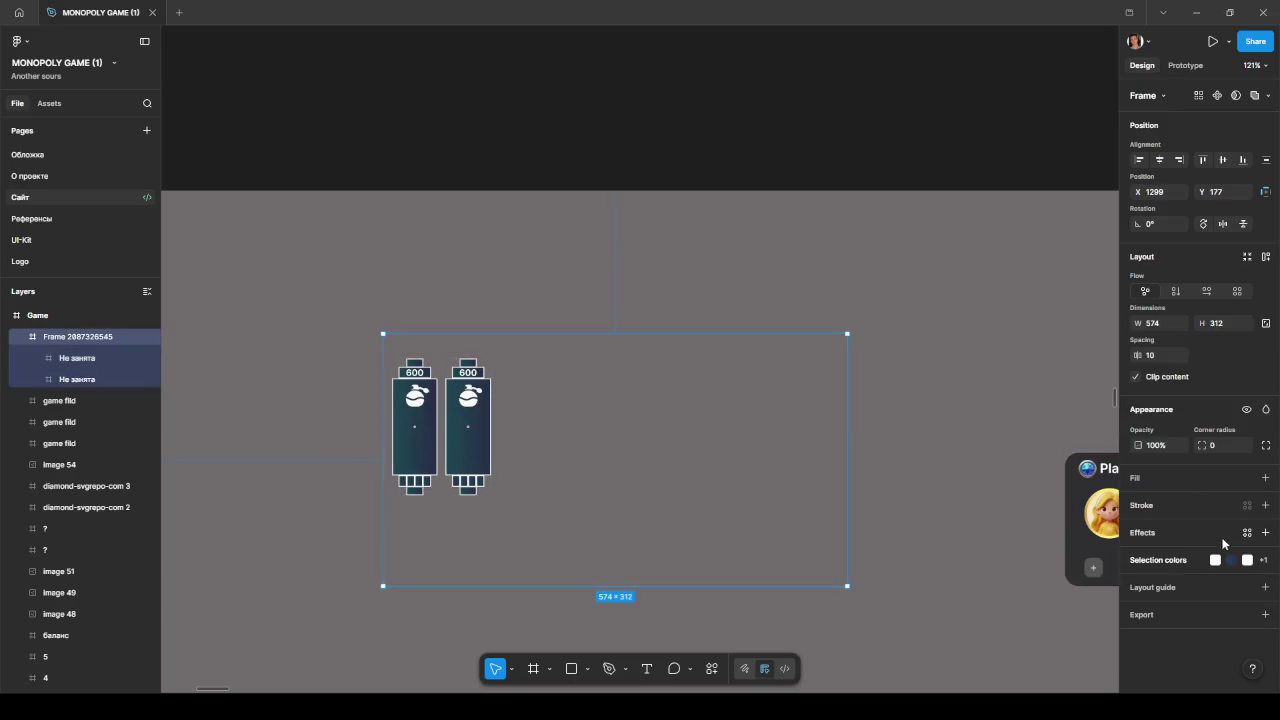
Step: Add a grey 706C6C fill to the outer frame
left_click(1265, 477)
left_click(1138, 502)
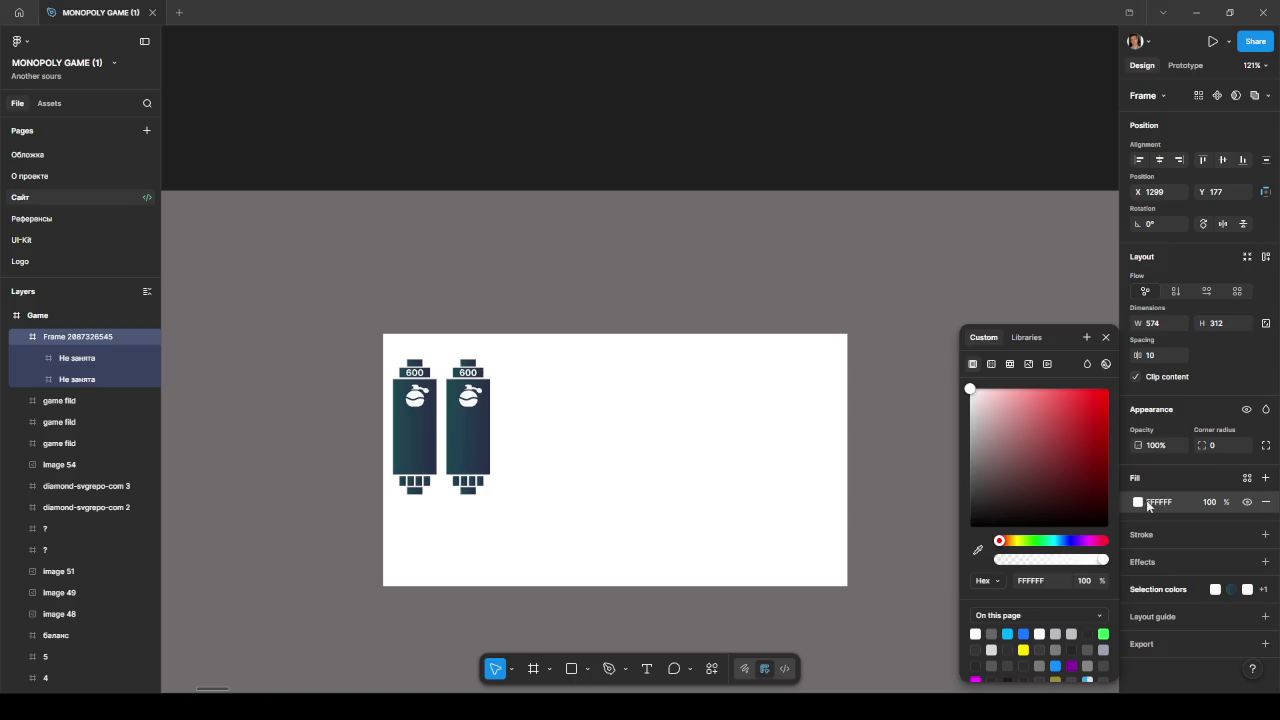
left_click(1140, 503)
left_click(1141, 503)
left_click(978, 549)
left_click(918, 496)
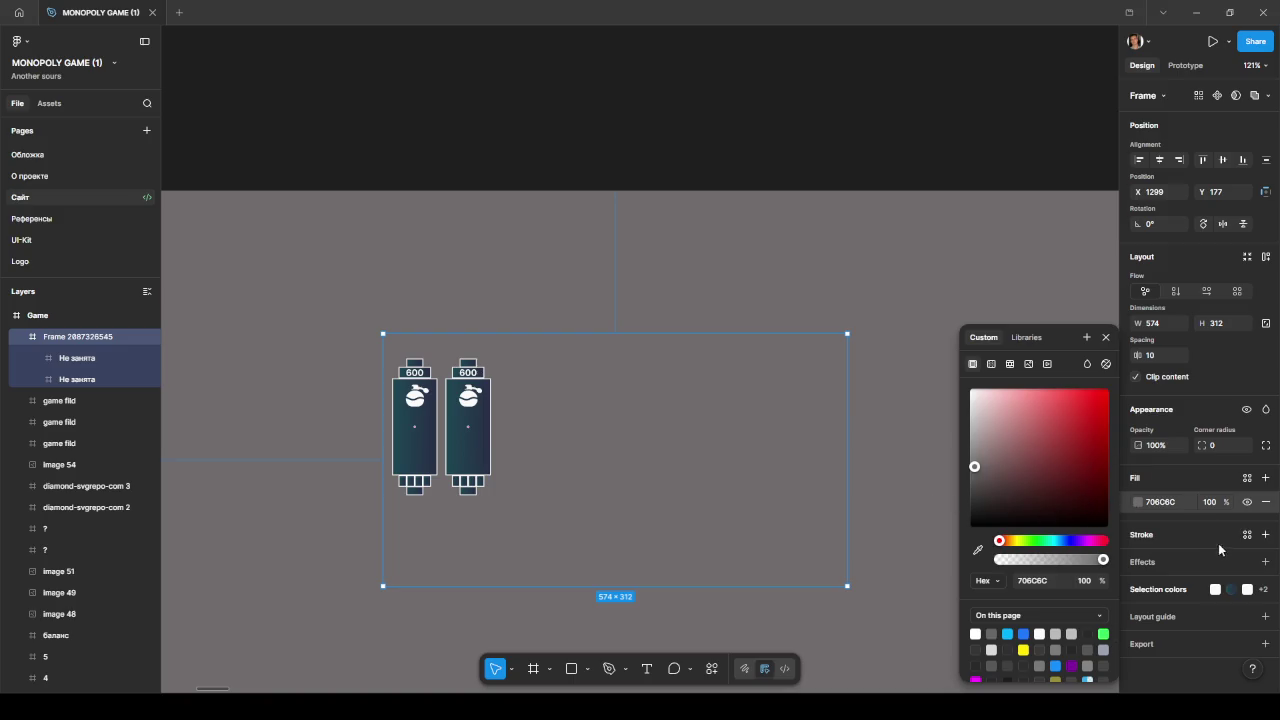
Step: Darken the frame fill to 655F5F and remove the added stroke
left_click(1264, 535)
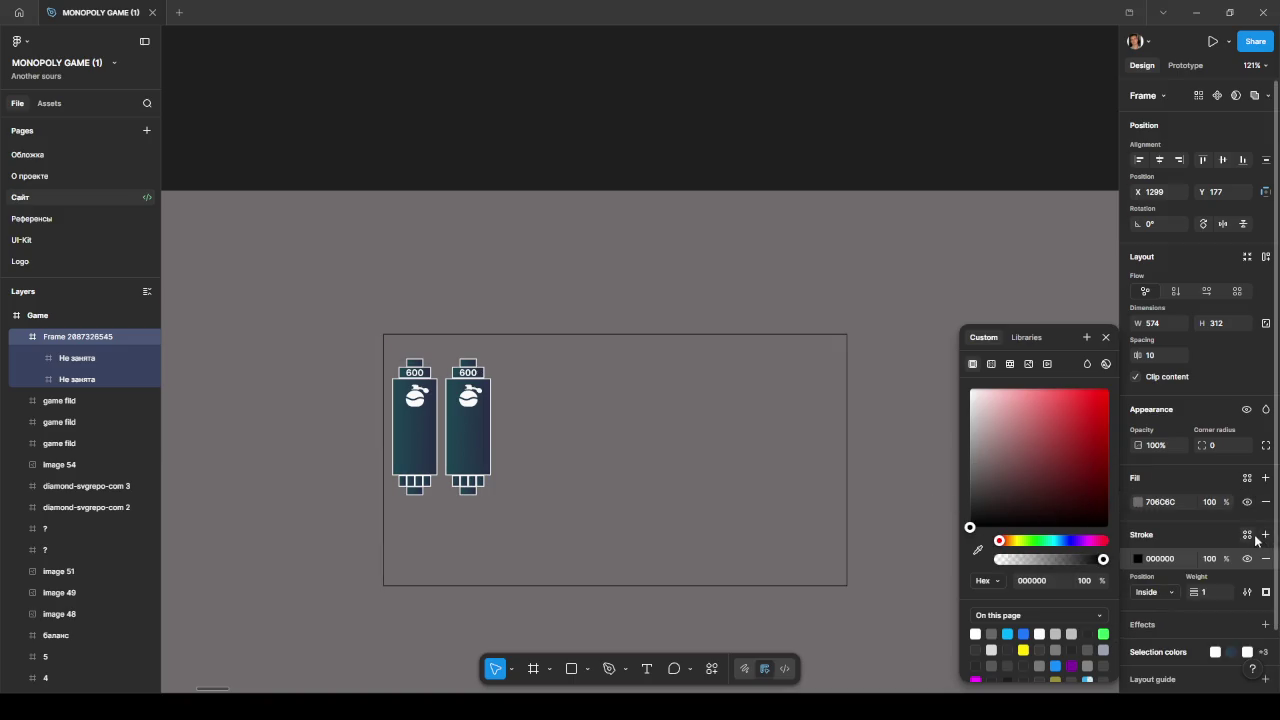
left_click(1137, 502)
left_click(978, 471)
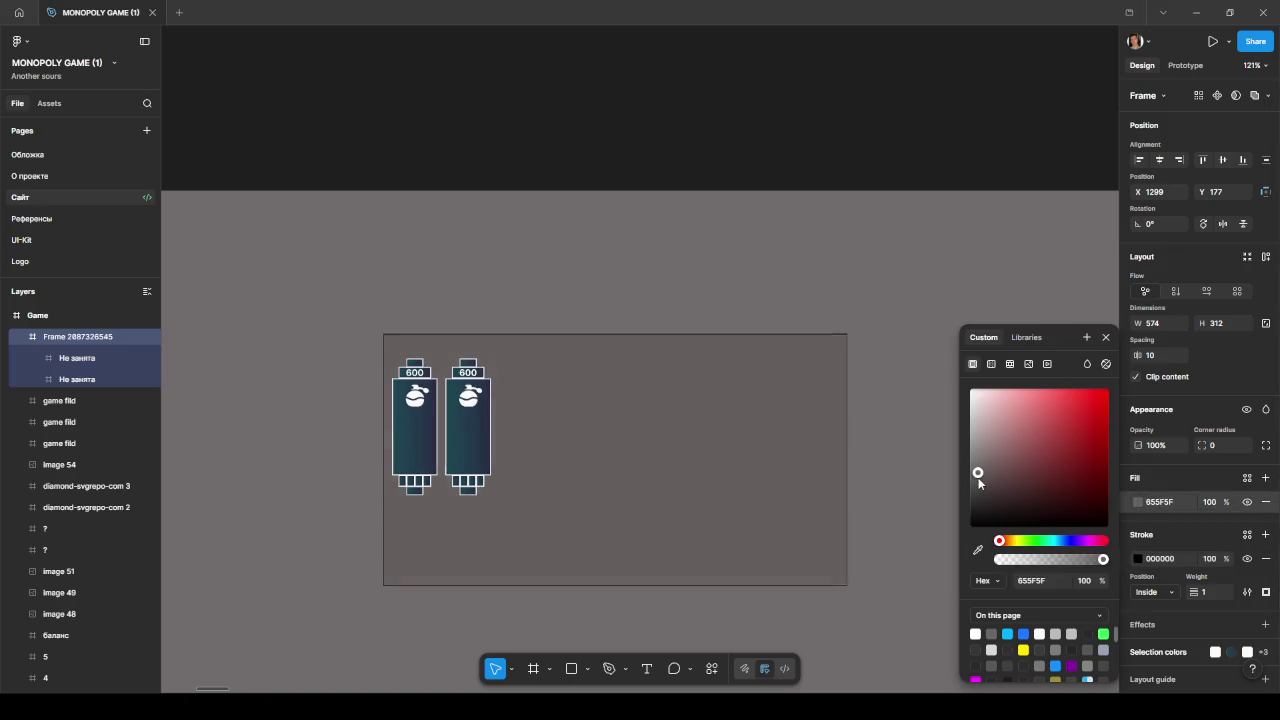
left_click(1266, 558)
left_click(906, 523)
scroll(960, 505, "left", 3)
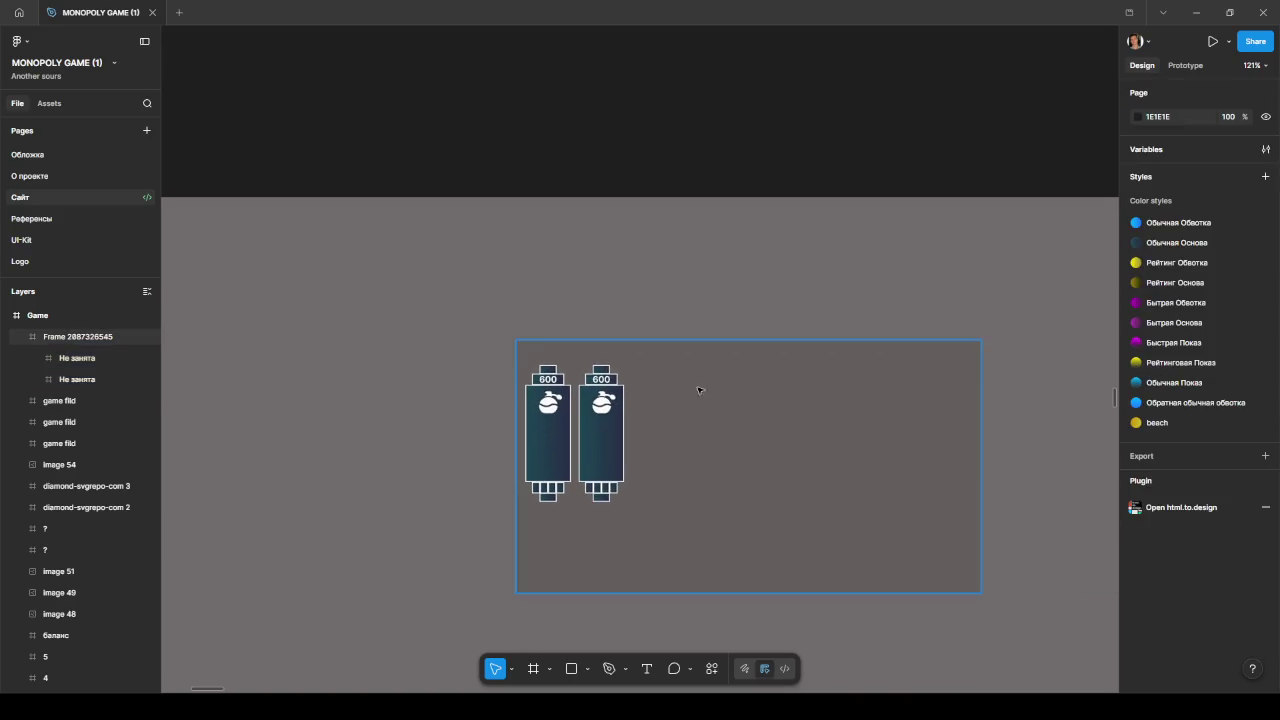
left_click(660, 341)
Step: Raise the frame's top edge and add the title 'Карточки - этапы' in its top-left corner
mouse_move(660, 341)
left_mouse_down()
mouse_move(661, 309)
mouse_move(675, 364)
mouse_move(672, 305)
left_mouse_up()
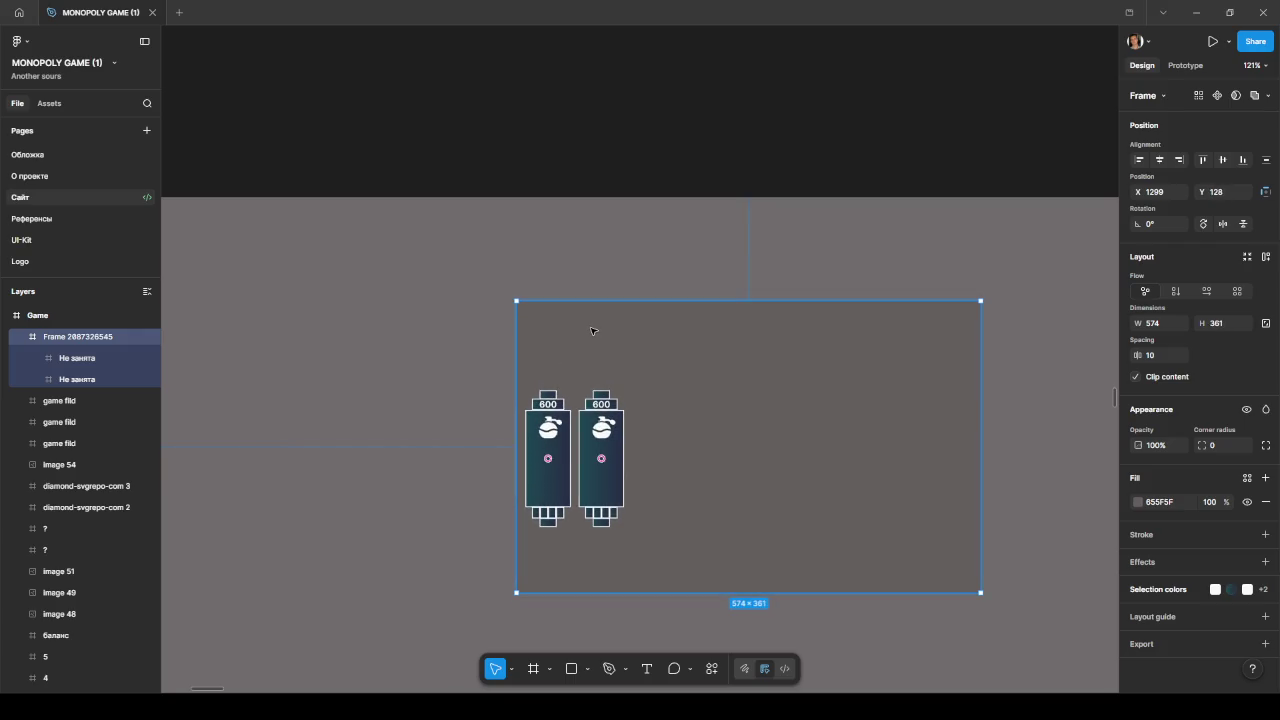
key("t")
left_click(531, 328)
type("9")
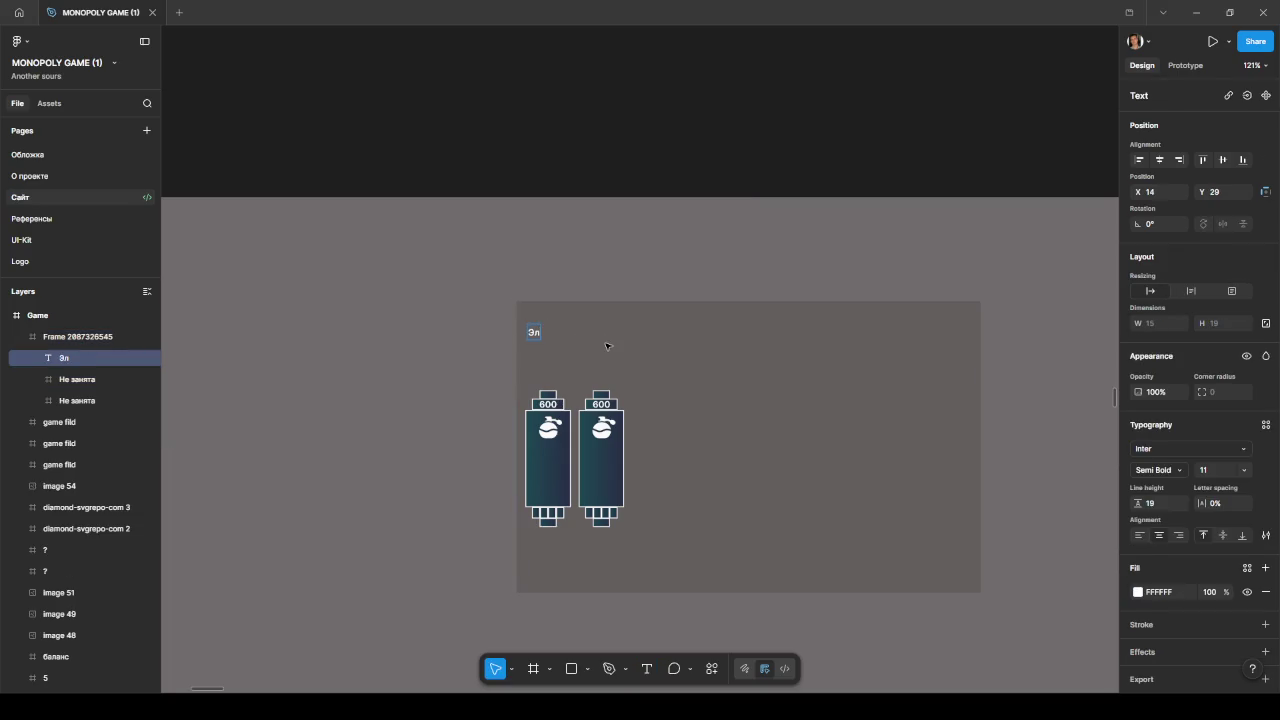
type("ементы")
key("BackSpace")
key("BackSpace")
key("BackSpace")
key("BackSpace")
key("BackSpace")
key("BackSpace")
key("BackSpace")
type("Карточки - этапы")
key("Escape")
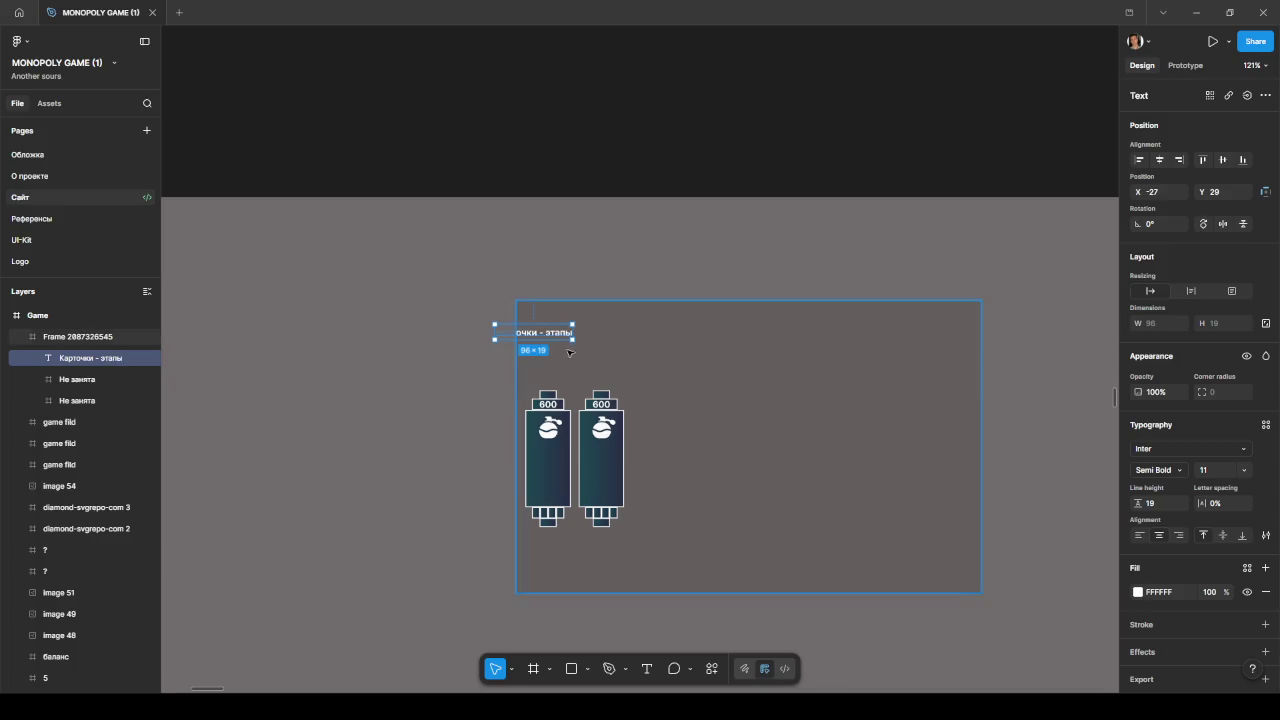
left_click_drag(551, 333, 585, 316)
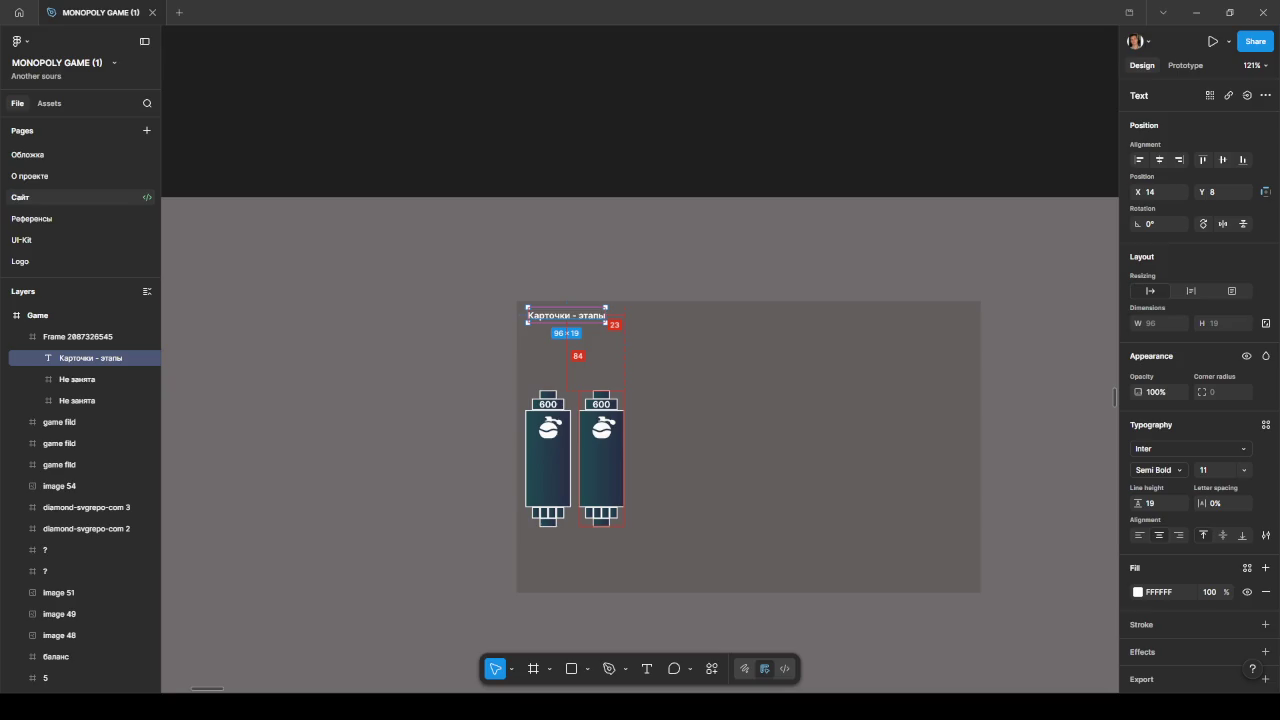
scroll(620, 455, "up", 5)
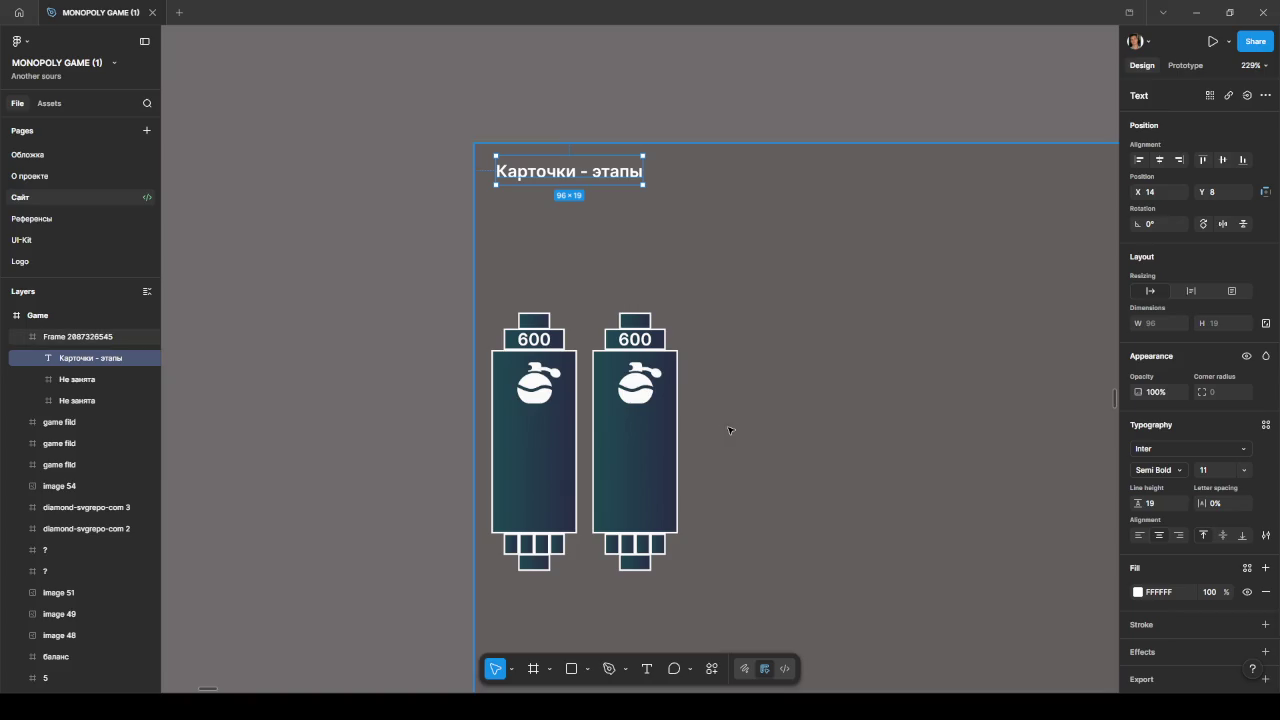
Step: Recolour the second card with the purple Быстрая Обводка style
left_click(647, 410)
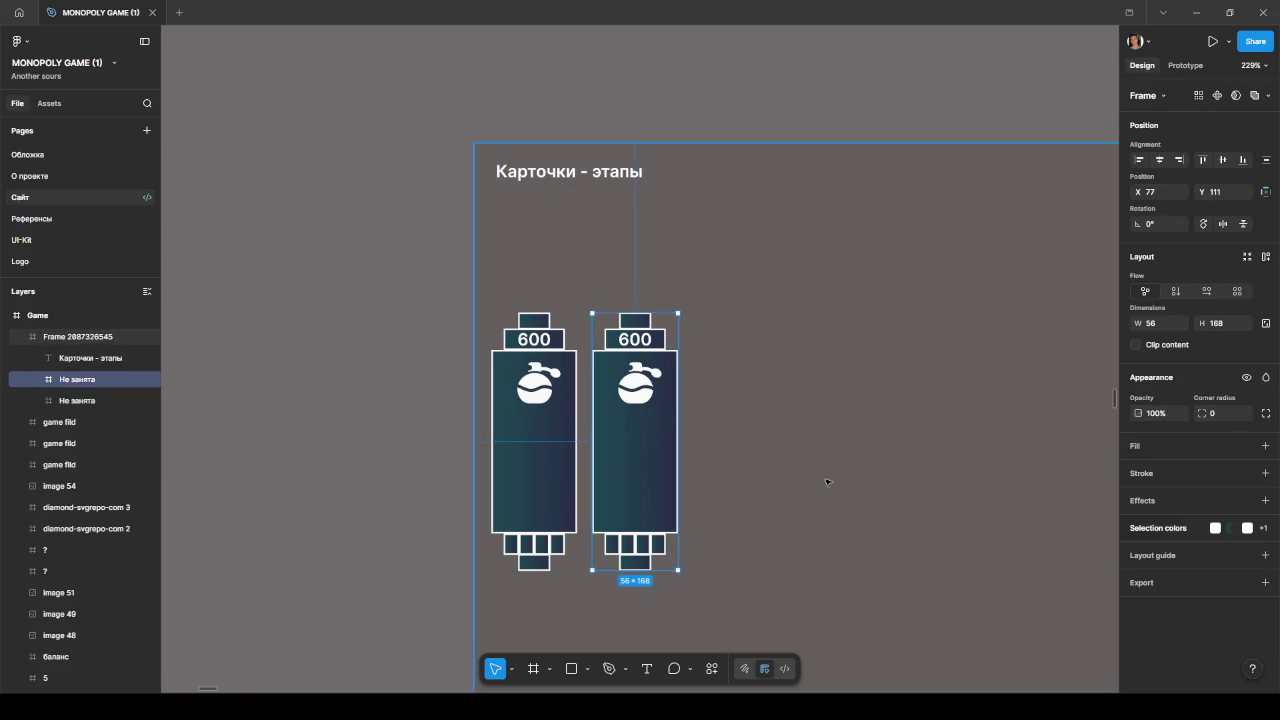
left_click(1178, 521)
left_click(1136, 572)
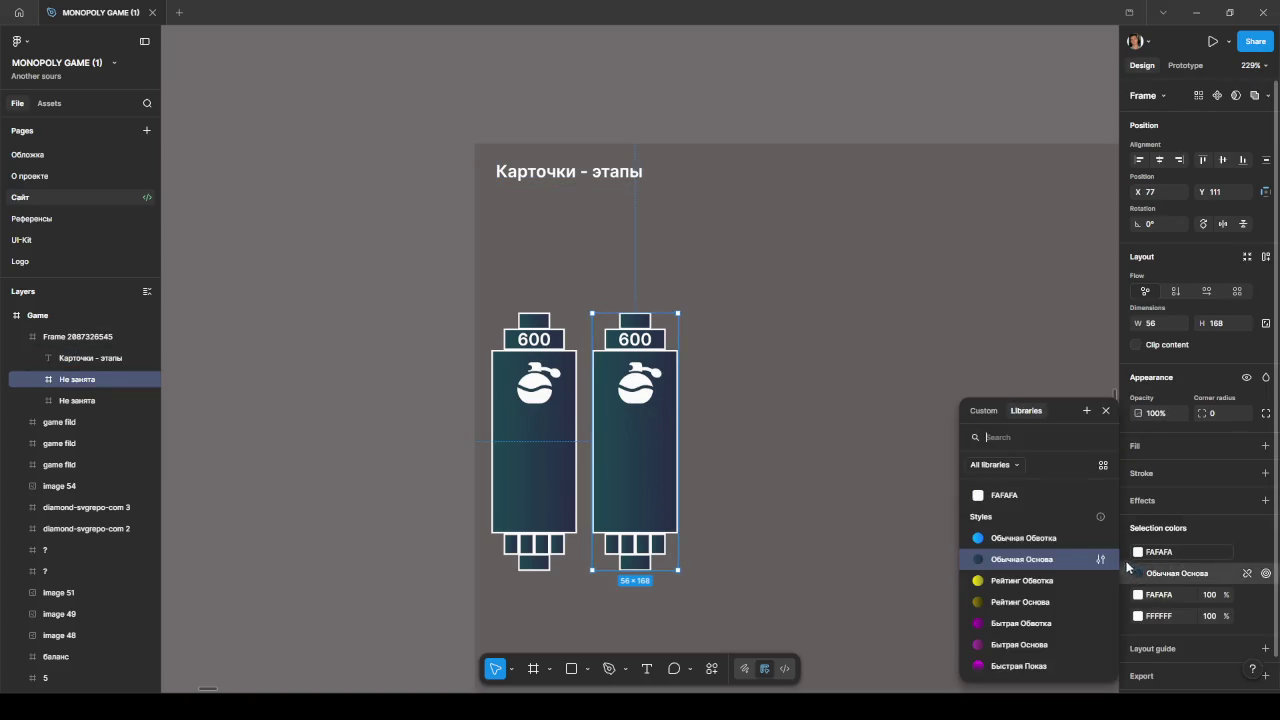
left_click(1020, 623)
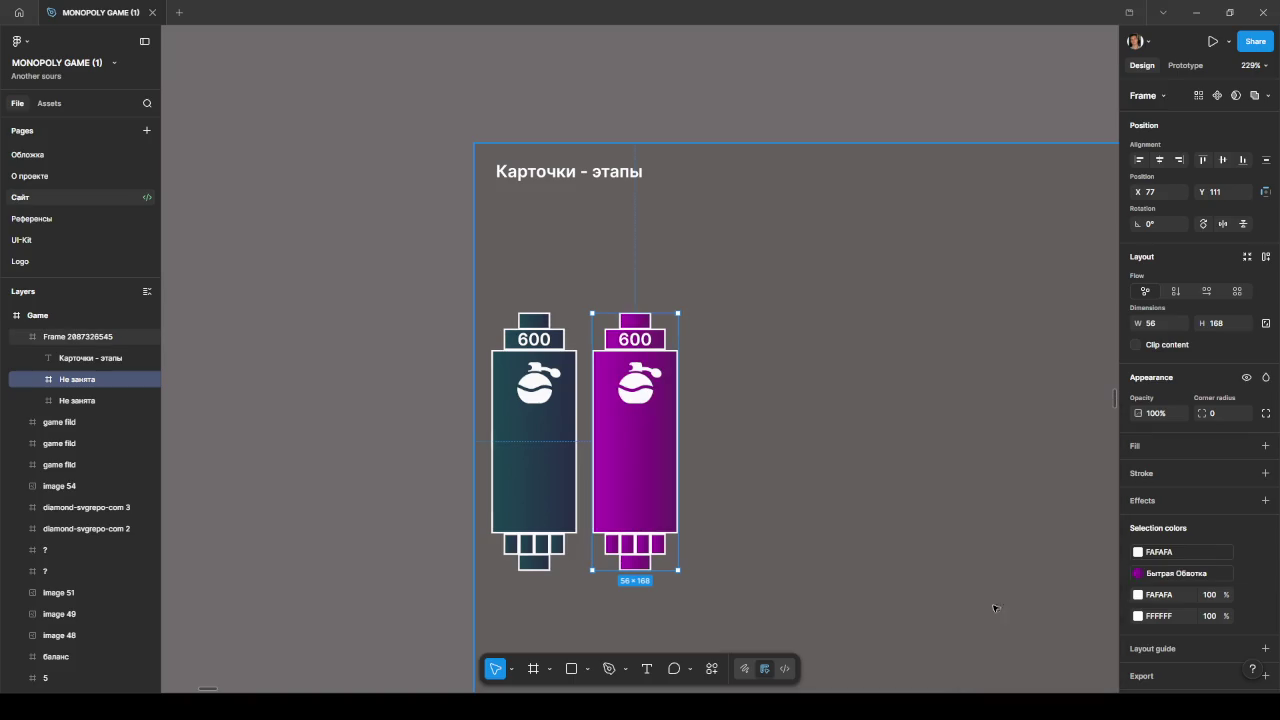
left_click(752, 493)
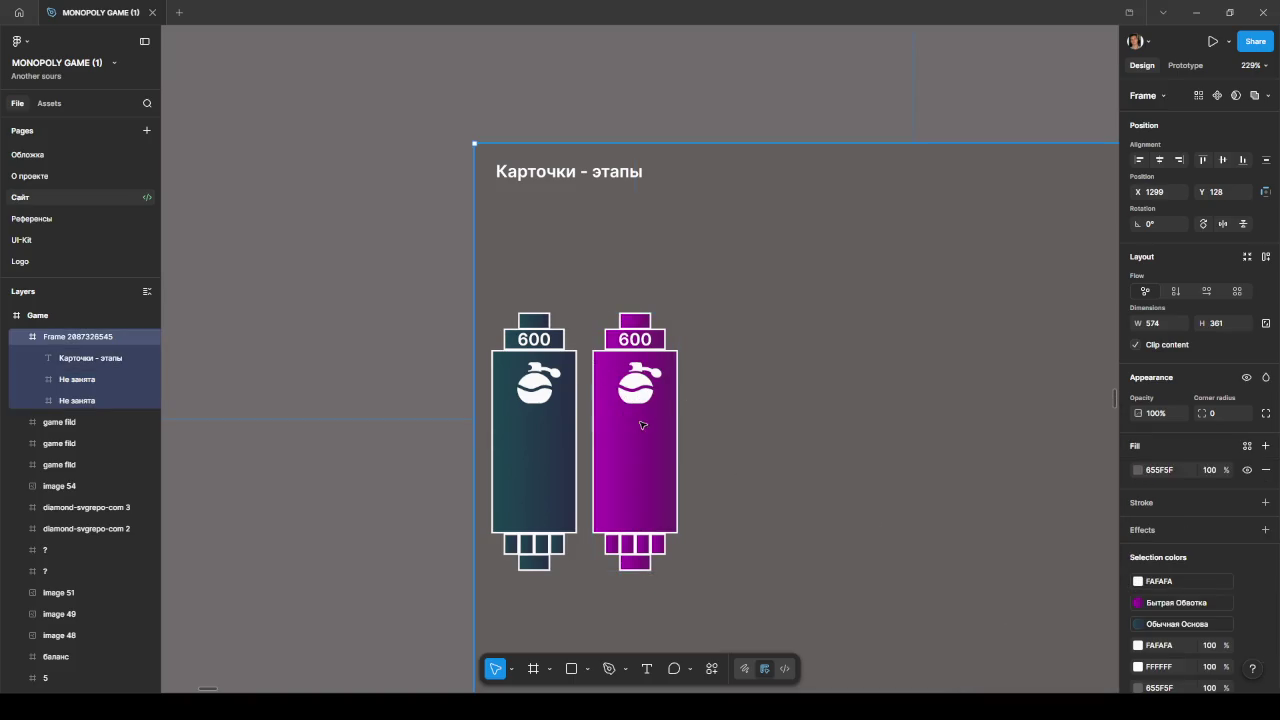
Step: Rename the purple card 'Занята цветом игрока' and duplicate the unowned card to its right
left_click(88, 401)
left_click(85, 382)
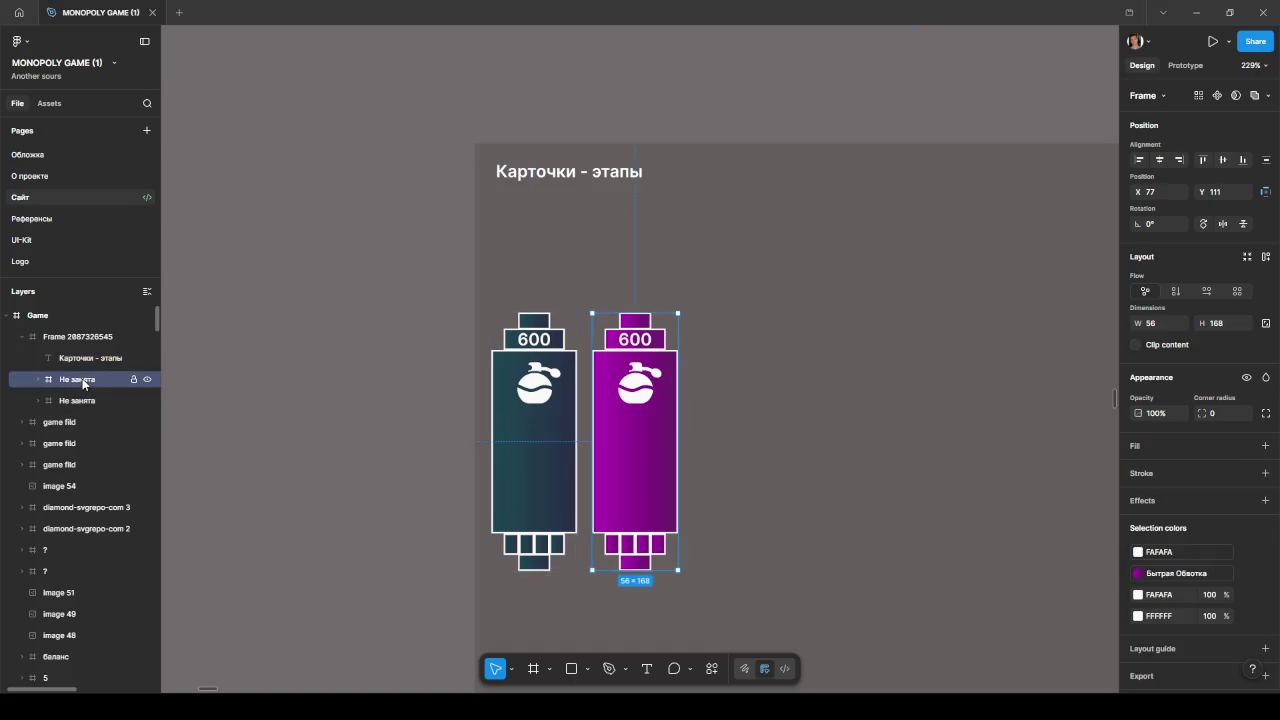
double_click(79, 383)
key("BackSpace")
key("BackSpace")
key("BackSpace")
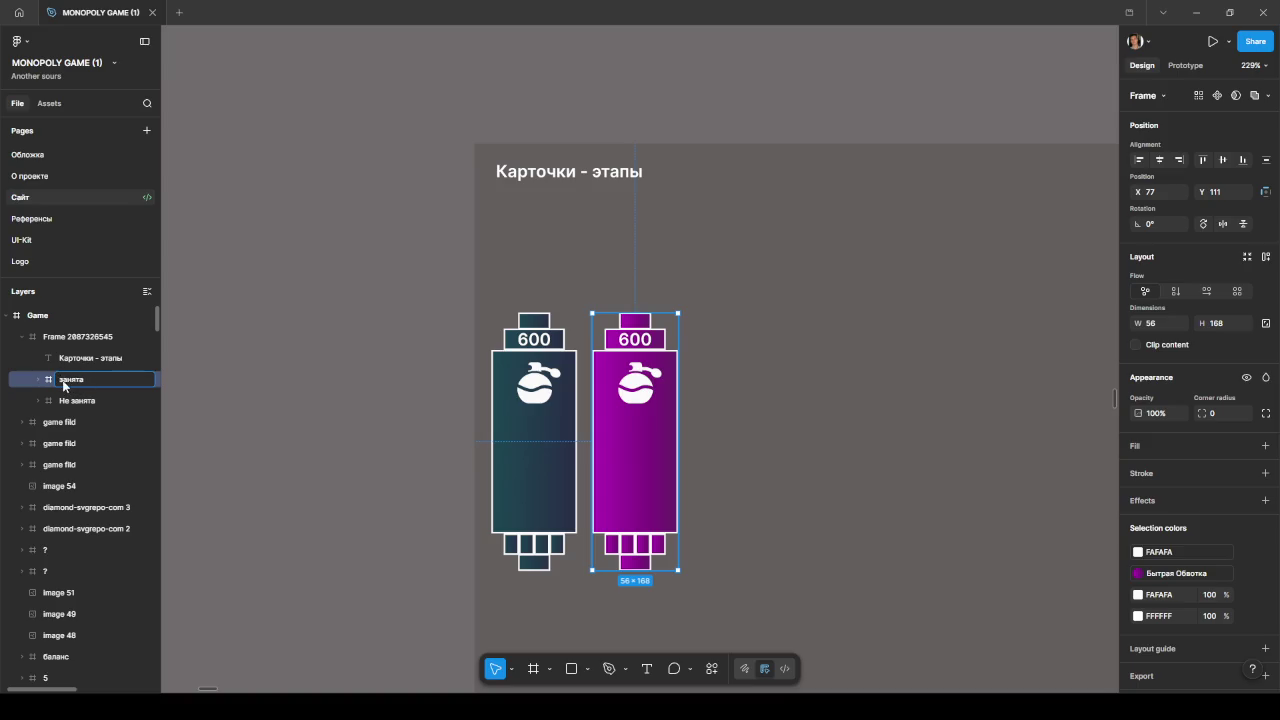
type("З")
type(" кв")
left_click(730, 425)
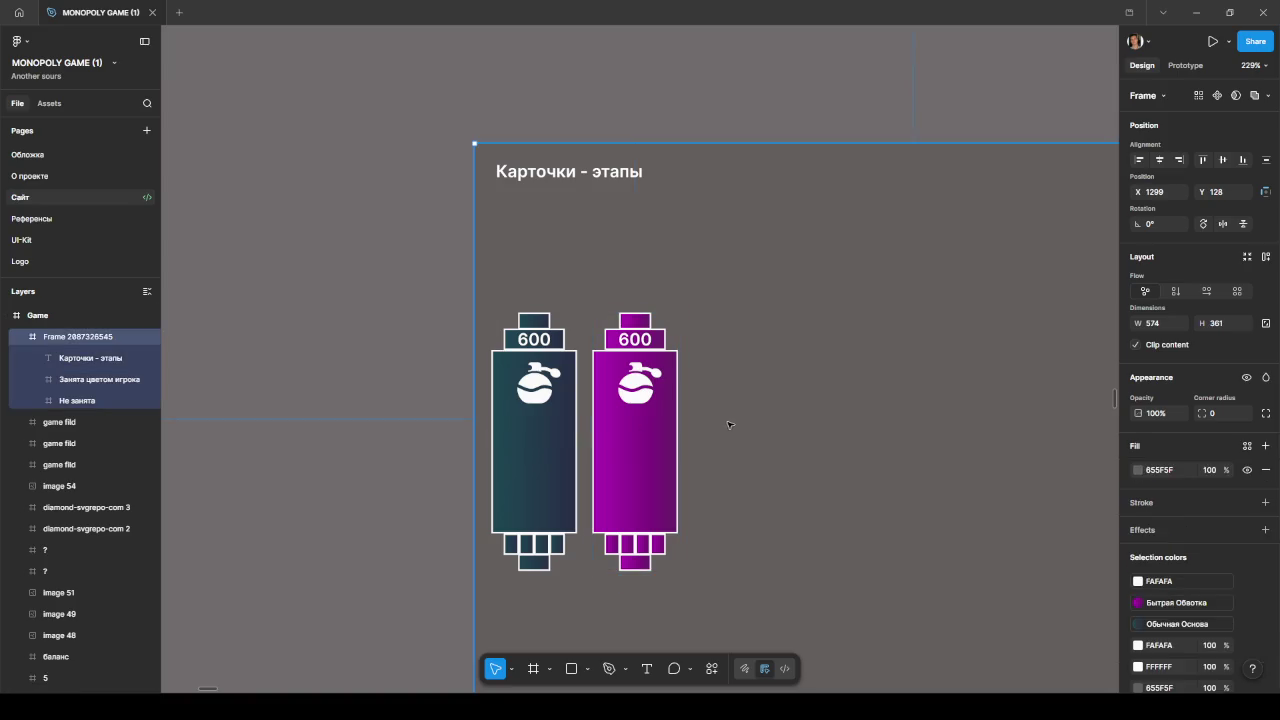
left_click(99, 409)
mouse_move(522, 444)
left_mouse_down()
mouse_move(748, 446)
mouse_move(736, 446)
left_mouse_up()
Step: Change the purple card's price from 600 to 20 and check its spacing
left_click(827, 440)
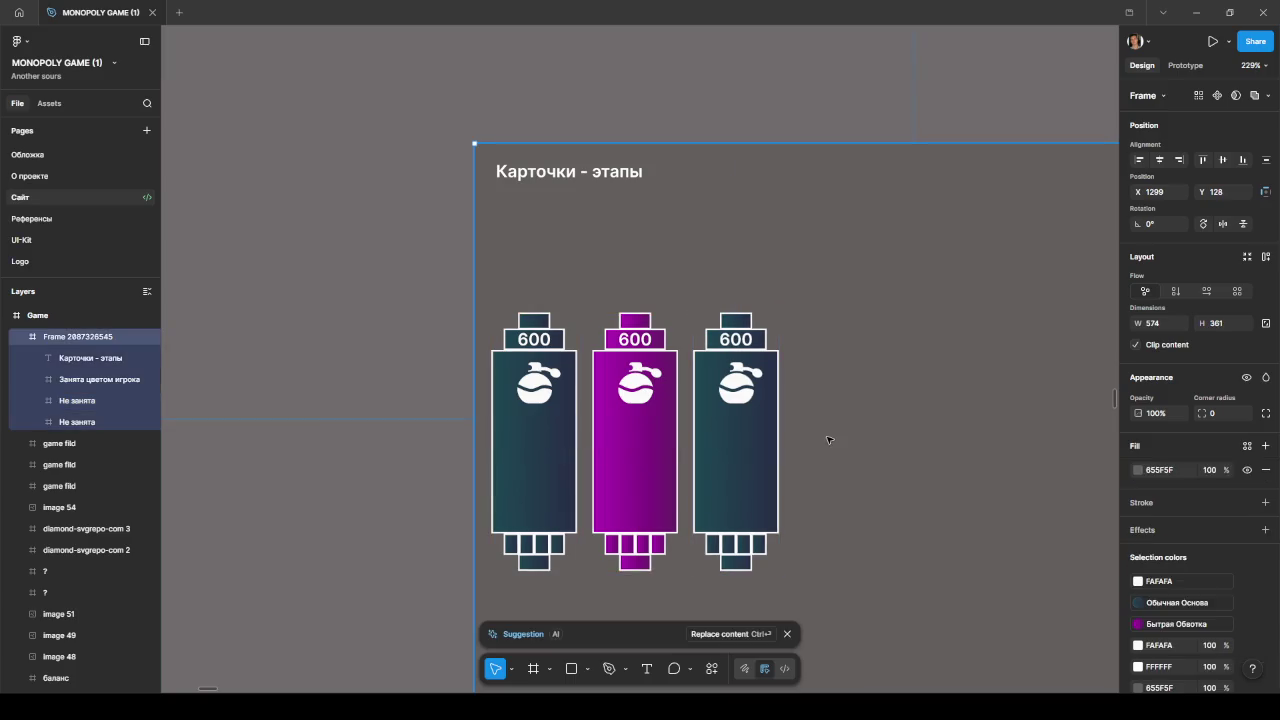
scroll(827, 440, "right", 3)
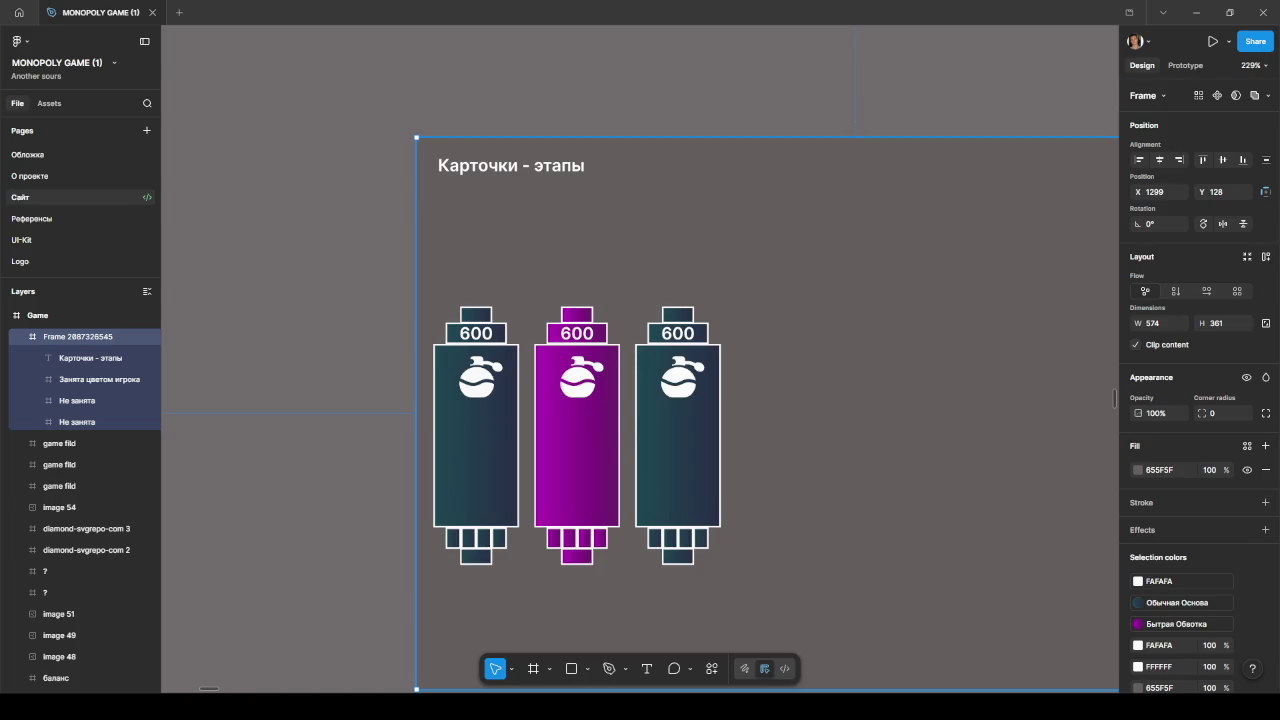
double_click(578, 333)
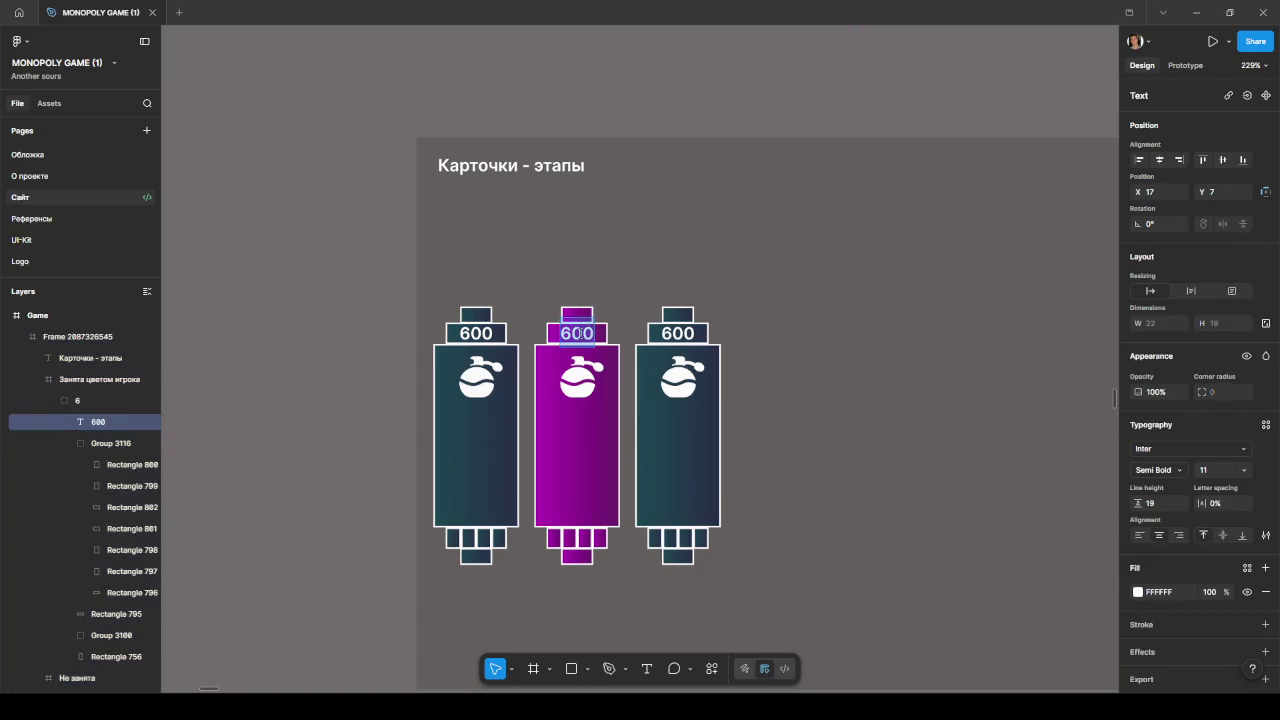
type("20")
key("Escape")
key("alt")
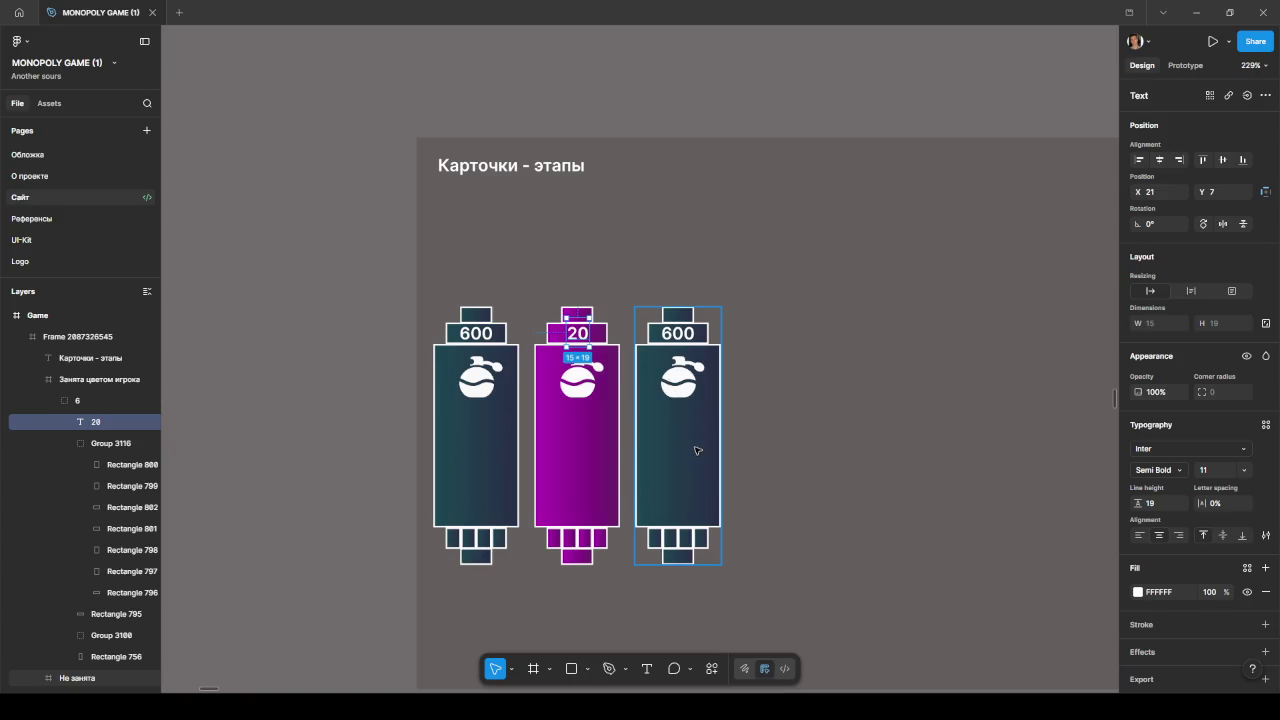
key("alt")
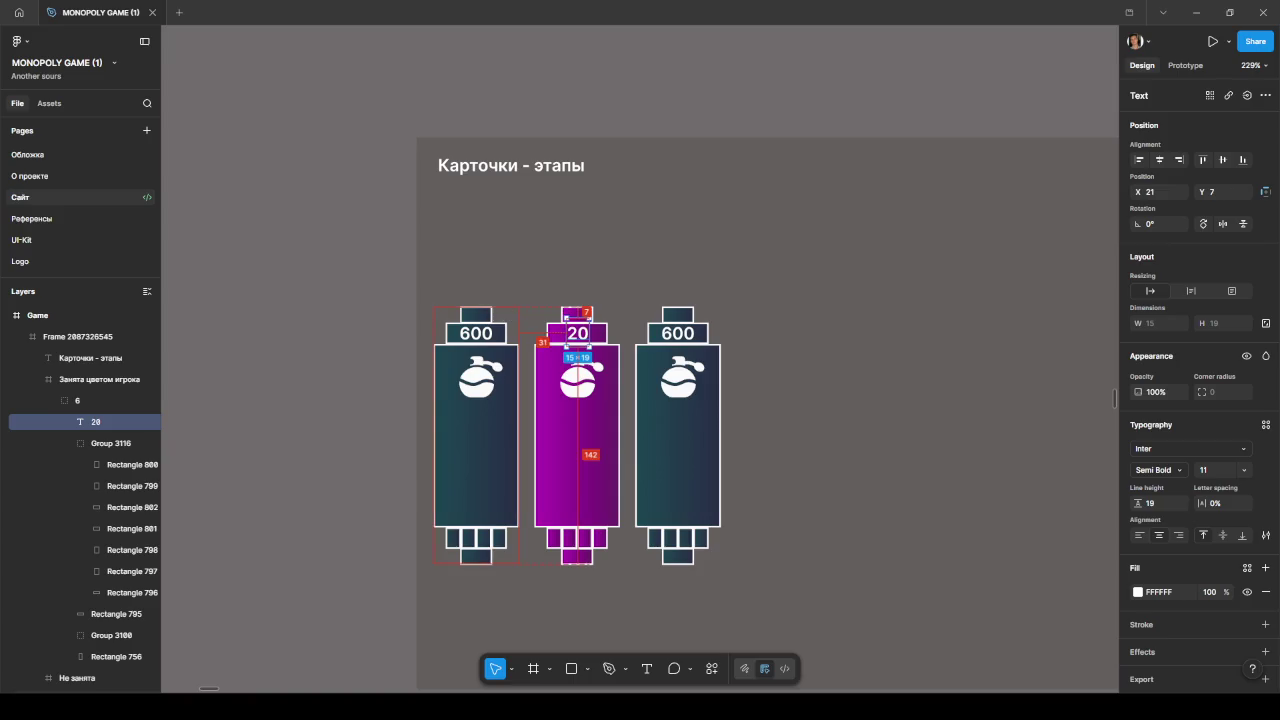
scroll(452, 344, "down", 5, "ctrl")
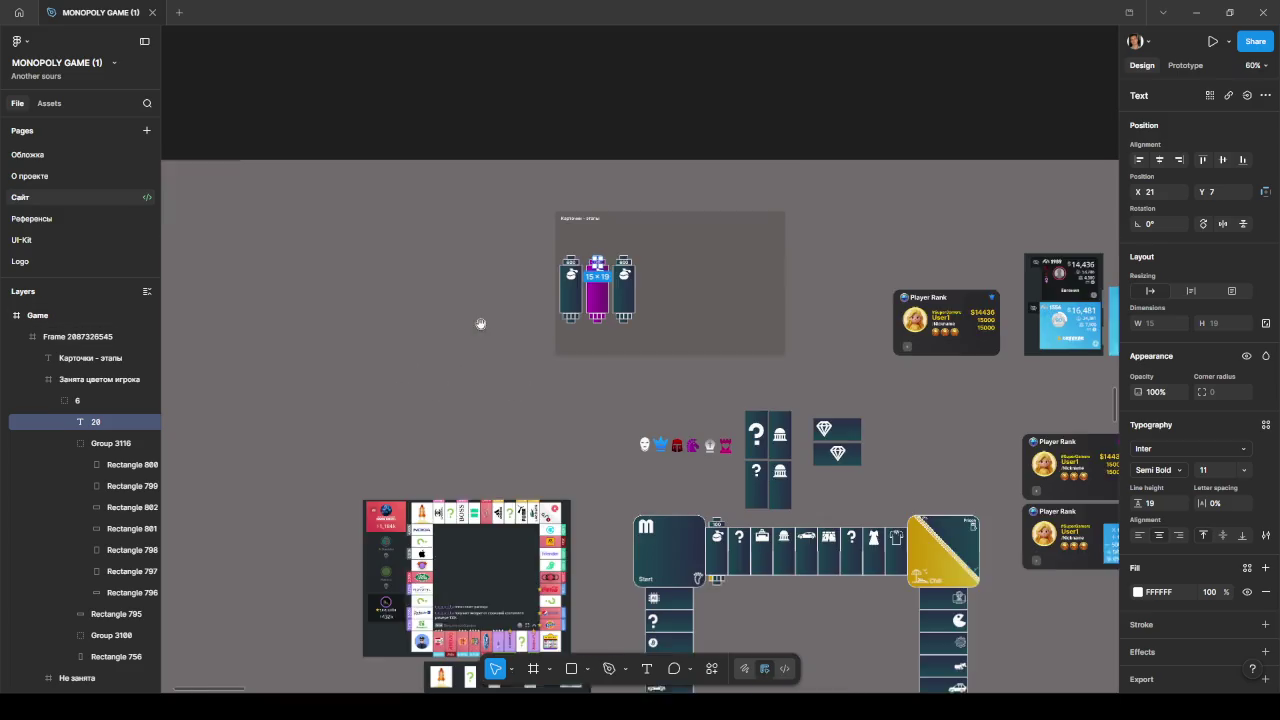
scroll(440, 366, "up", 3, "ctrl")
scroll(550, 434, "up", 1, "ctrl")
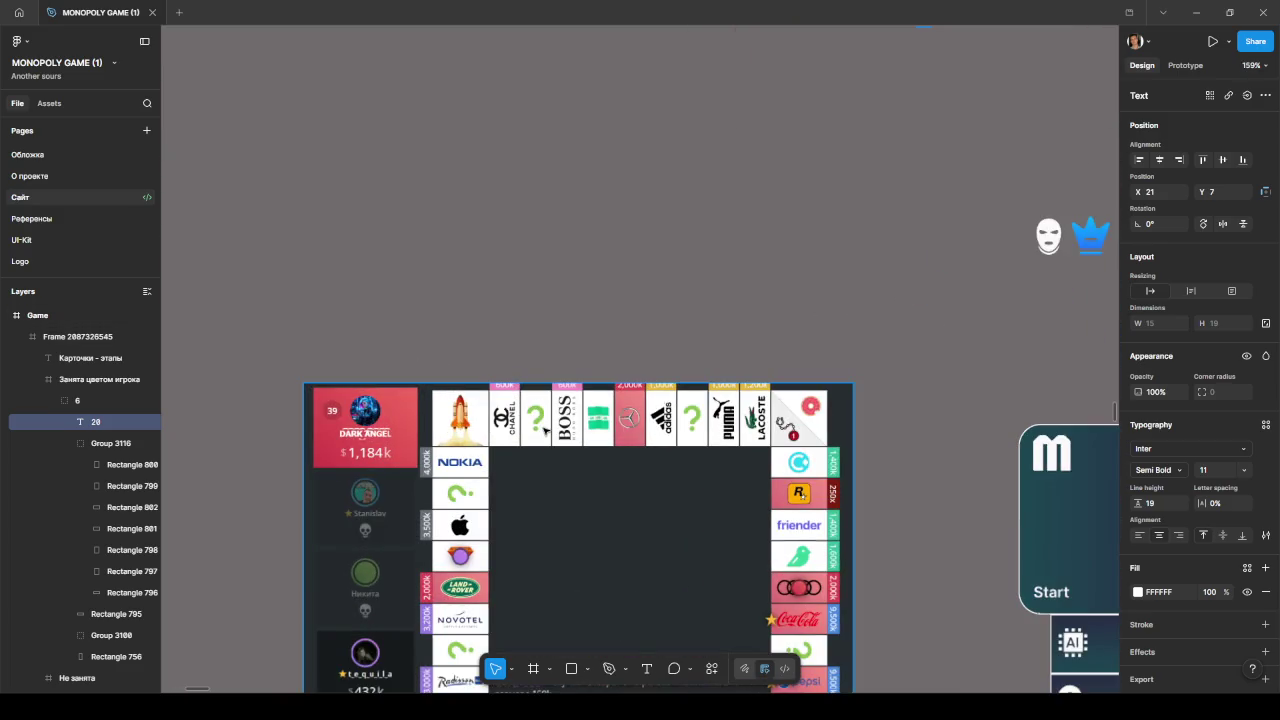
scroll(550, 434, "up", 1, "ctrl")
scroll(551, 431, "up", 1, "ctrl")
scroll(563, 438, "up", 1, "ctrl")
scroll(563, 438, "down", 2, "ctrl")
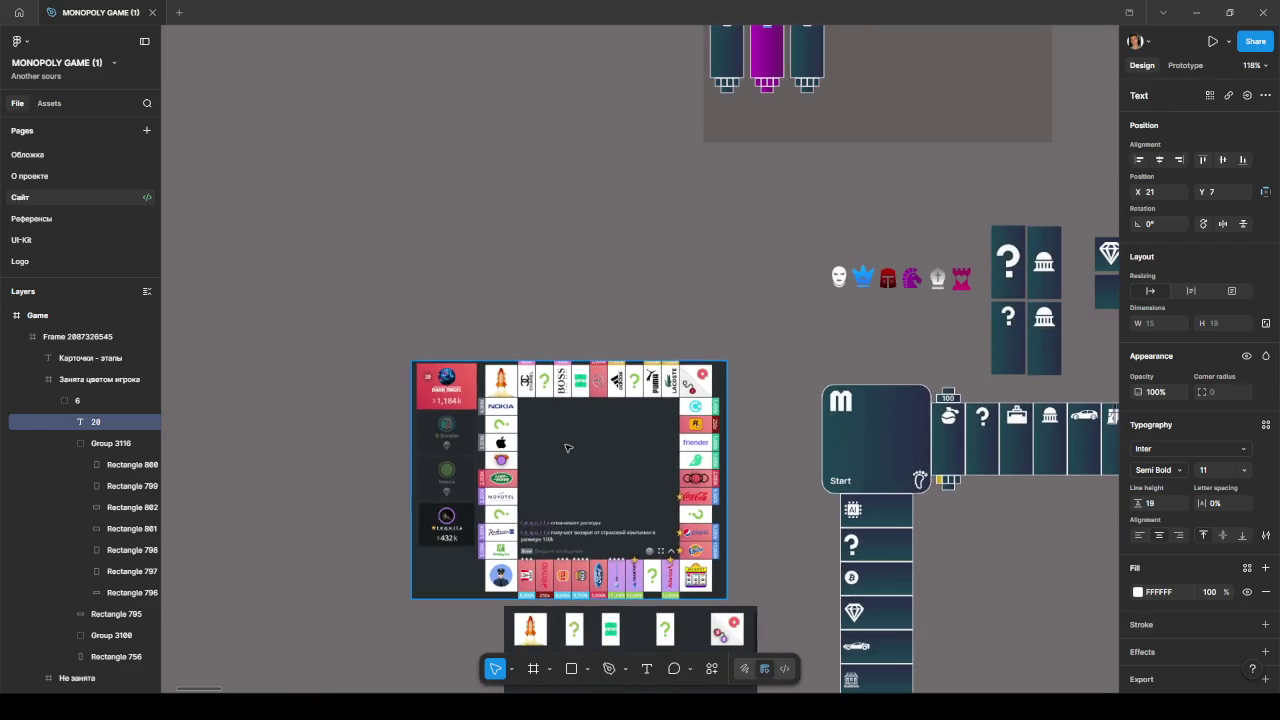
scroll(566, 449, "down", 1)
scroll(566, 449, "down", 1)
scroll(568, 448, "up", 4)
scroll(600, 430, "down", 2, "ctrl")
scroll(720, 345, "up", 5, "ctrl")
scroll(711, 340, "up", 5, "ctrl")
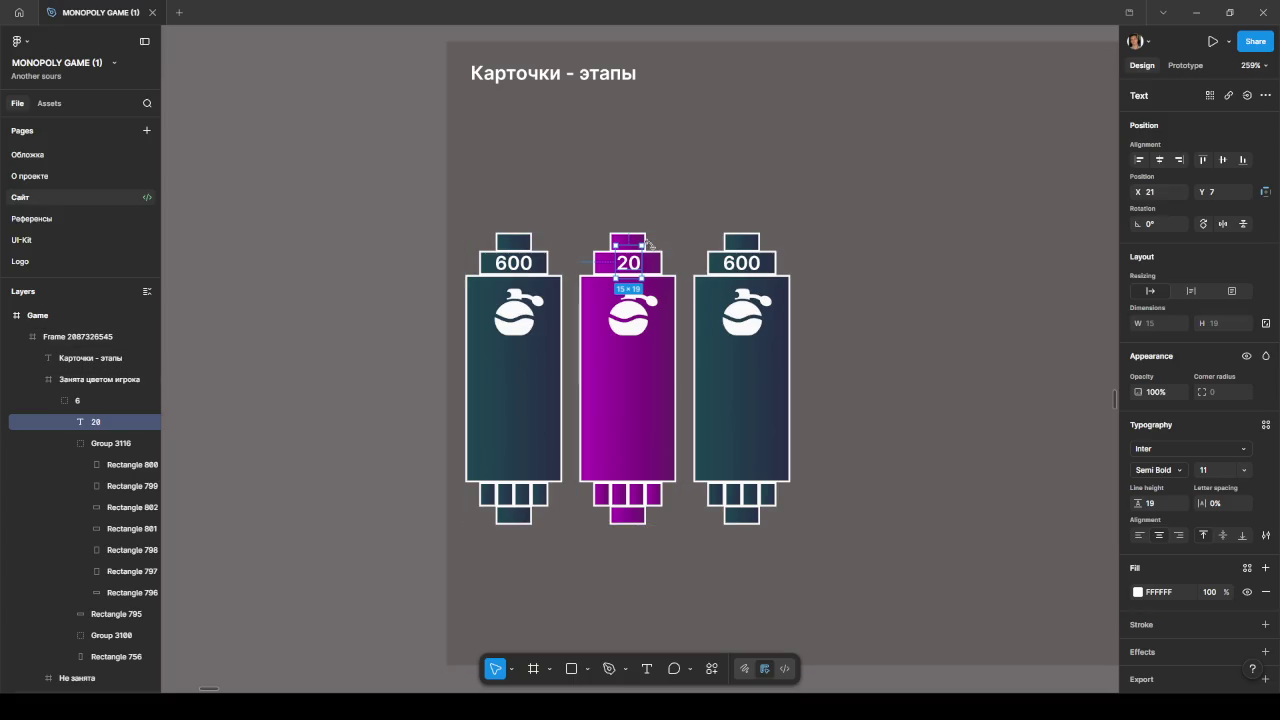
left_click(840, 244)
left_click_drag(886, 269, 771, 265)
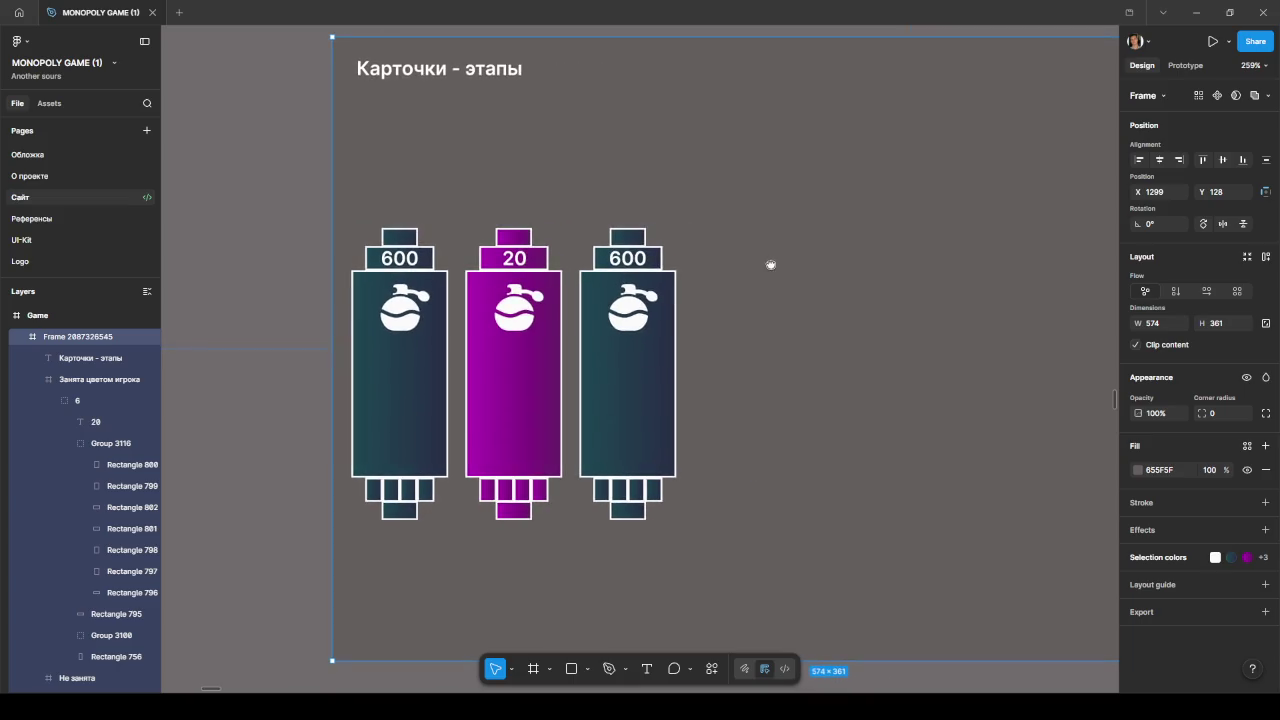
Step: Delete the third unowned card
left_click(601, 489, "ctrl")
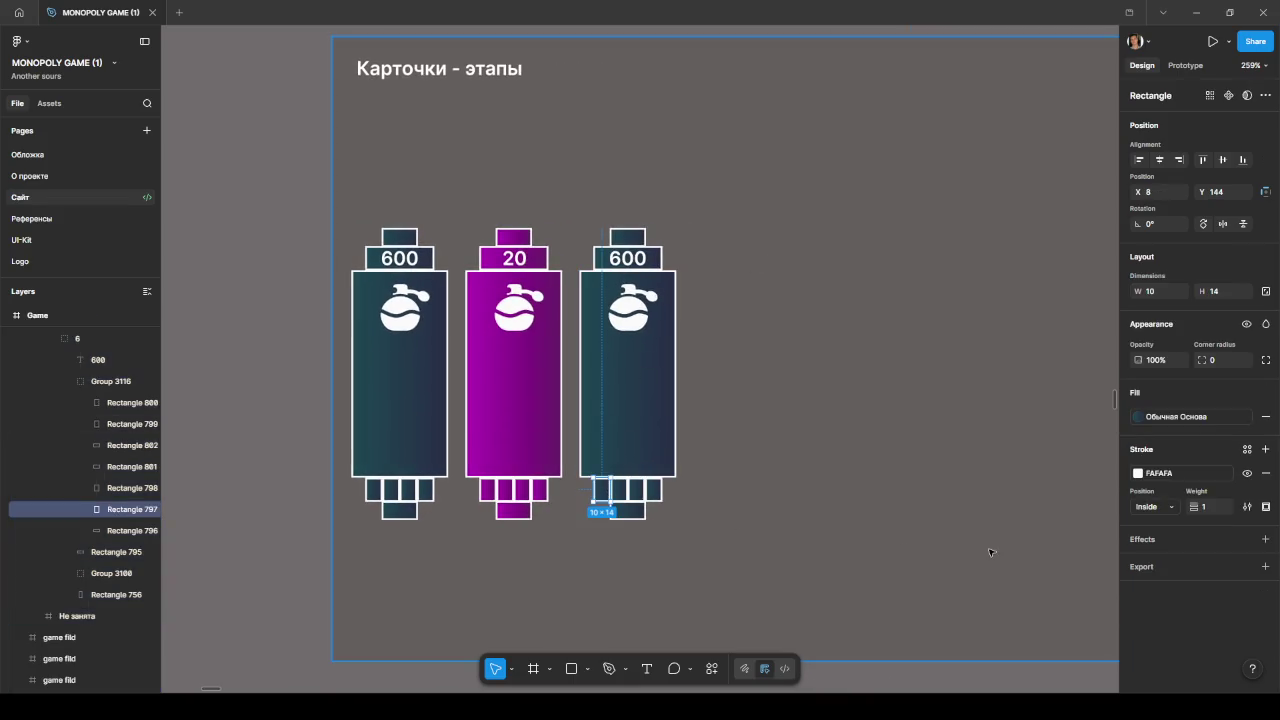
left_click(1136, 418)
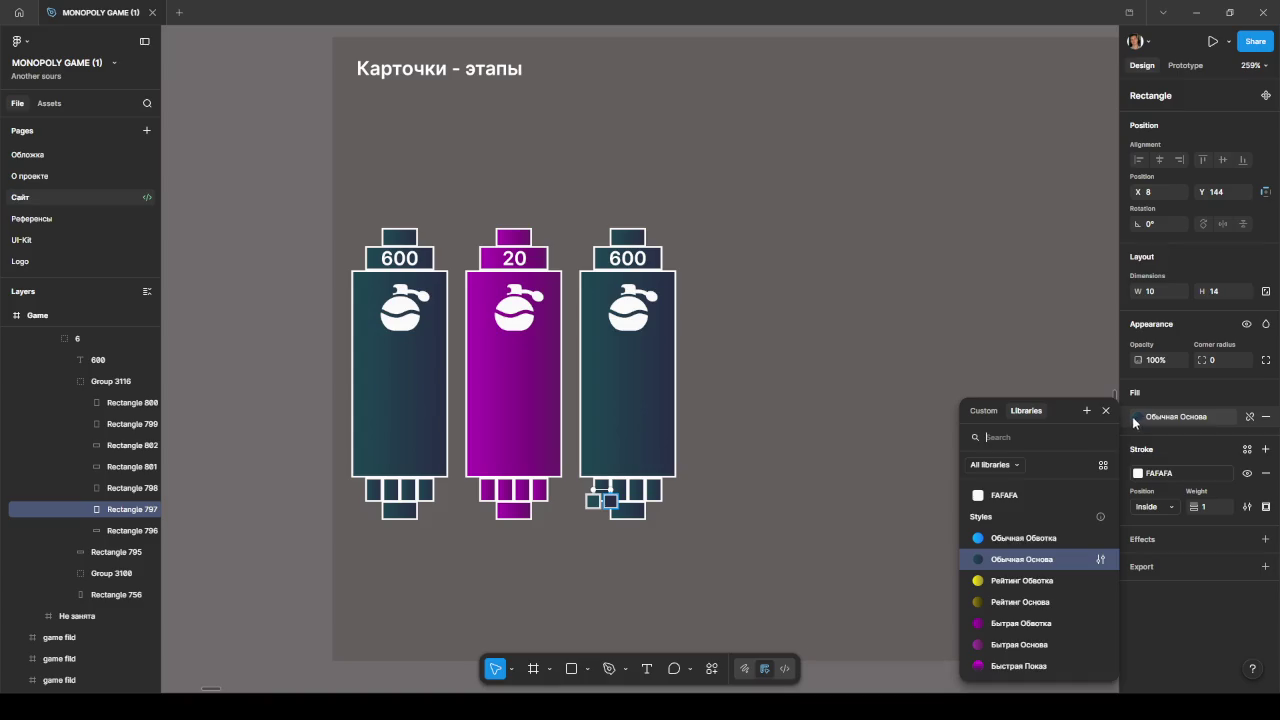
left_click(650, 352)
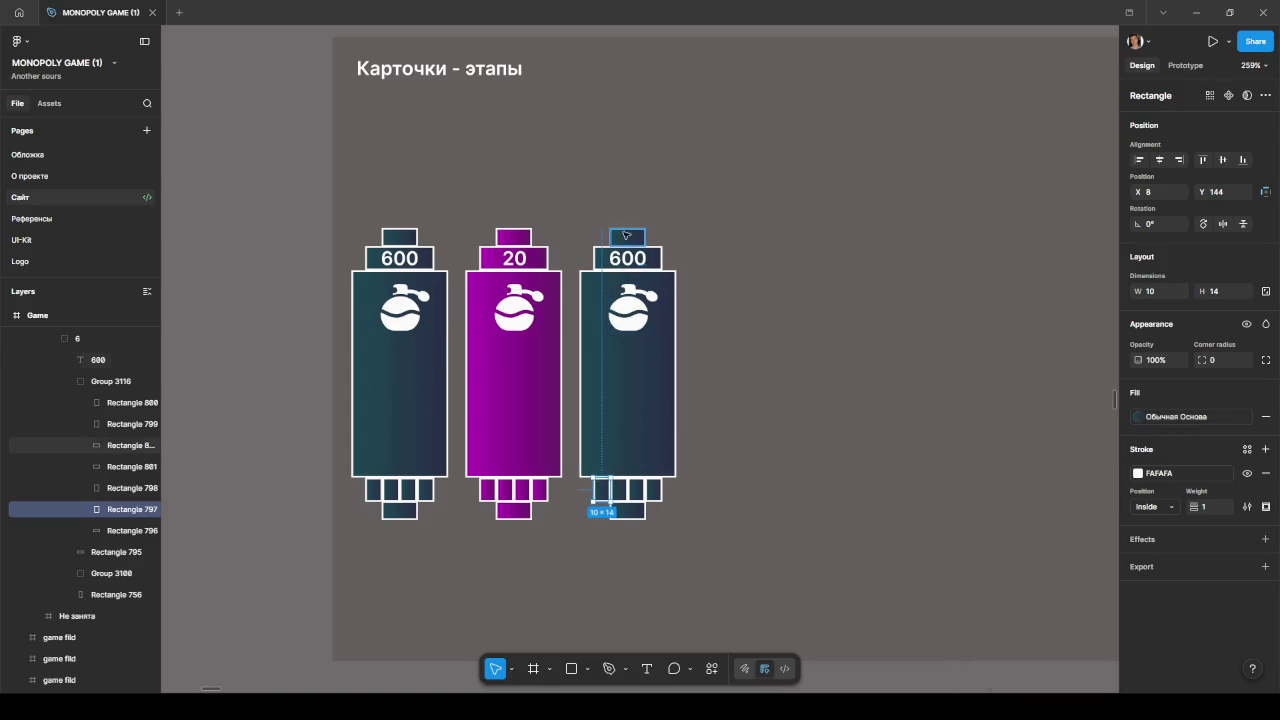
left_click(622, 357)
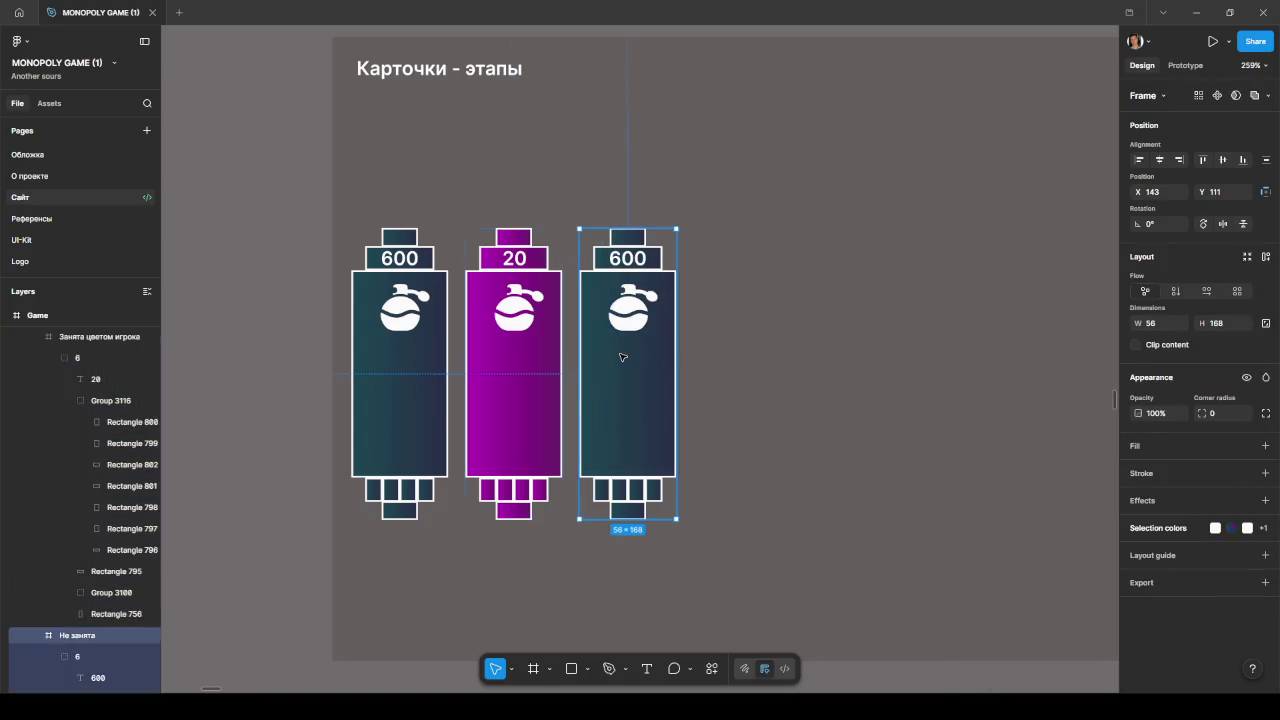
key("Delete")
Step: Duplicate the purple 20 card to its right
left_click(532, 384)
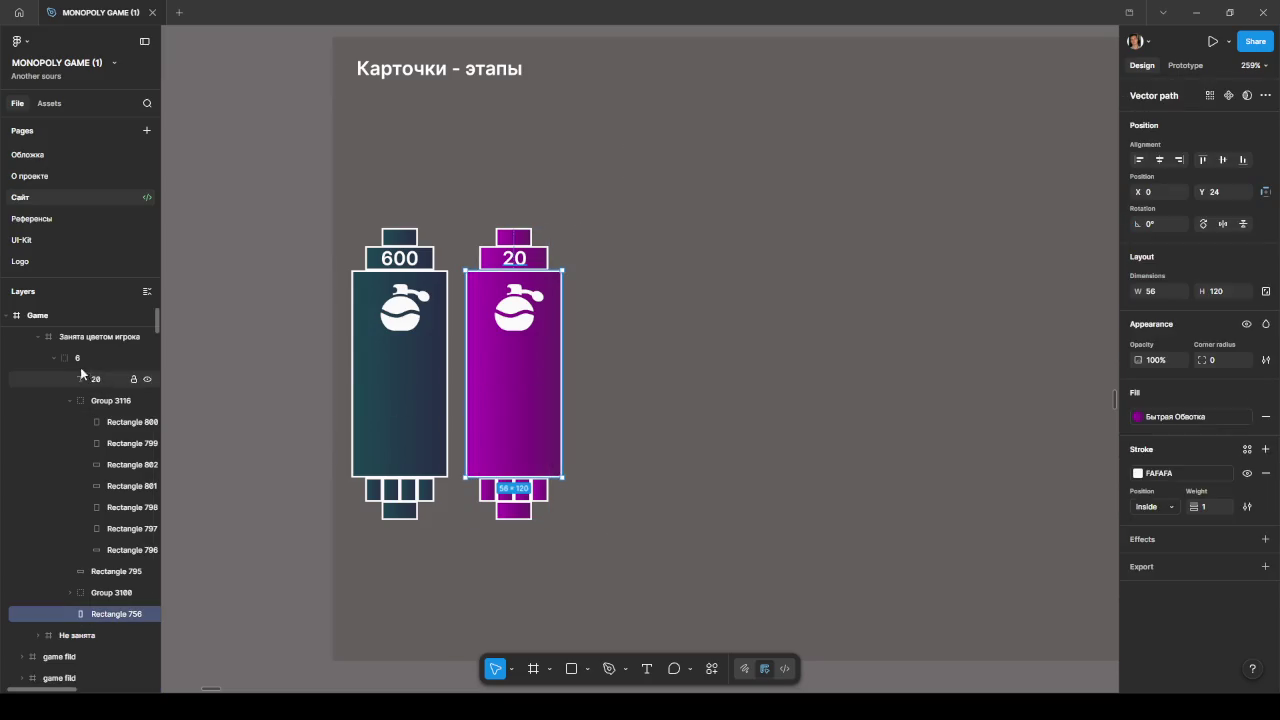
left_click(38, 337)
left_click(90, 338)
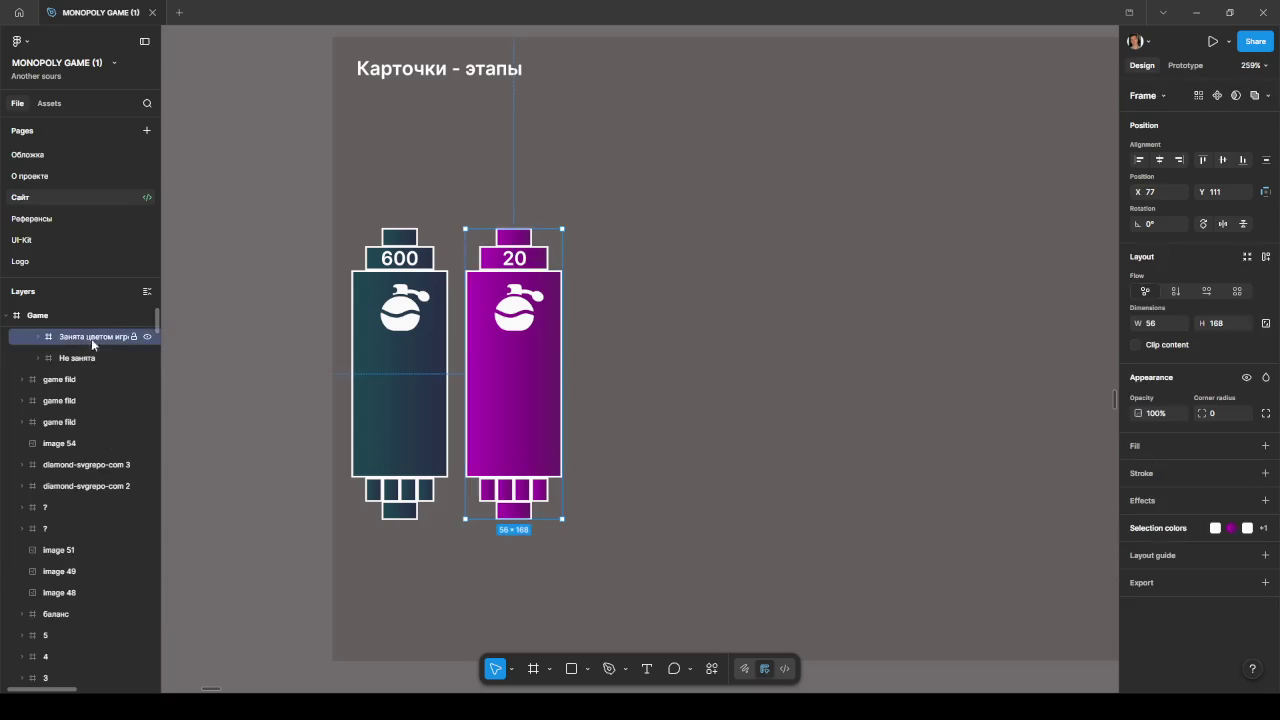
left_click_drag(521, 358, 635, 360)
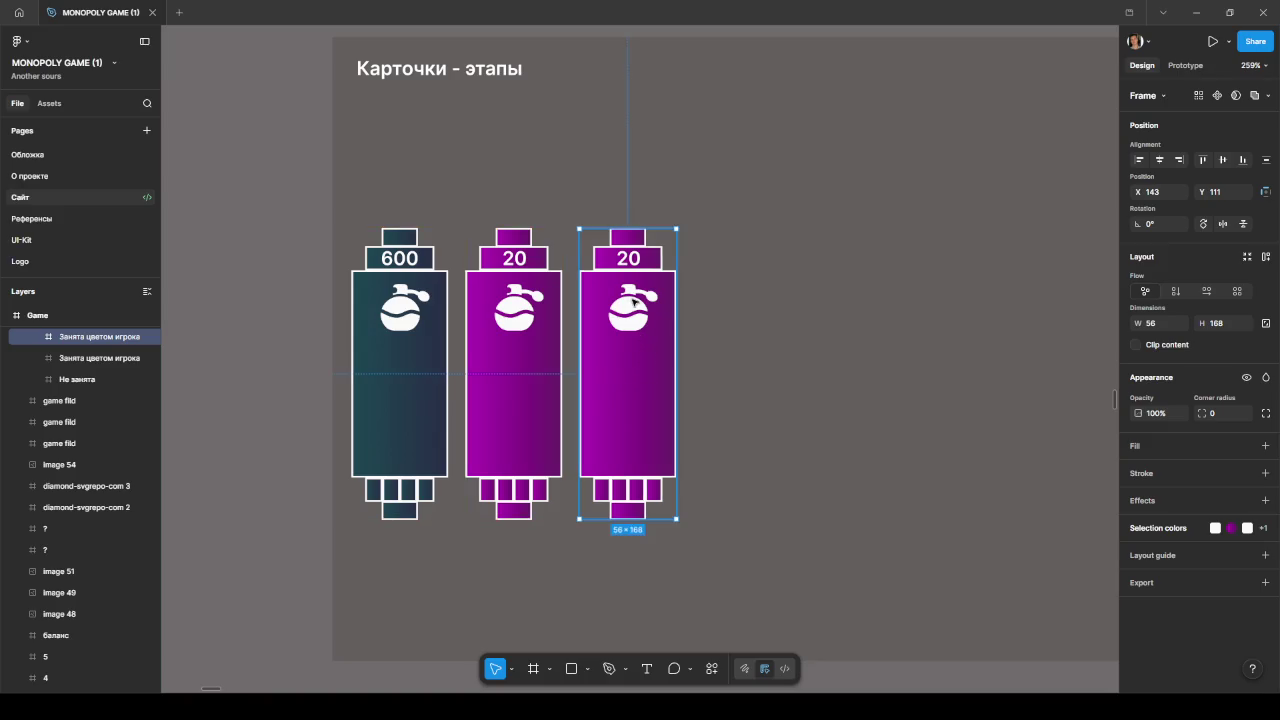
Step: Fill the new card's first bottom square with the yellow beach style
left_click(601, 489)
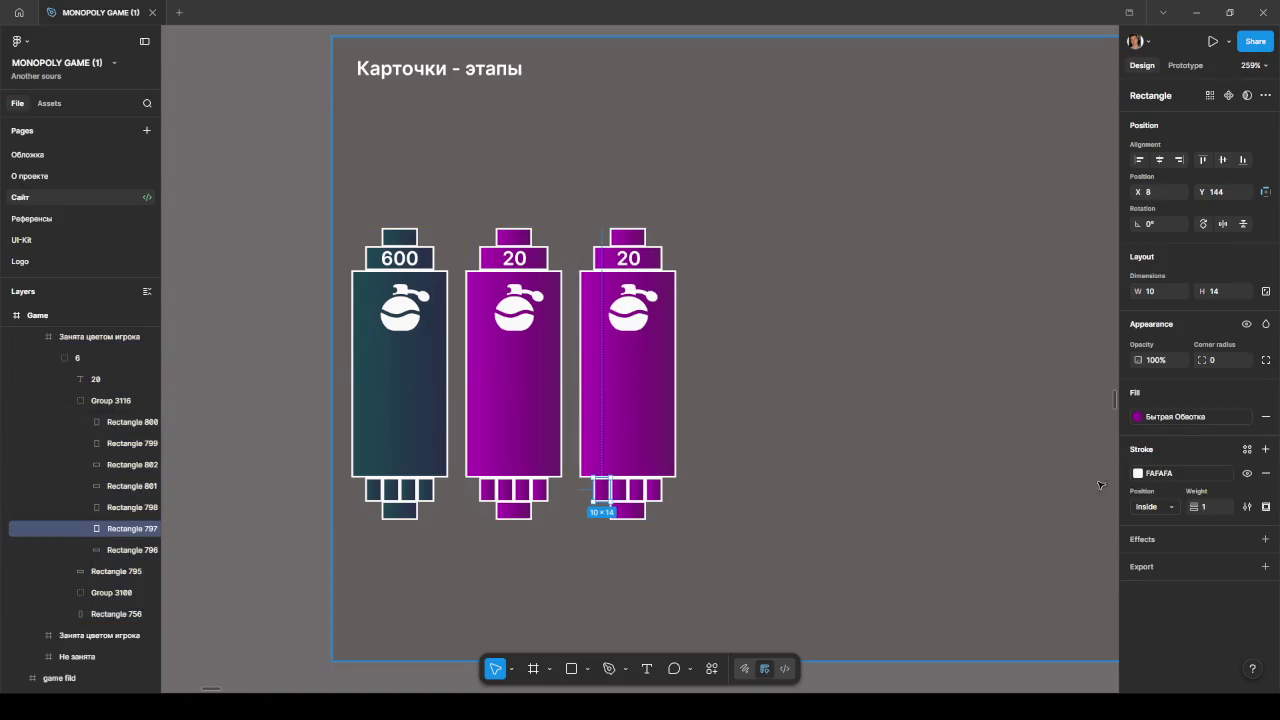
left_click(1175, 416)
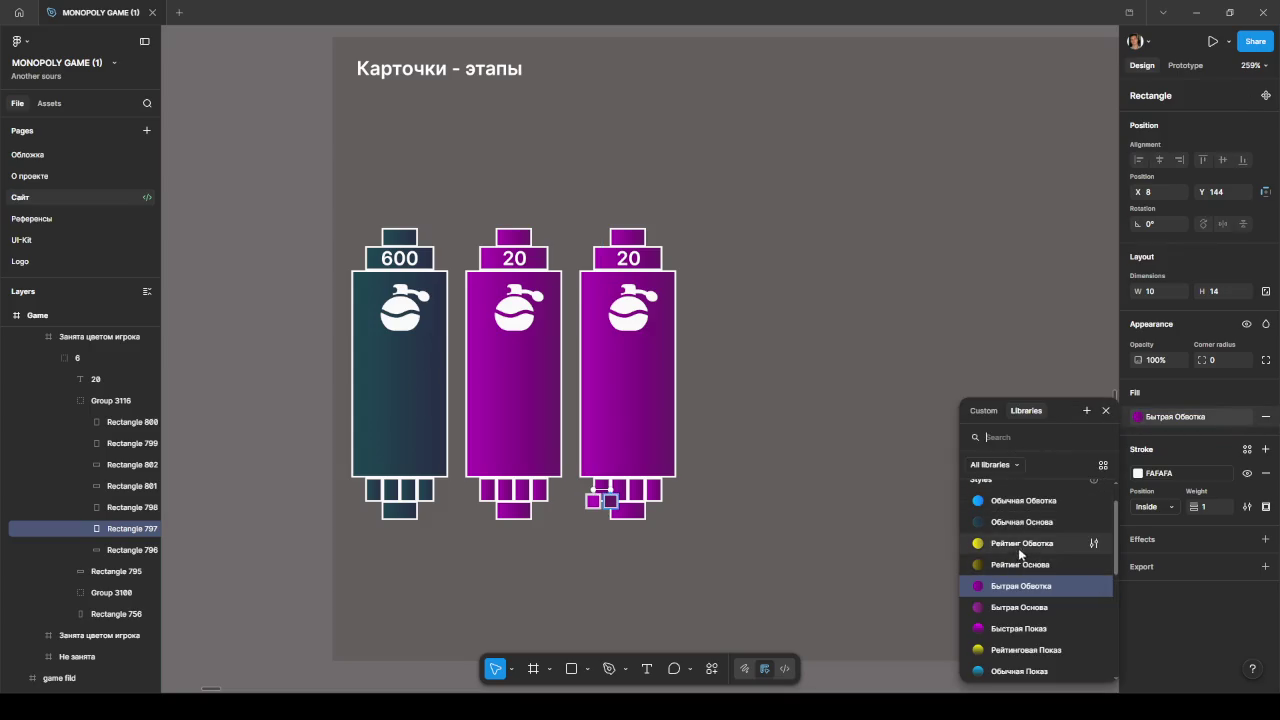
scroll(1018, 548, "down", 3)
left_click(1020, 582)
left_click(837, 527)
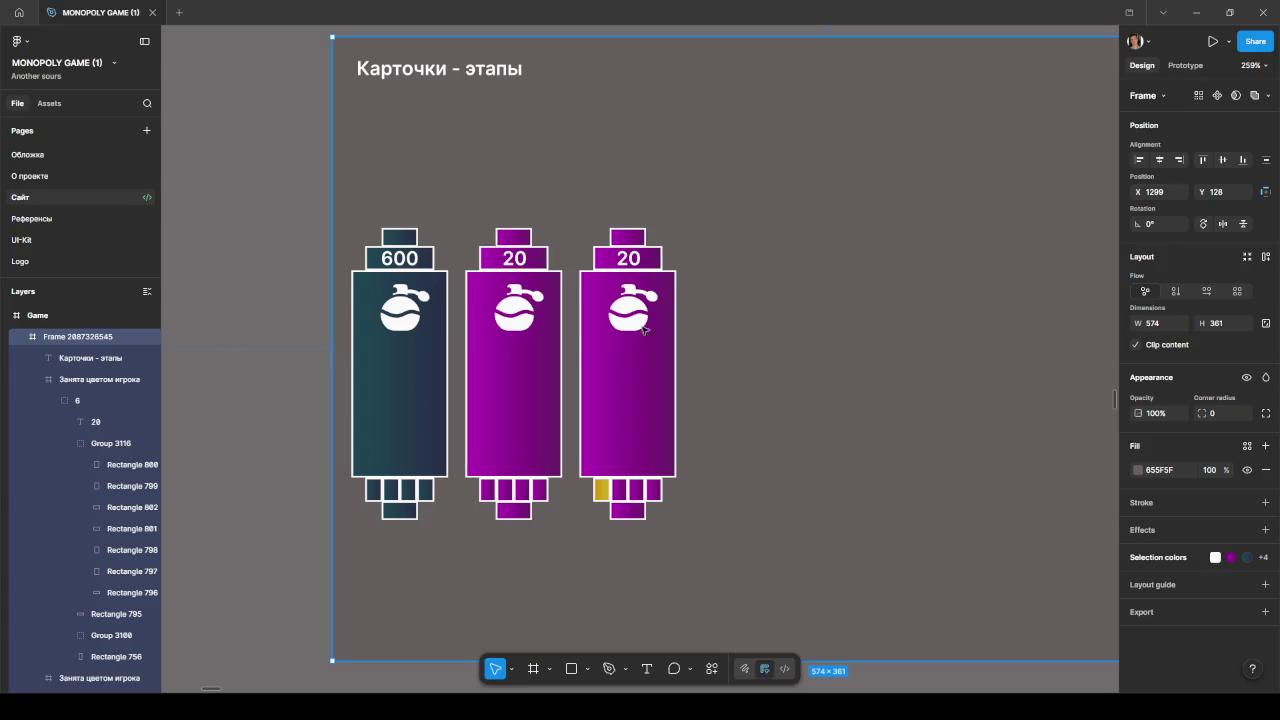
left_click(44, 379)
Step: Try blue and then the Обычная Показ gradient as the middle card's colour
left_click(94, 400)
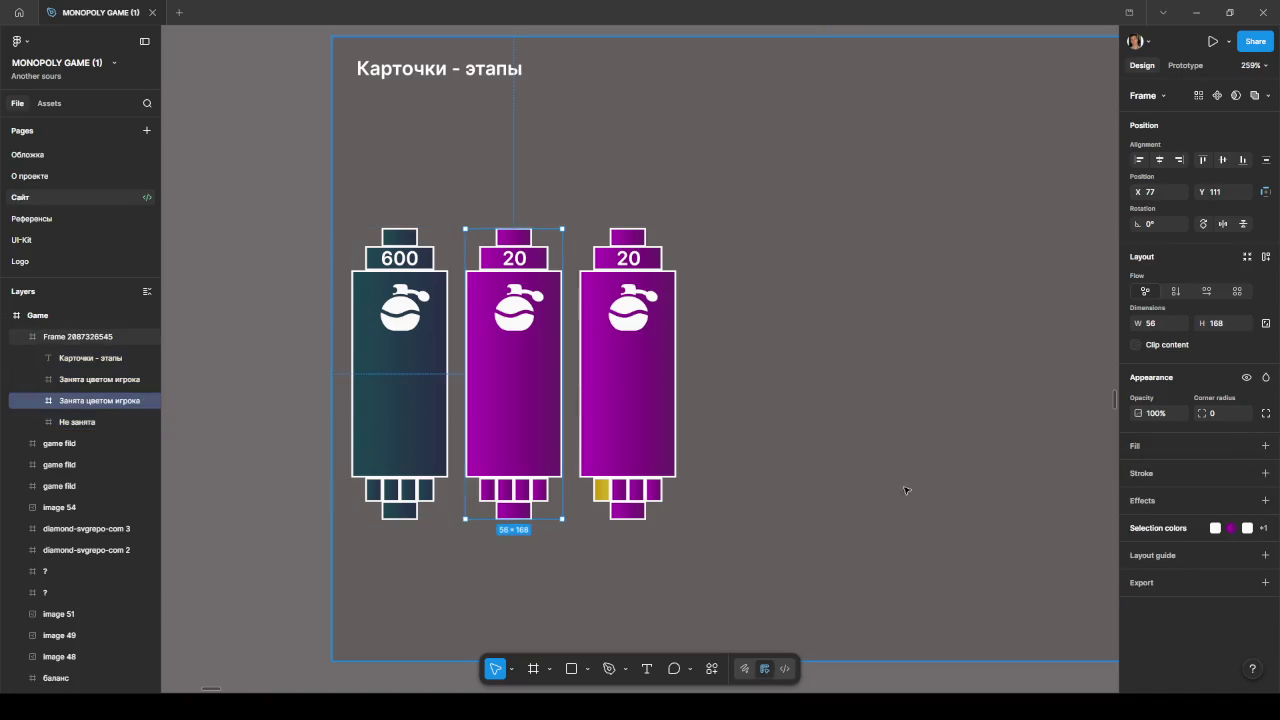
left_click(1160, 528)
left_click(1138, 573)
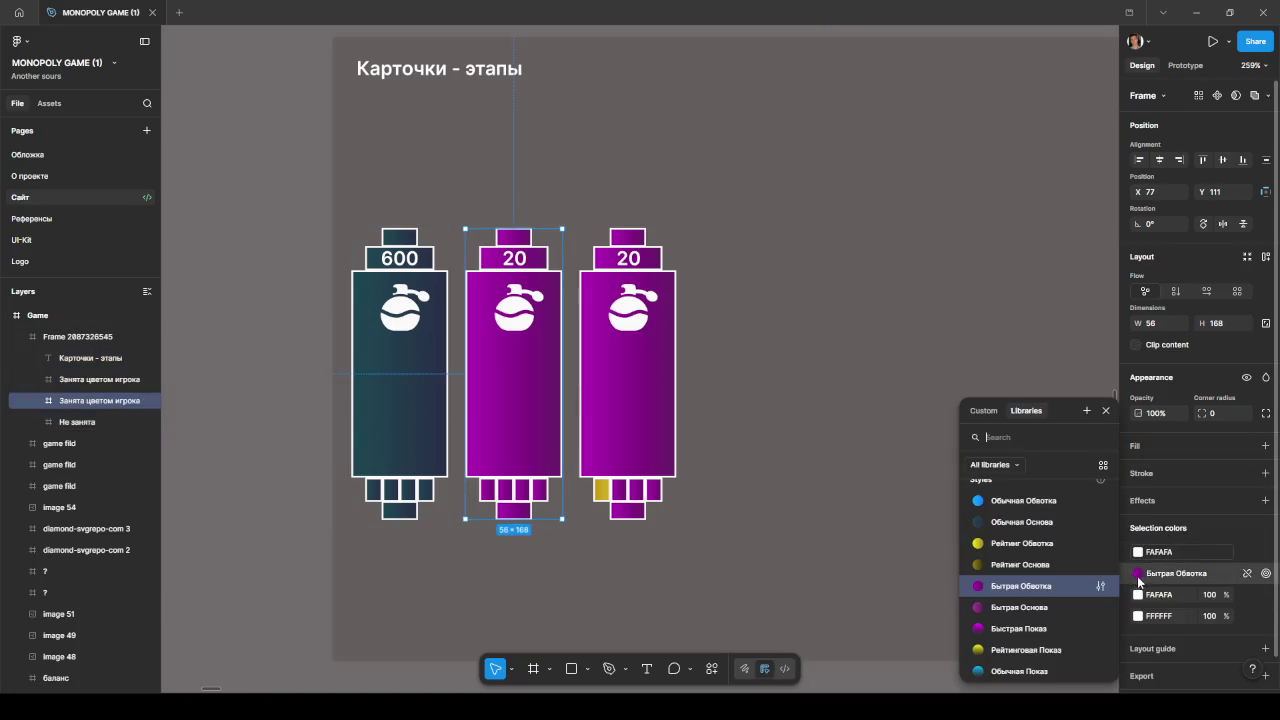
left_click(990, 502)
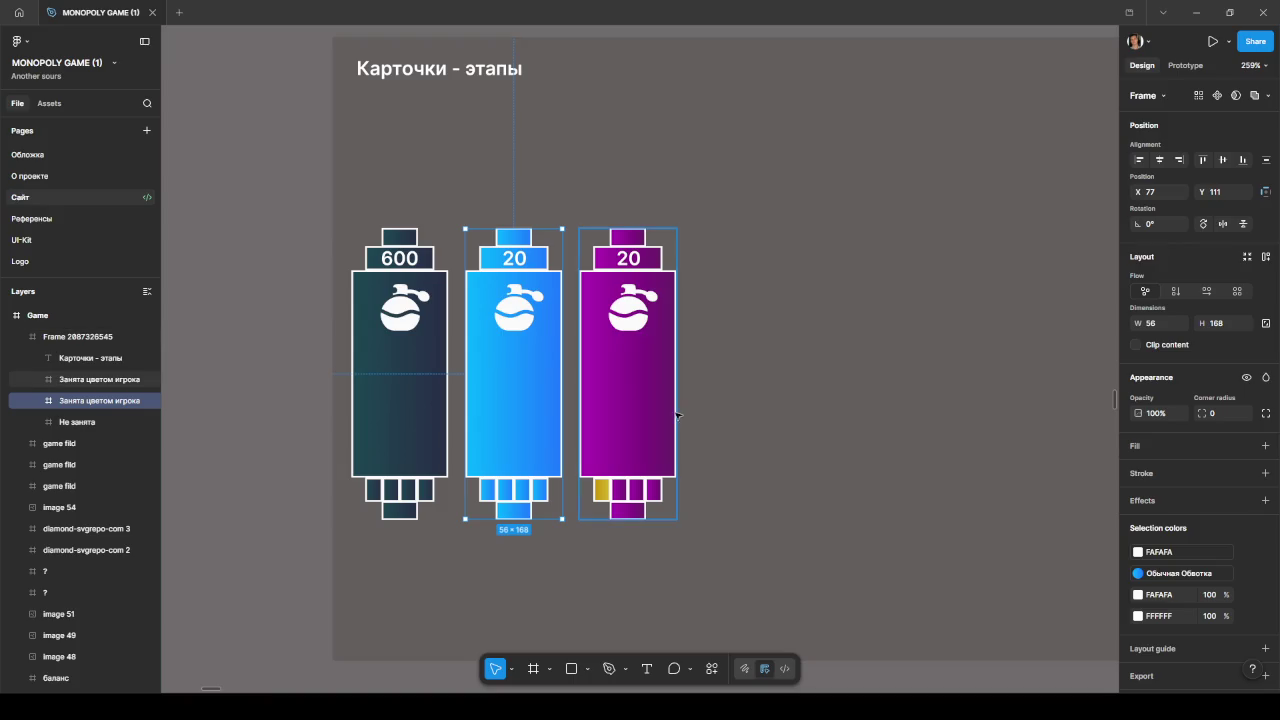
left_click(1138, 573)
scroll(1005, 554, "down", 3)
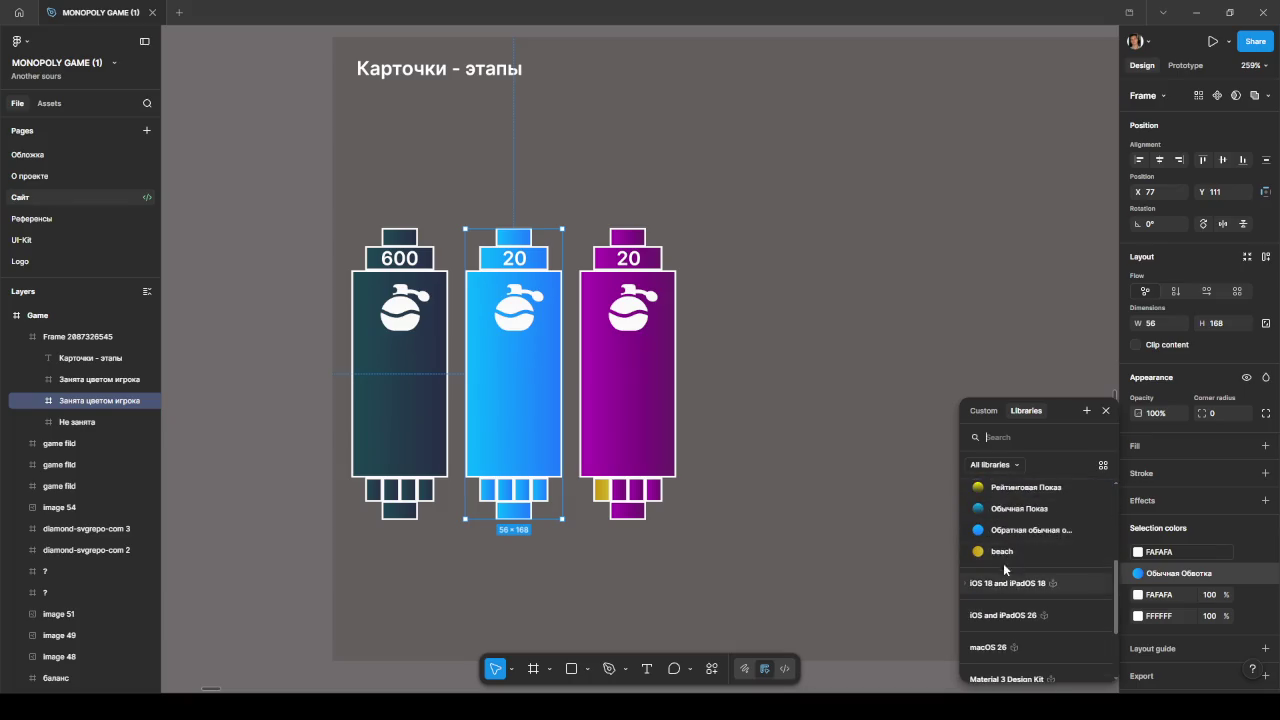
left_click(1005, 512)
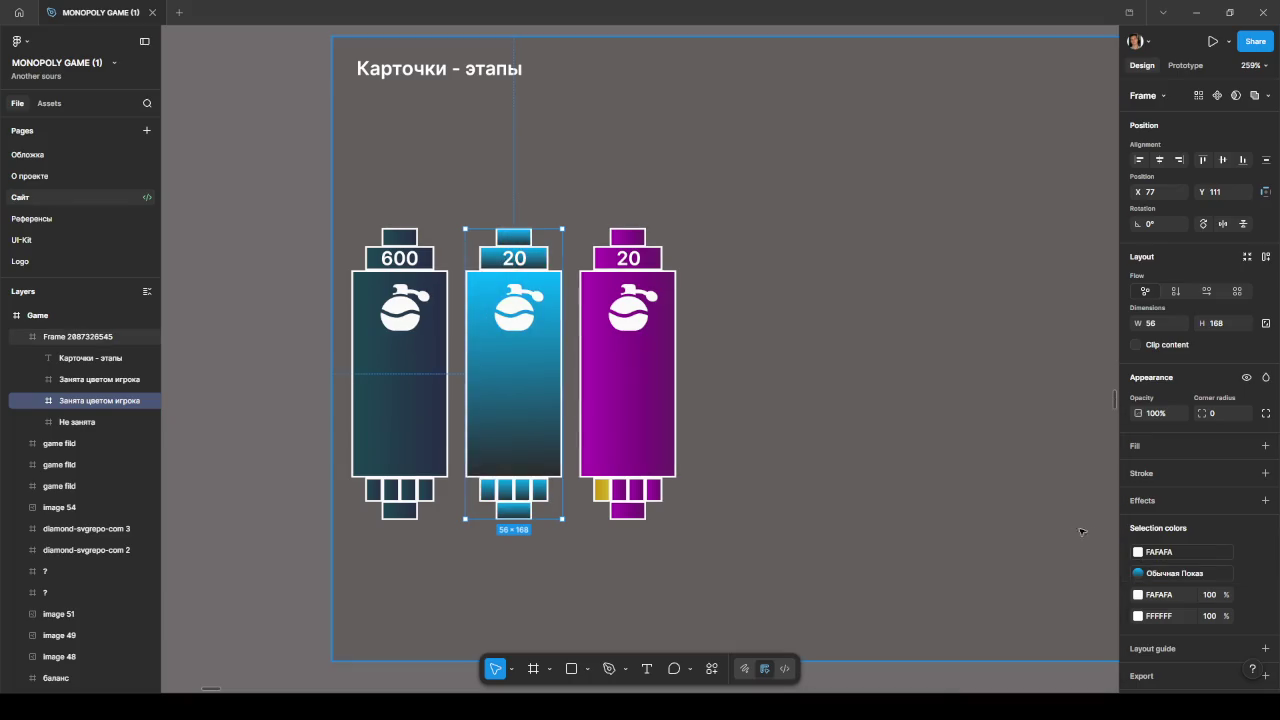
Step: Set the middle card's colour to a custom brown A04500
left_click(1138, 573)
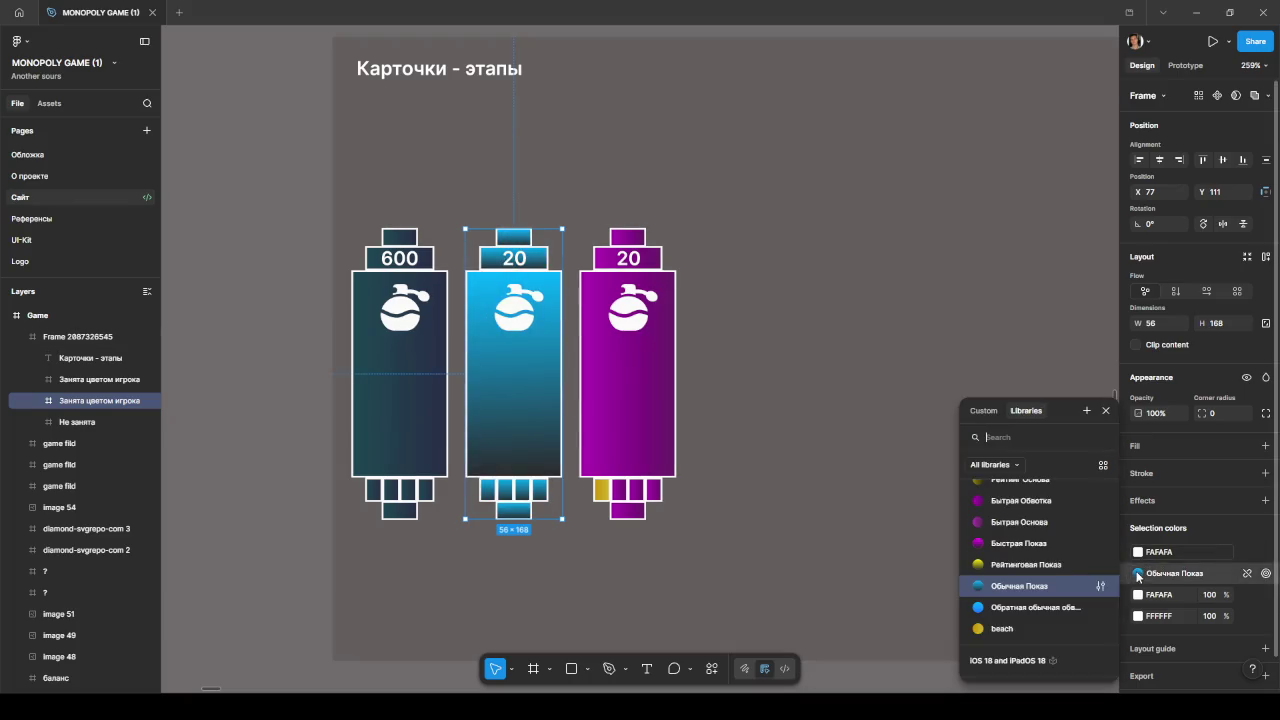
left_click(983, 410)
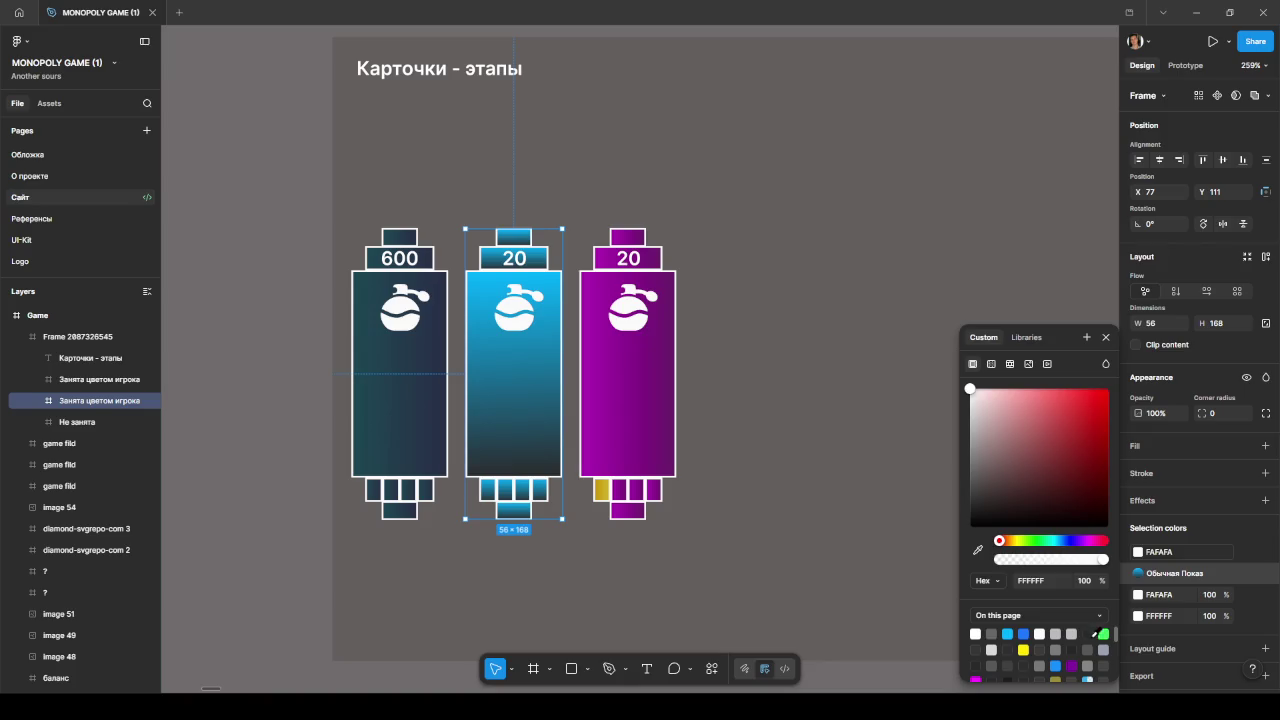
scroll(1090, 645, "down", 2)
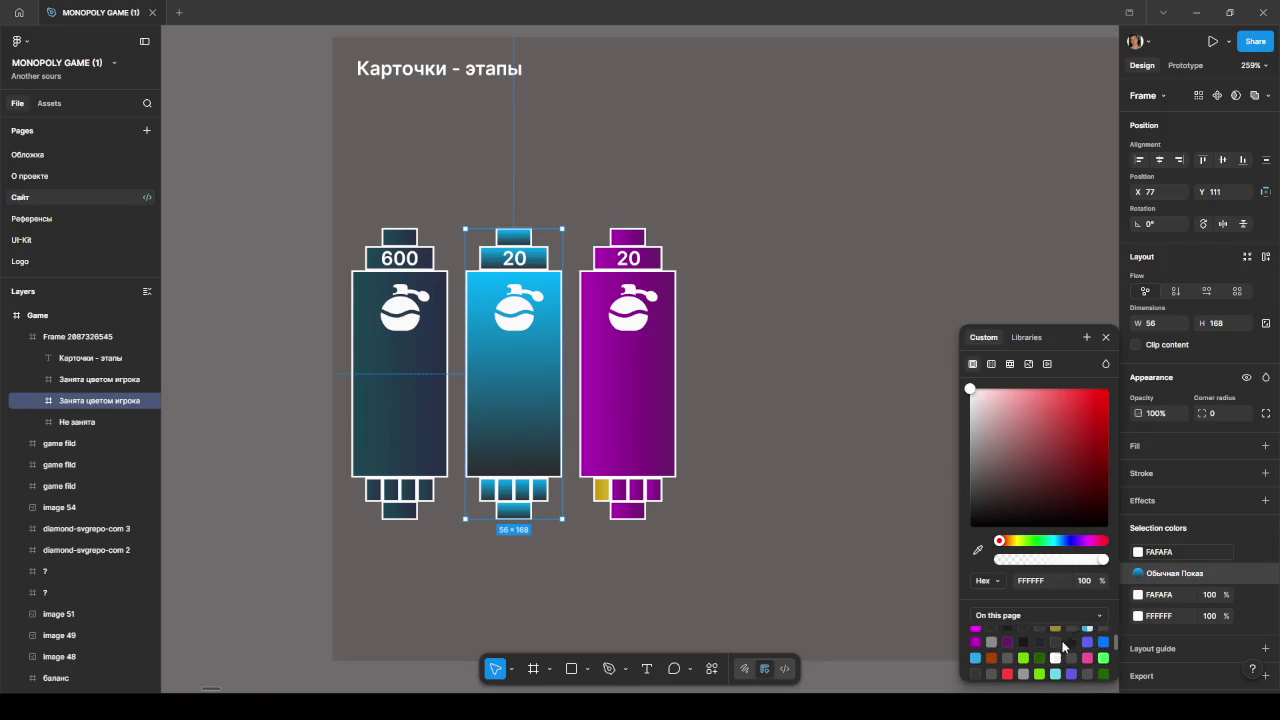
left_click(1108, 673)
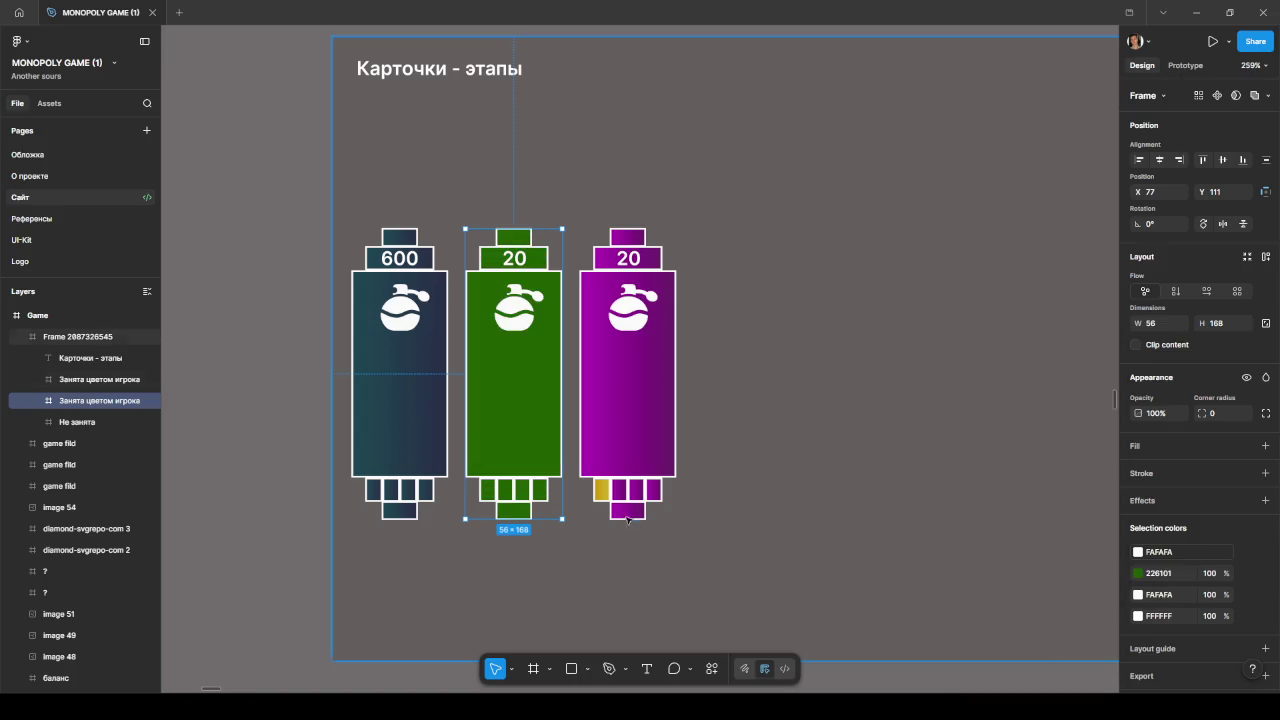
left_click(1138, 573)
scroll(1026, 647, "down", 2)
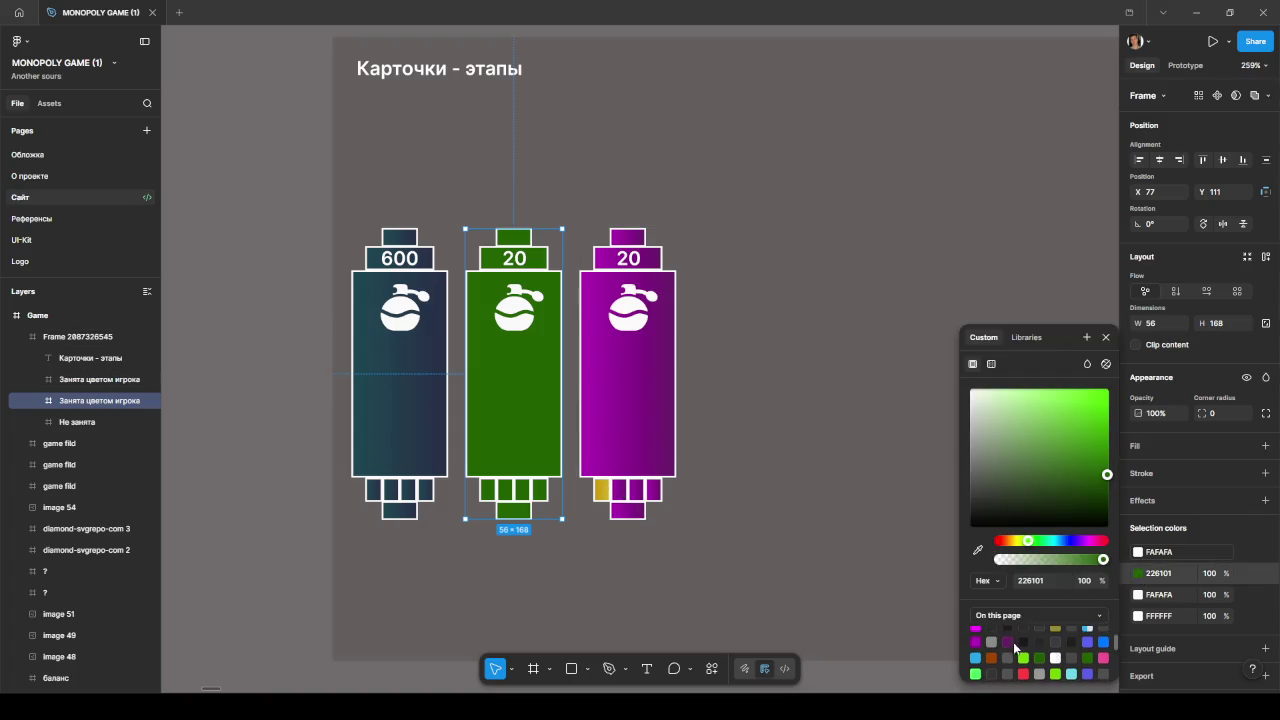
left_click(992, 657)
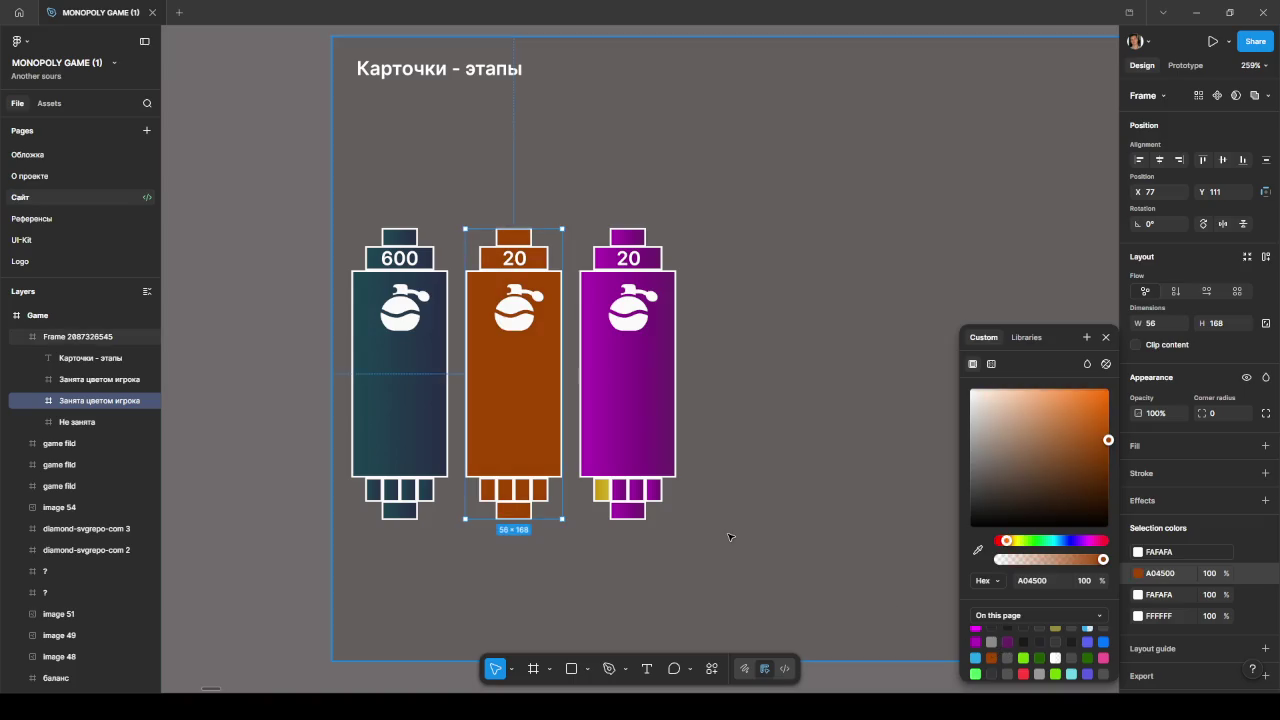
Step: Eyedrop the middle card's brown onto the third card's purple fill
left_click(625, 443)
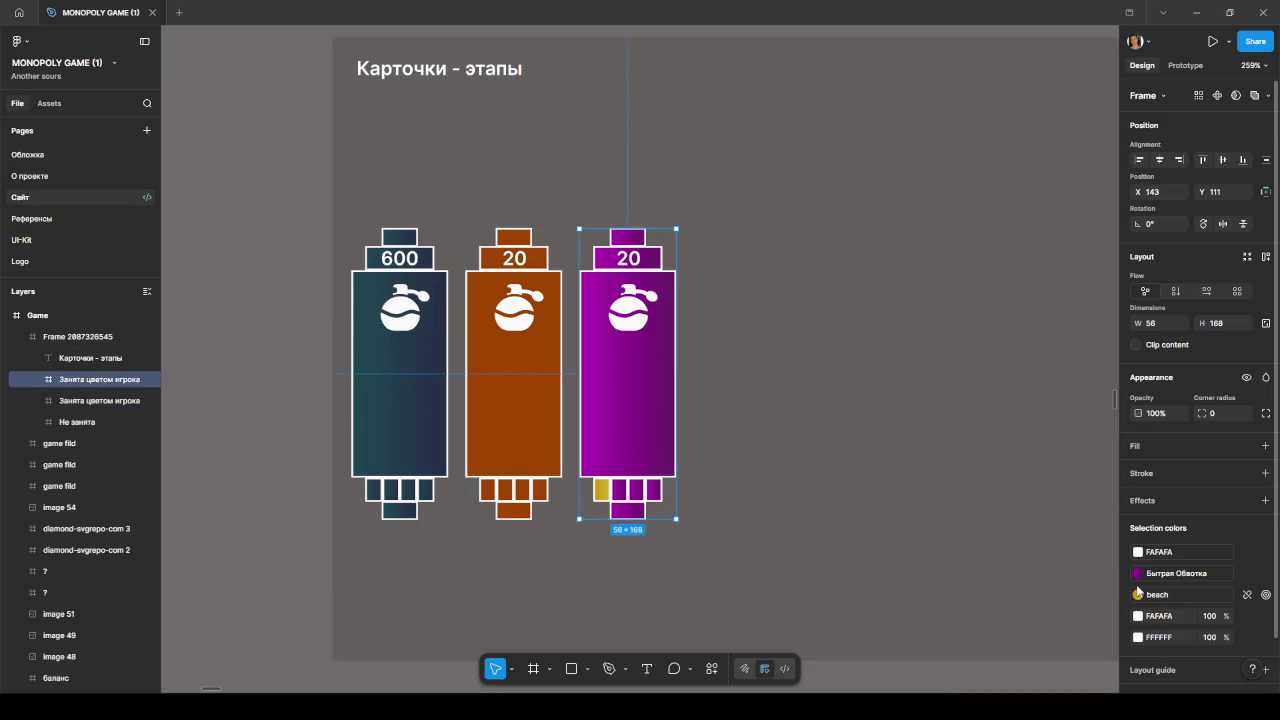
mouse_move(1180, 573)
left_click(1139, 576)
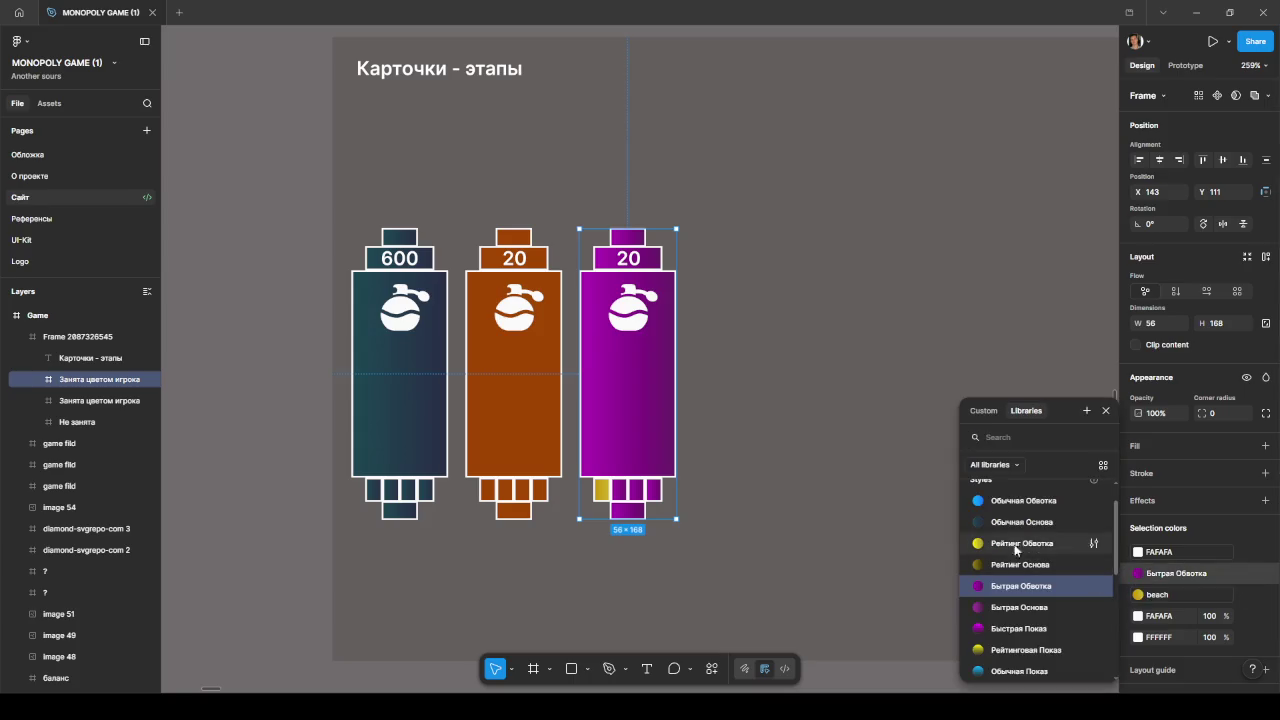
left_click(976, 413)
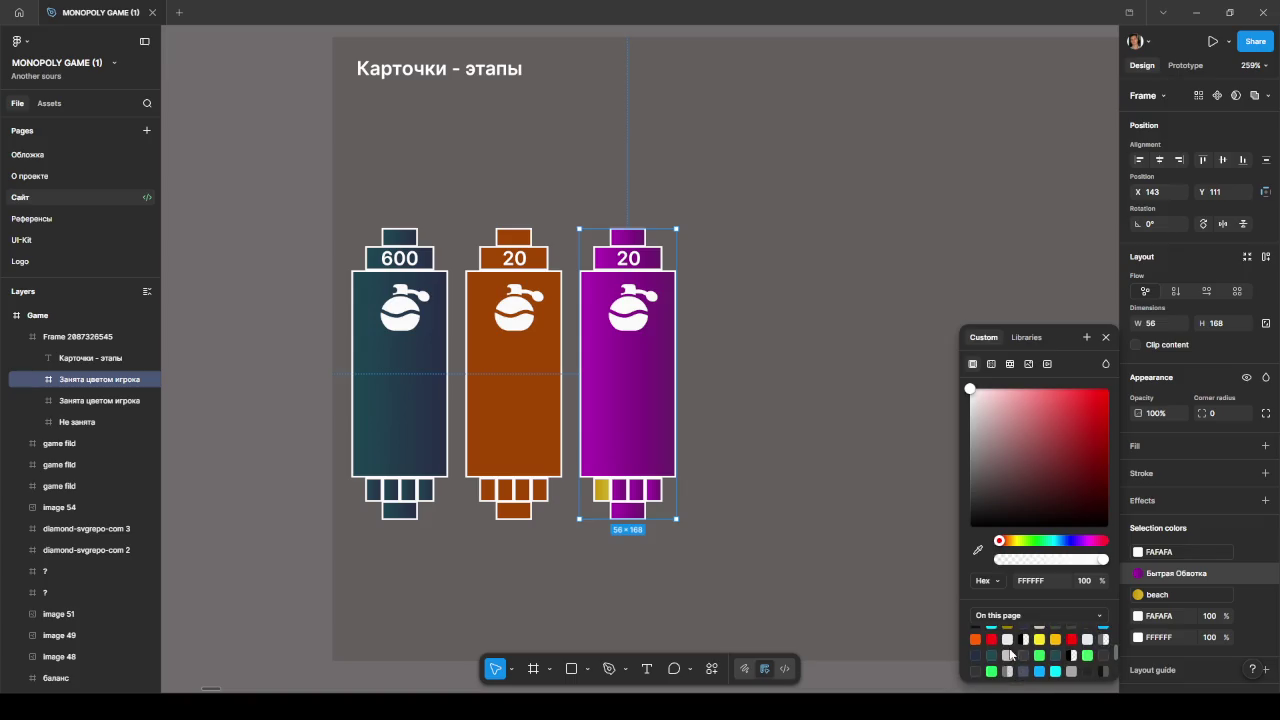
left_click(980, 640)
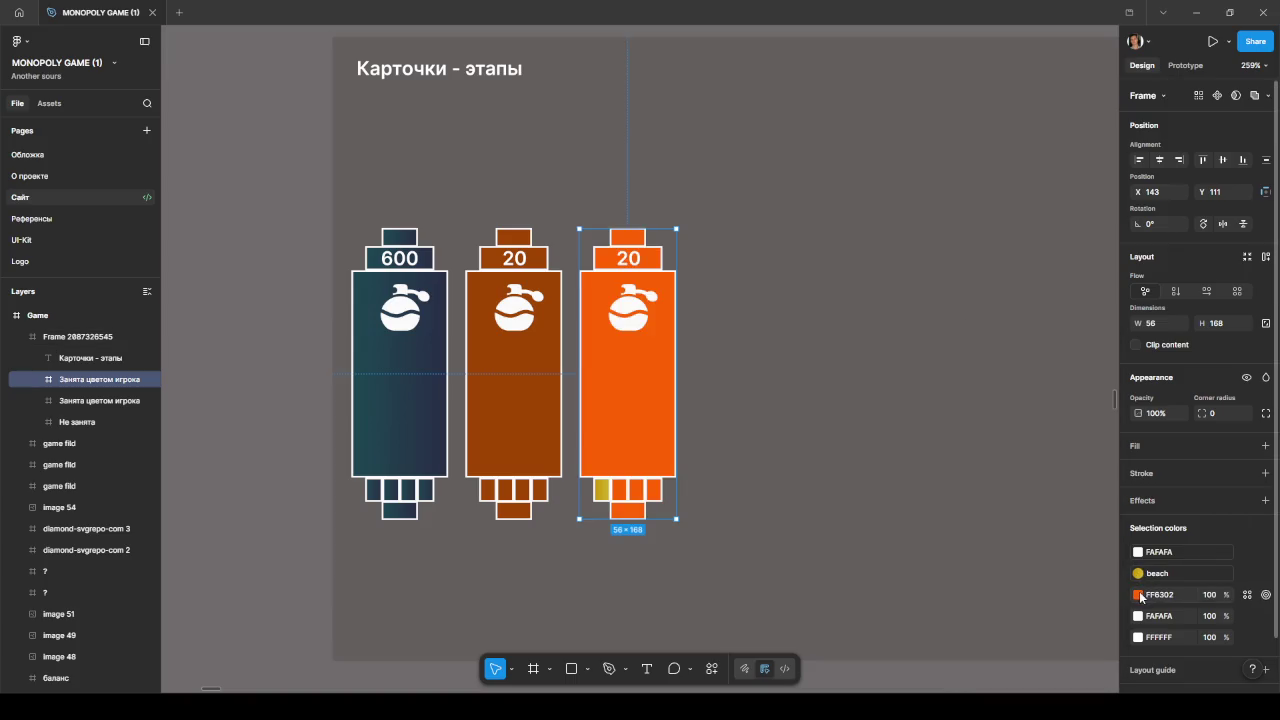
left_click(1138, 594)
key("i")
left_click(529, 437)
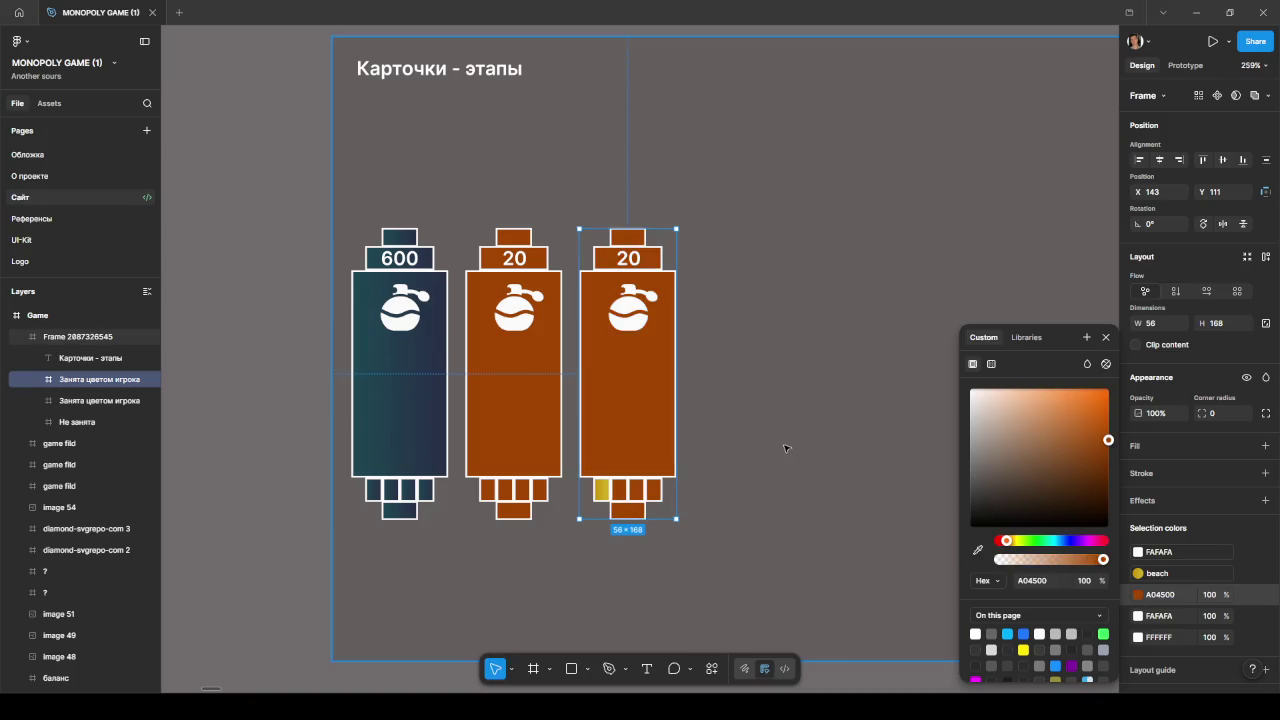
left_click(785, 444)
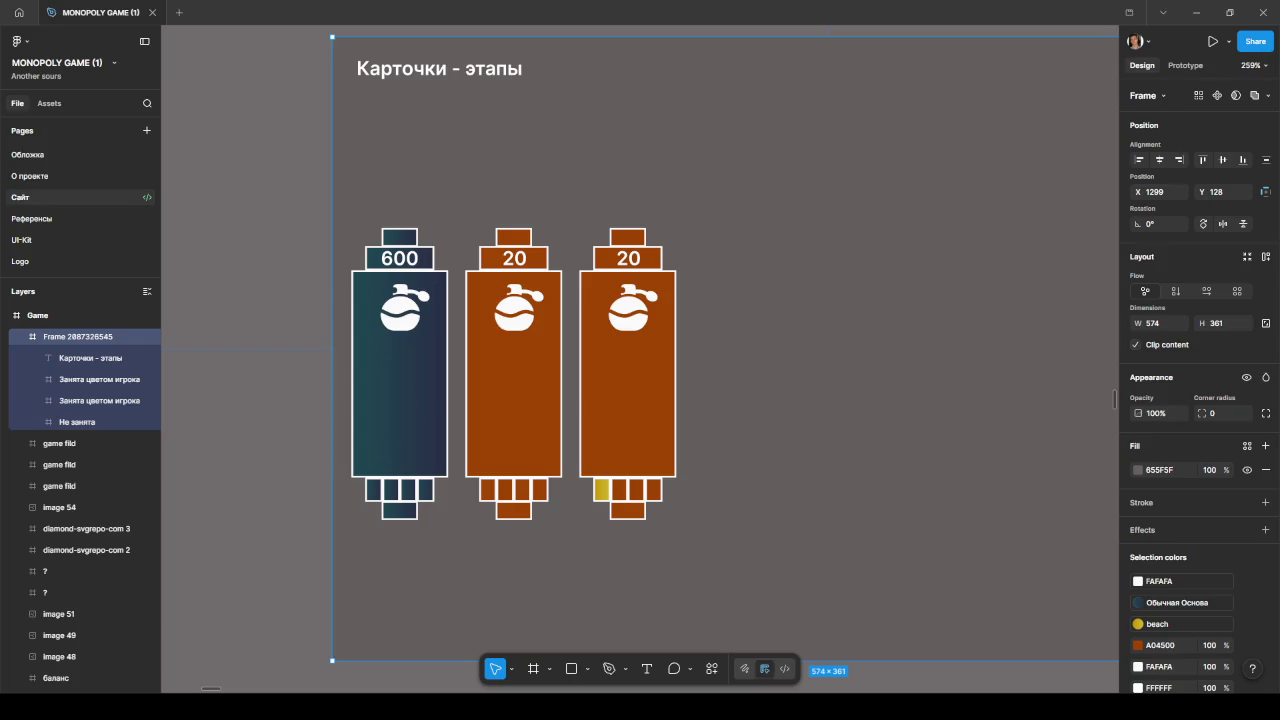
Step: Rename the third card's layer to 'Улучшена 1'
left_click(89, 384)
double_click(89, 384)
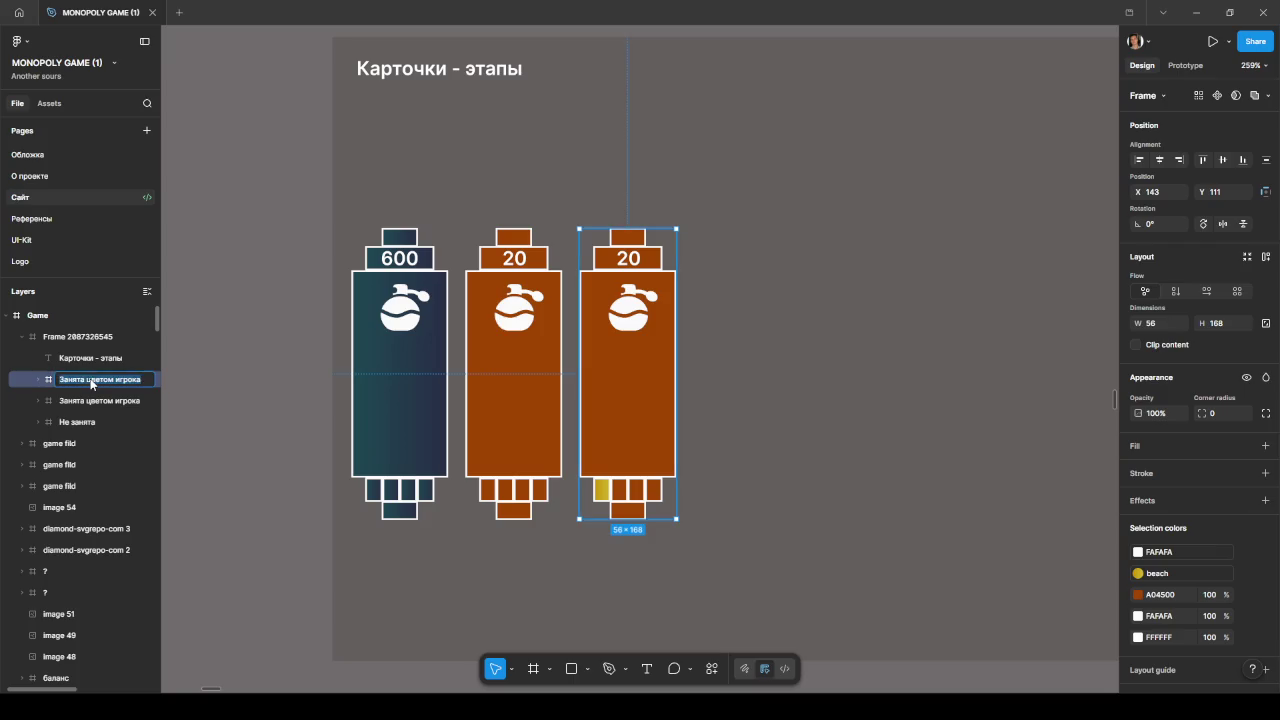
type("У")
type("ли")
type("чшена 1")
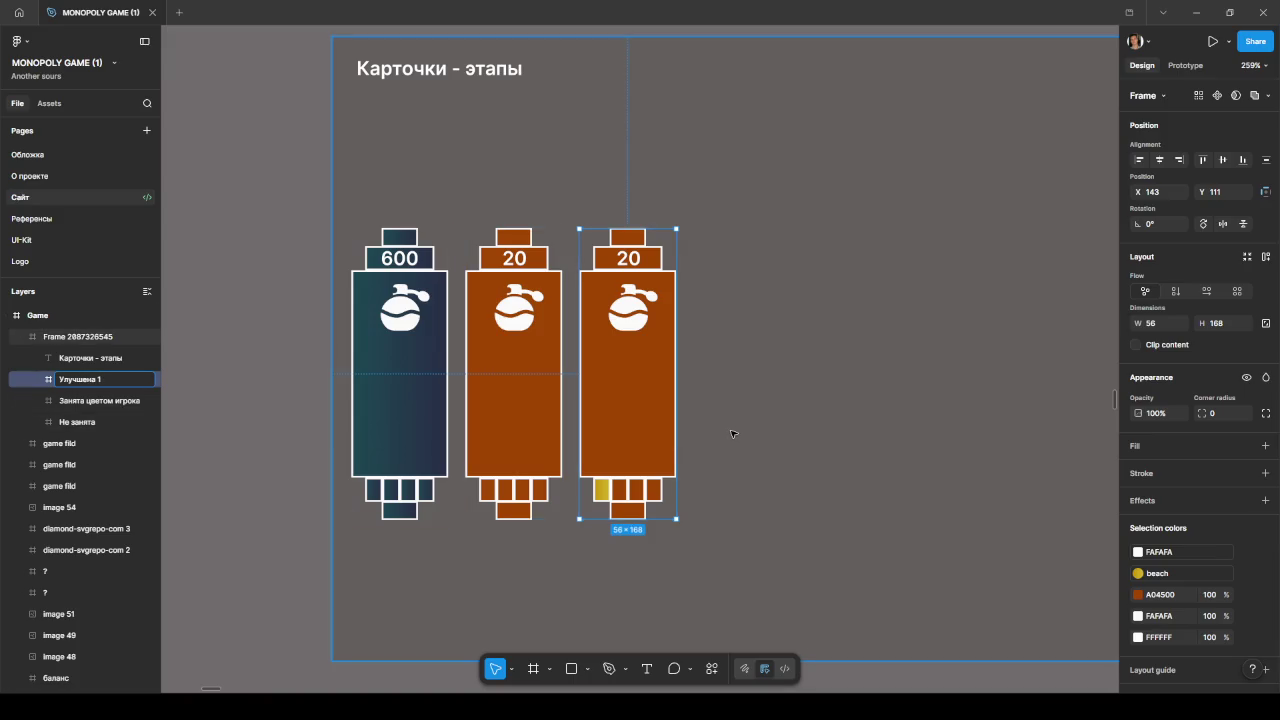
left_click(731, 433)
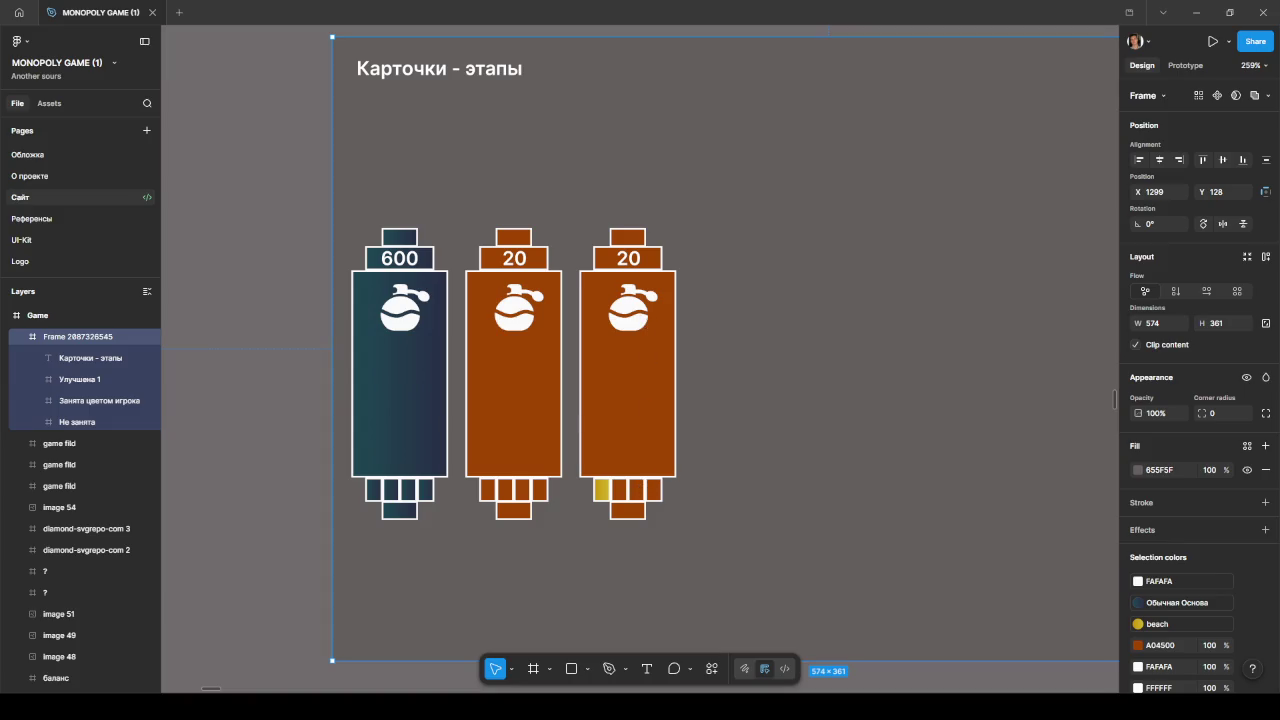
Step: Change the third card's price text to 100
left_click(632, 262, "ctrl")
type("100")
key("Escape")
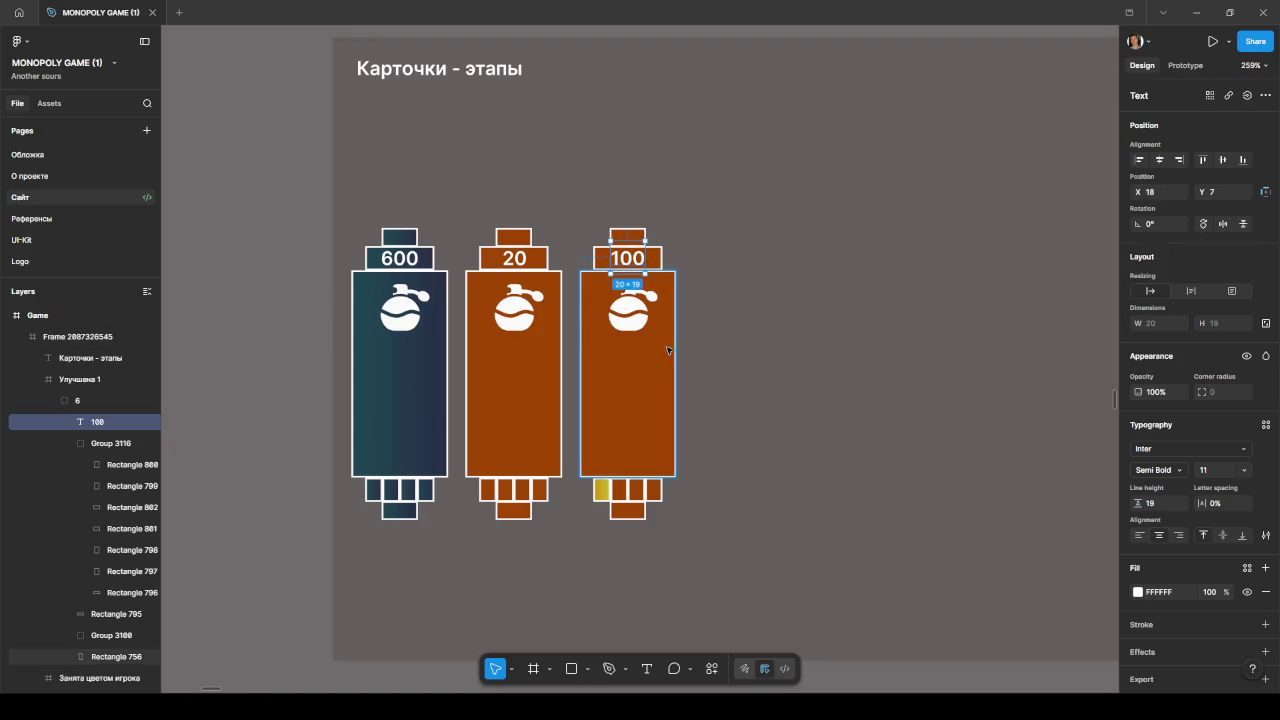
Step: Duplicate the whole Улучшена 1 card to create Улучшена 2
left_click(45, 381)
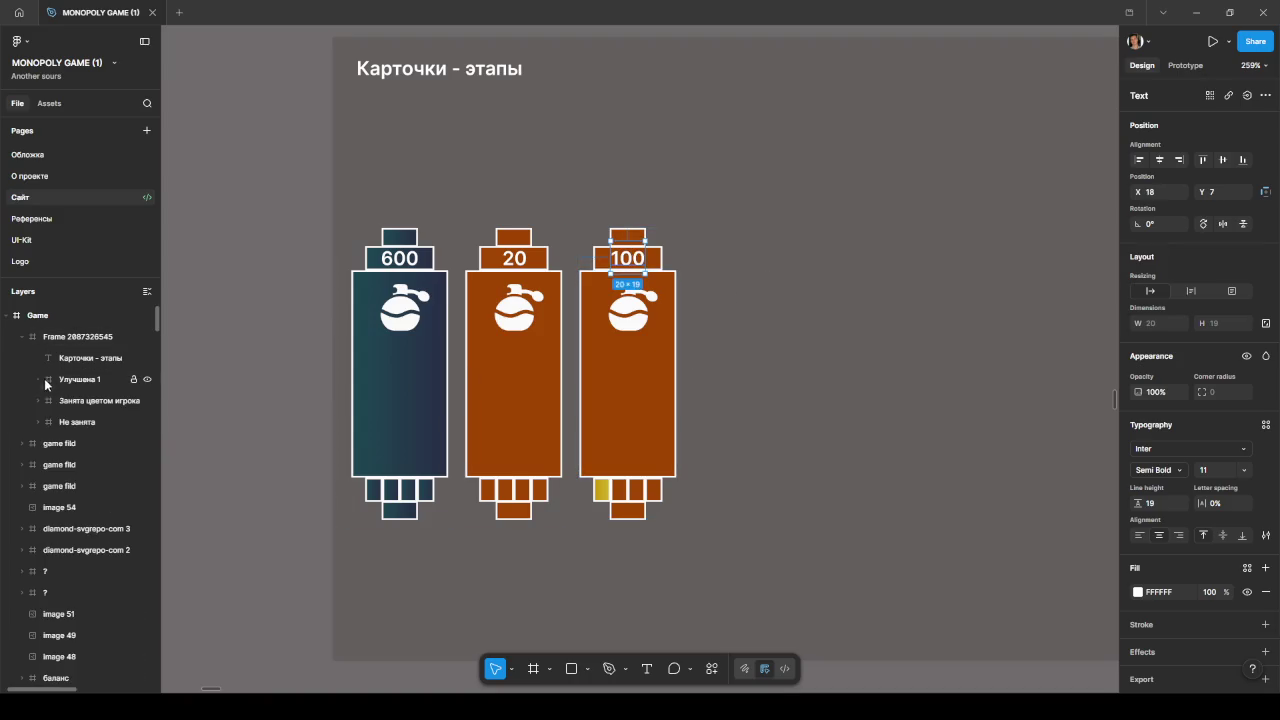
left_click(73, 380)
key("ctrl+d")
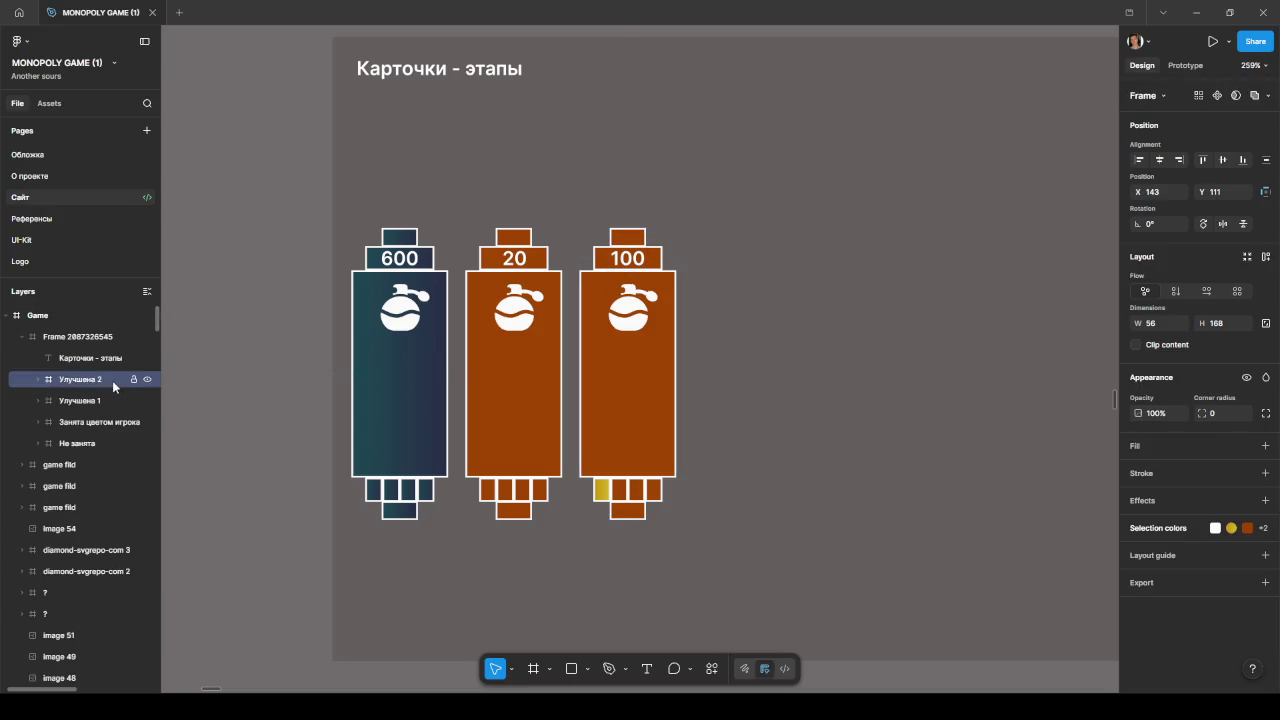
Step: Place the copy right of the third card and fill its second bottom square with the yellow beach library style
left_click_drag(633, 391, 744, 390)
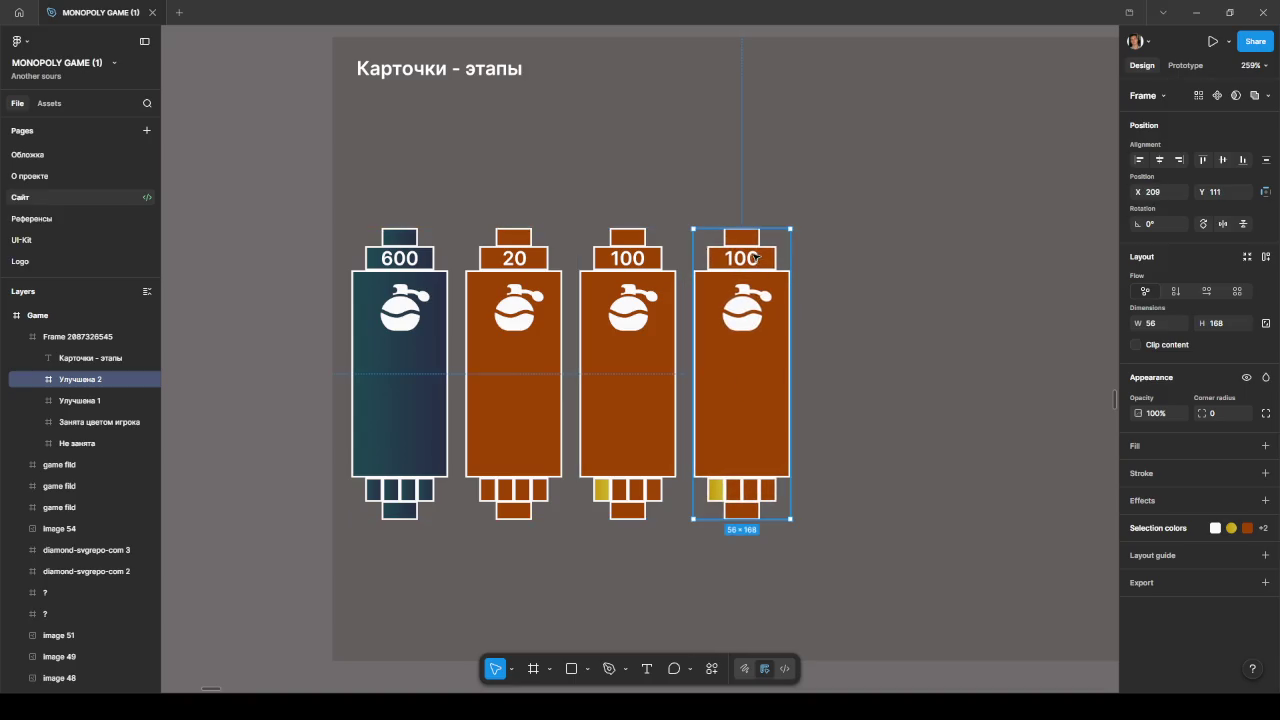
left_click(735, 492)
left_click(1137, 417)
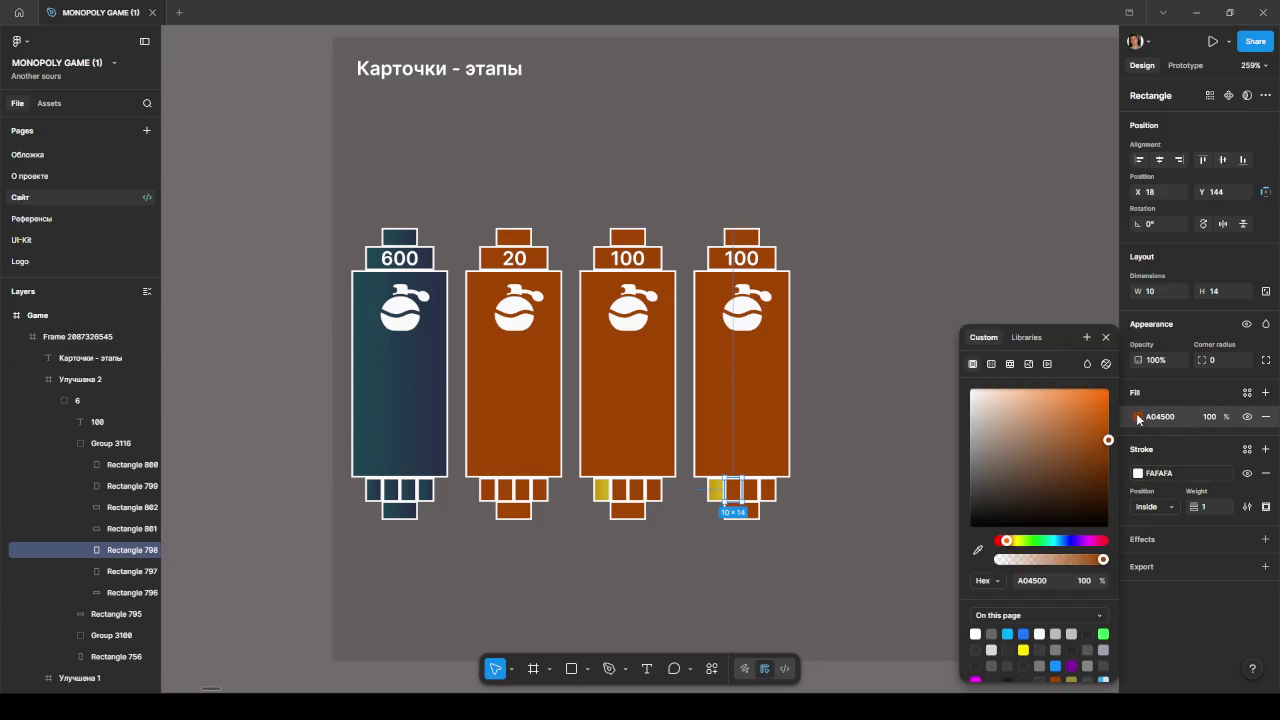
left_click(1024, 337)
scroll(1020, 490, "up", 3)
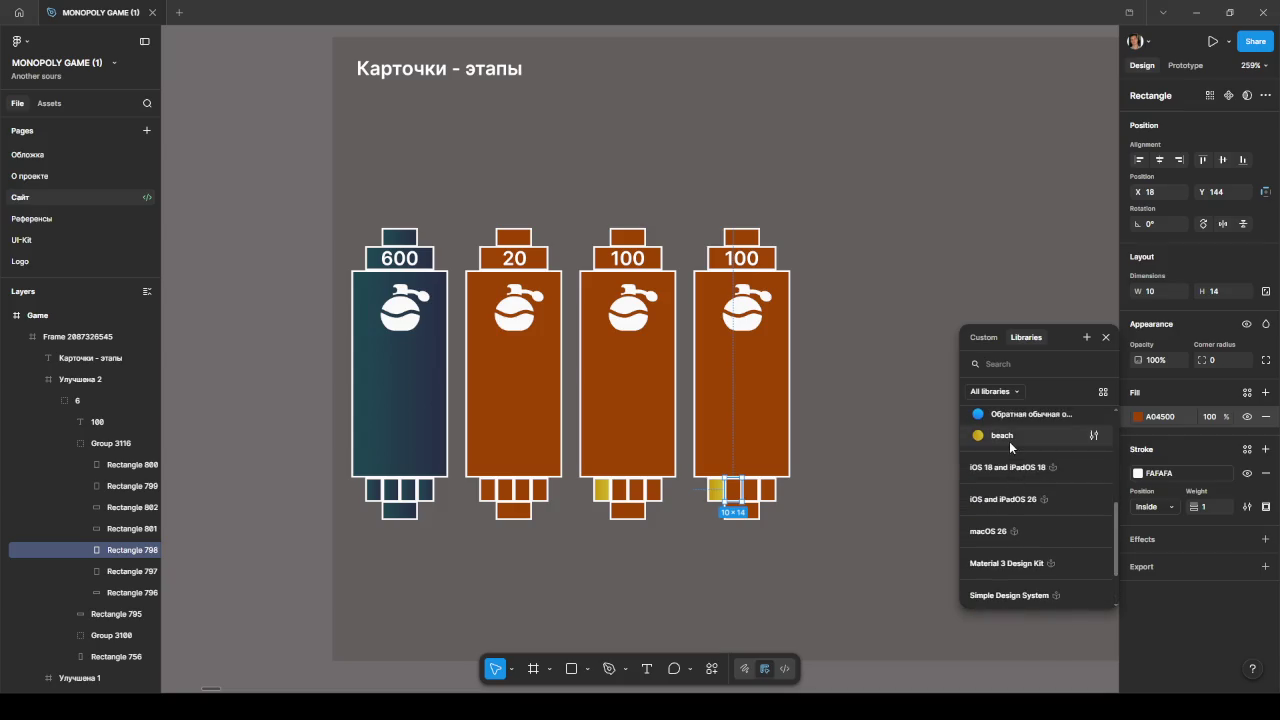
left_click(1009, 441)
left_click(873, 411)
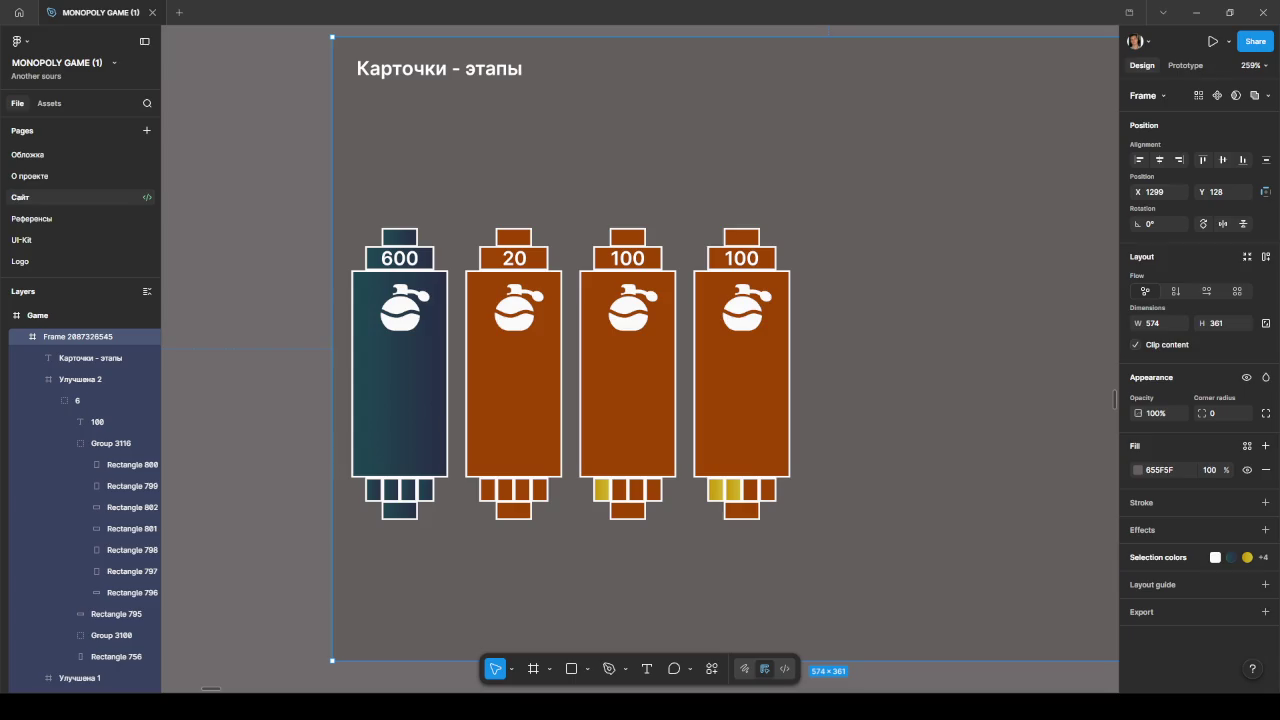
Step: Change the fourth card's price to 300
double_click(741, 258)
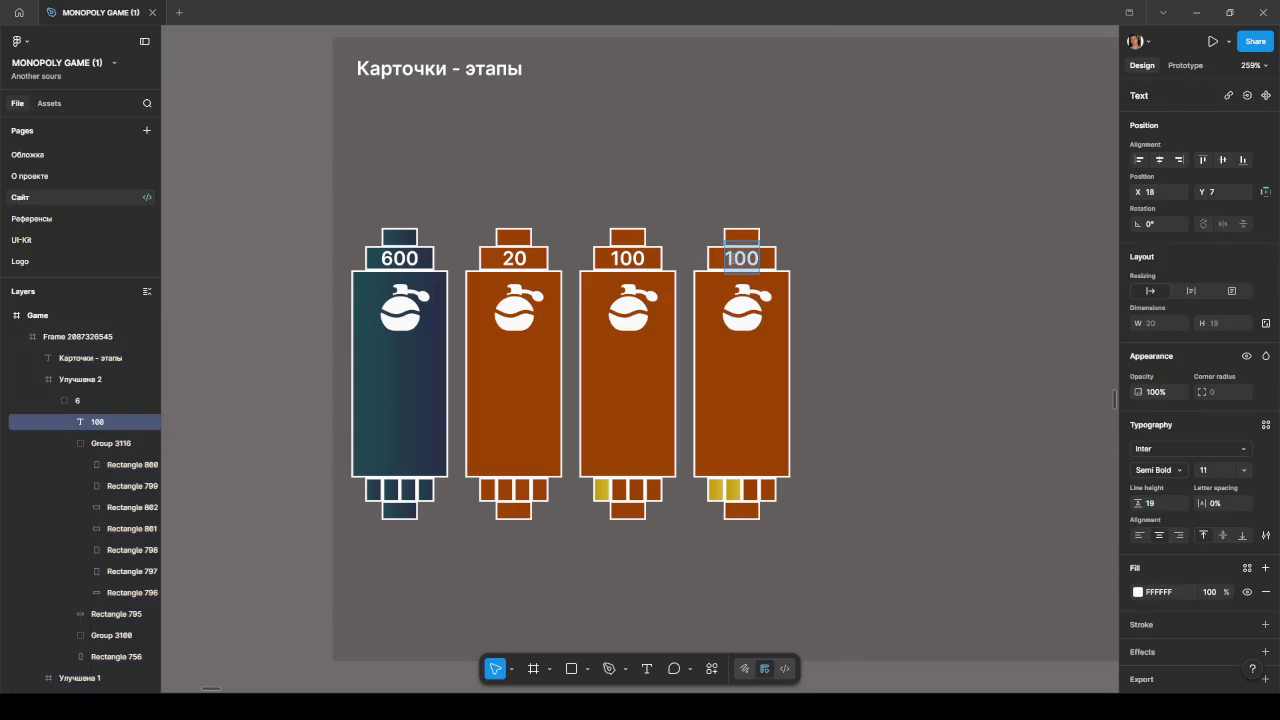
key("BackSpace")
type("3")
key("Escape")
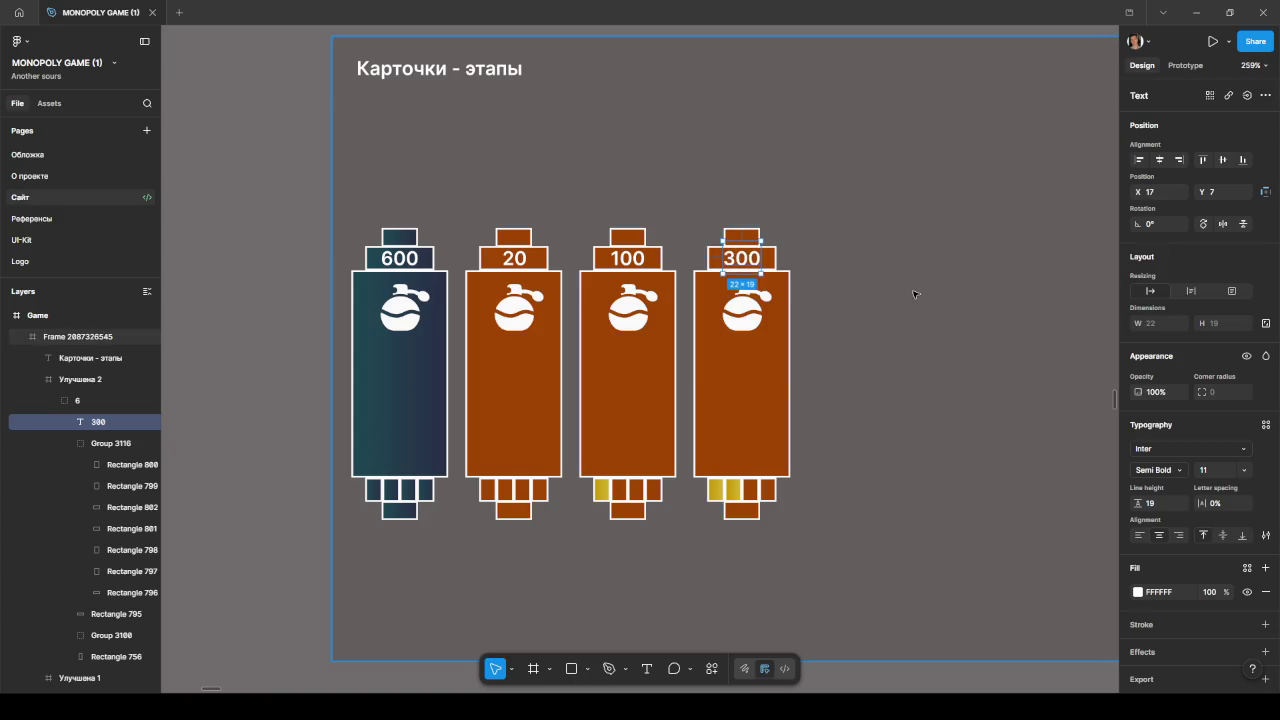
left_click(915, 298)
scroll(951, 317, "down", 5)
scroll(806, 326, "right", 2)
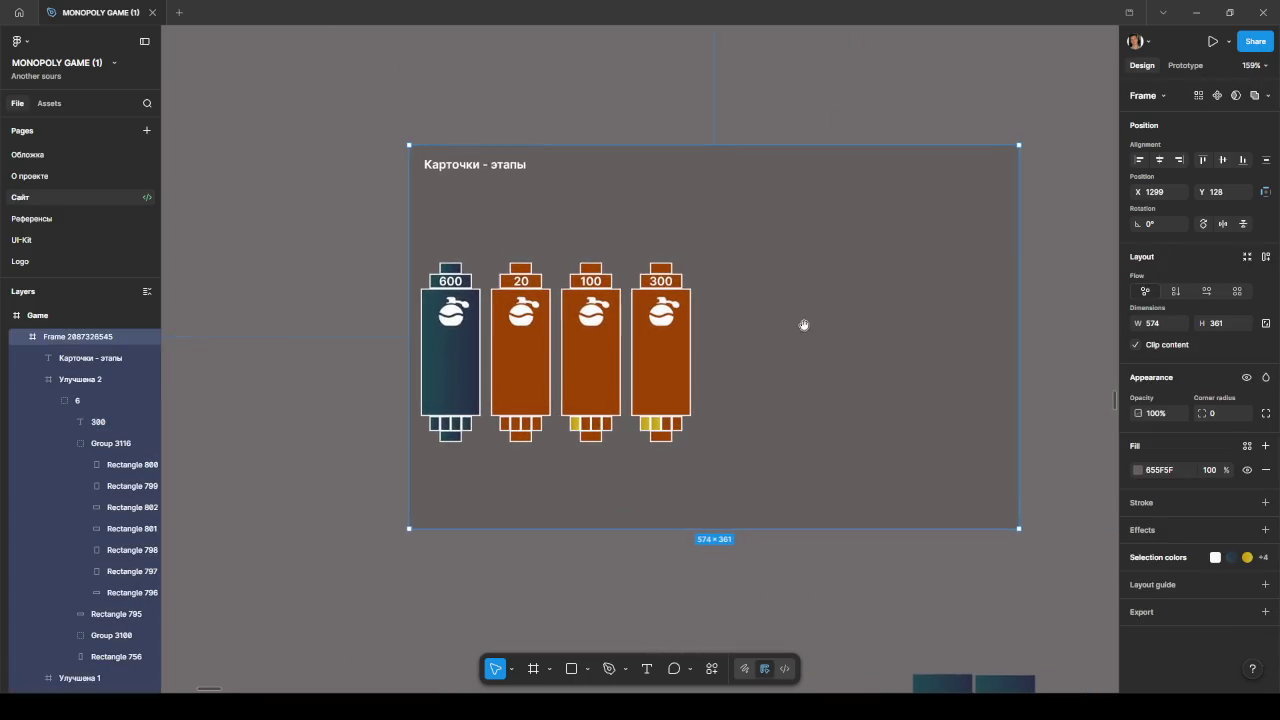
scroll(806, 327, "down", 3)
scroll(806, 327, "down", 5)
scroll(806, 327, "up", 1)
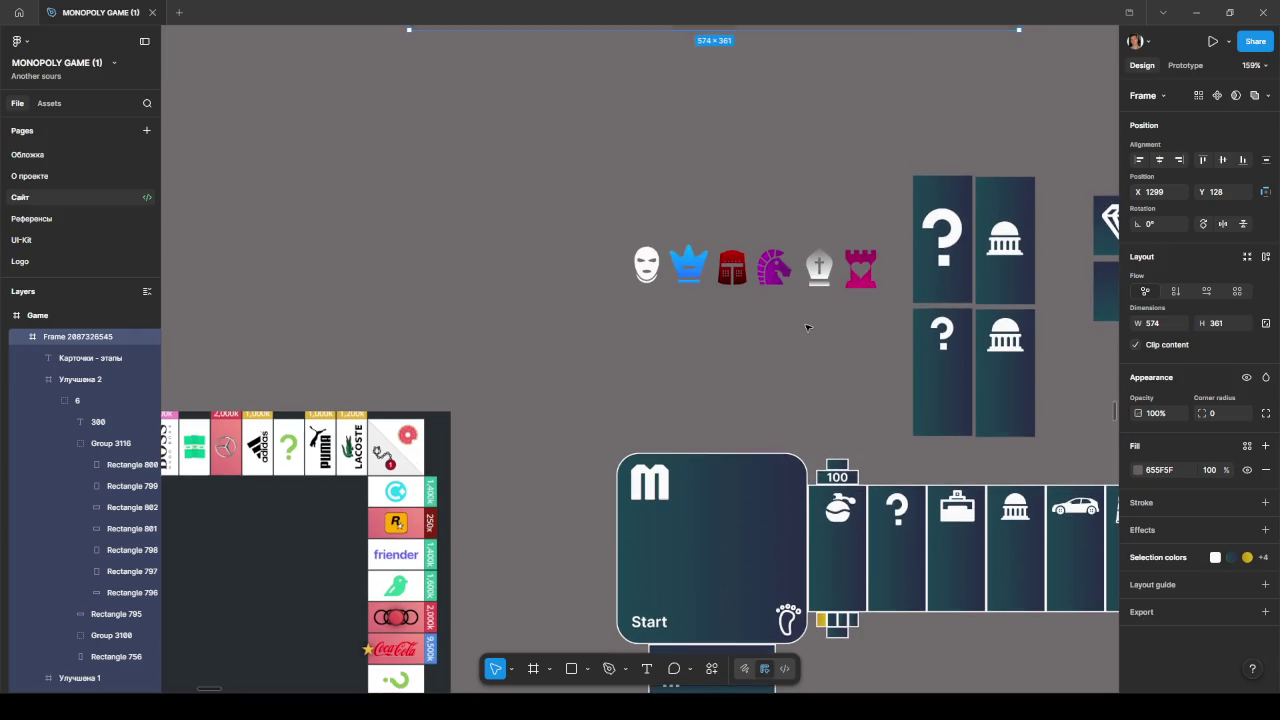
scroll(800, 326, "up", 5)
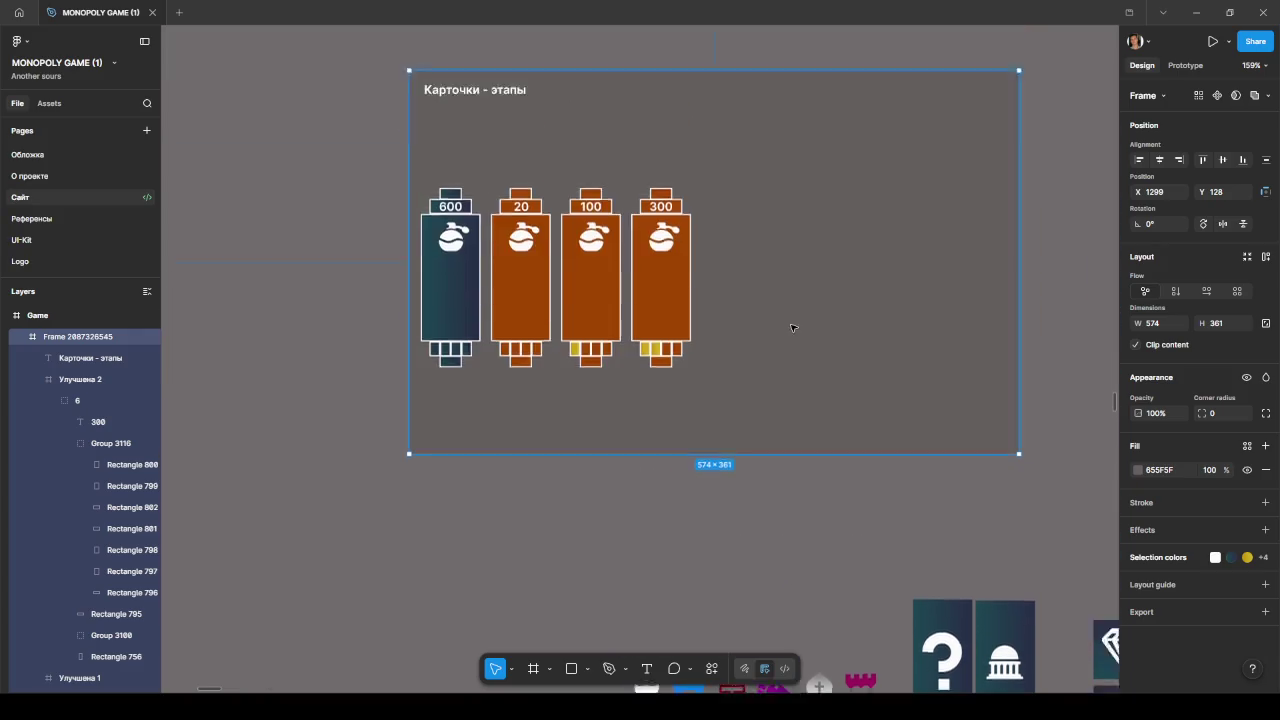
scroll(791, 323, "up", 1)
scroll(741, 331, "up", 2)
scroll(737, 334, "up", 2)
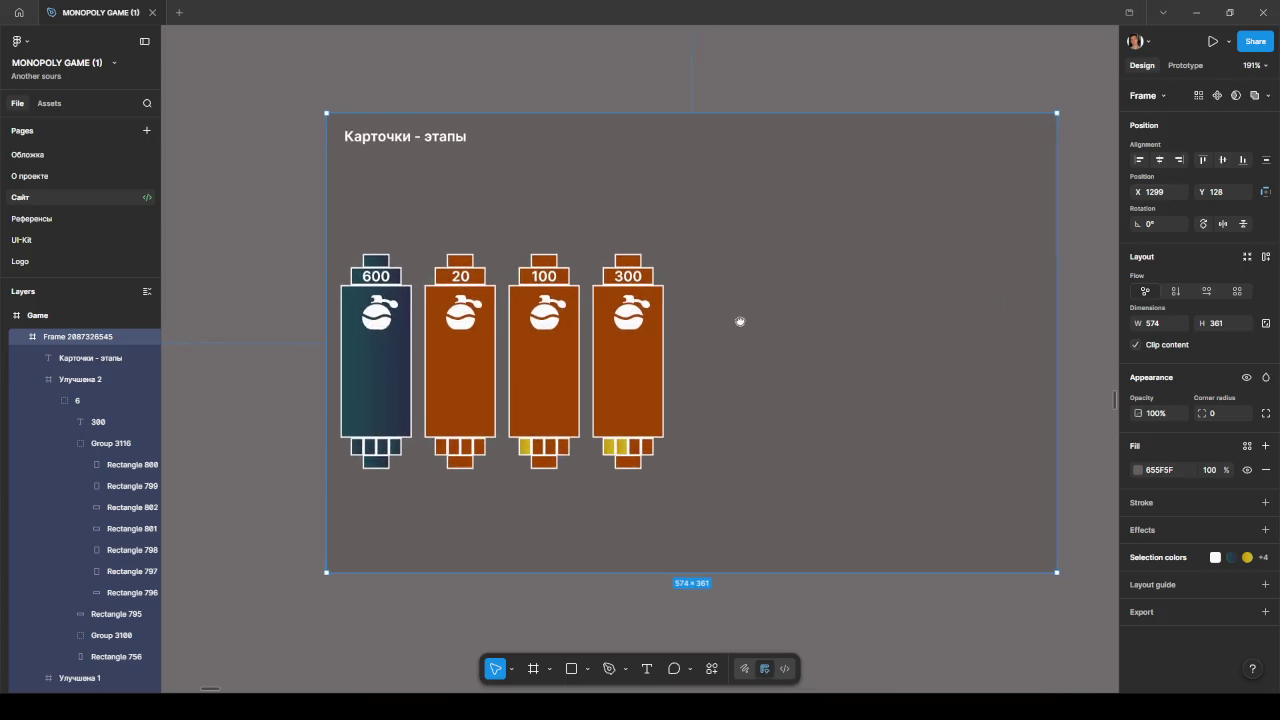
scroll(746, 323, "up", 1)
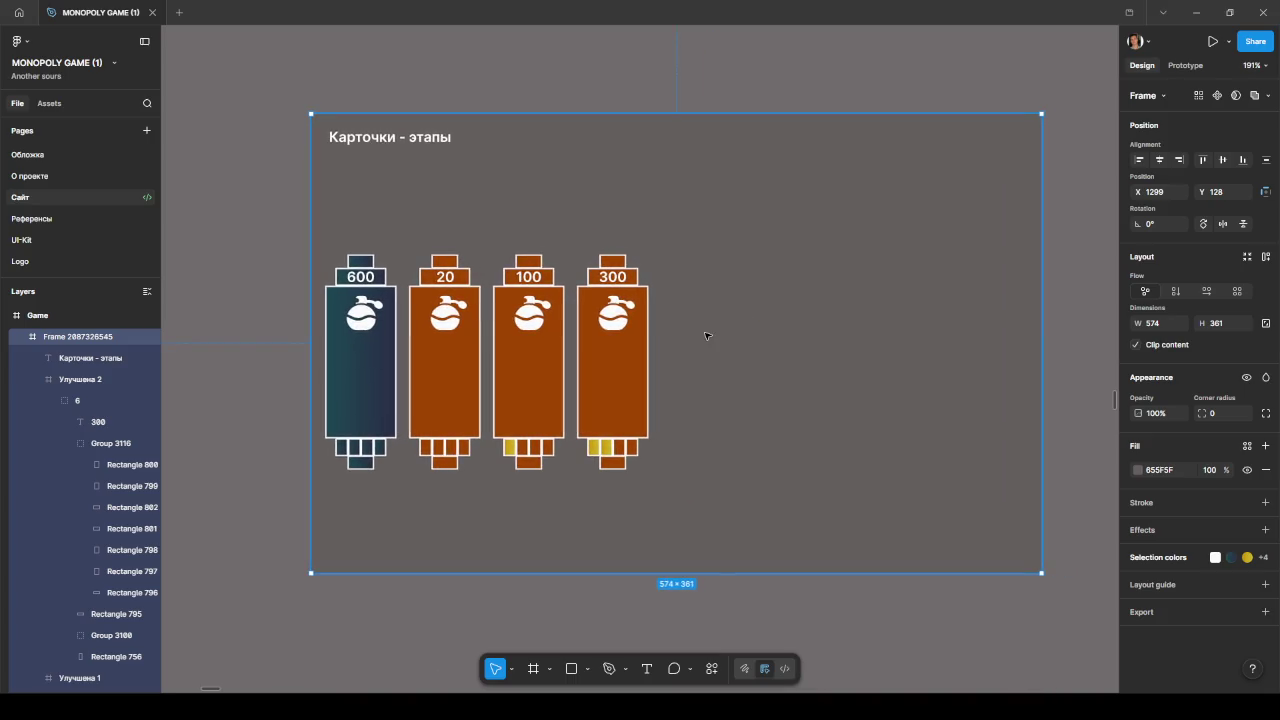
scroll(701, 335, "up", 1)
scroll(715, 342, "left", 2)
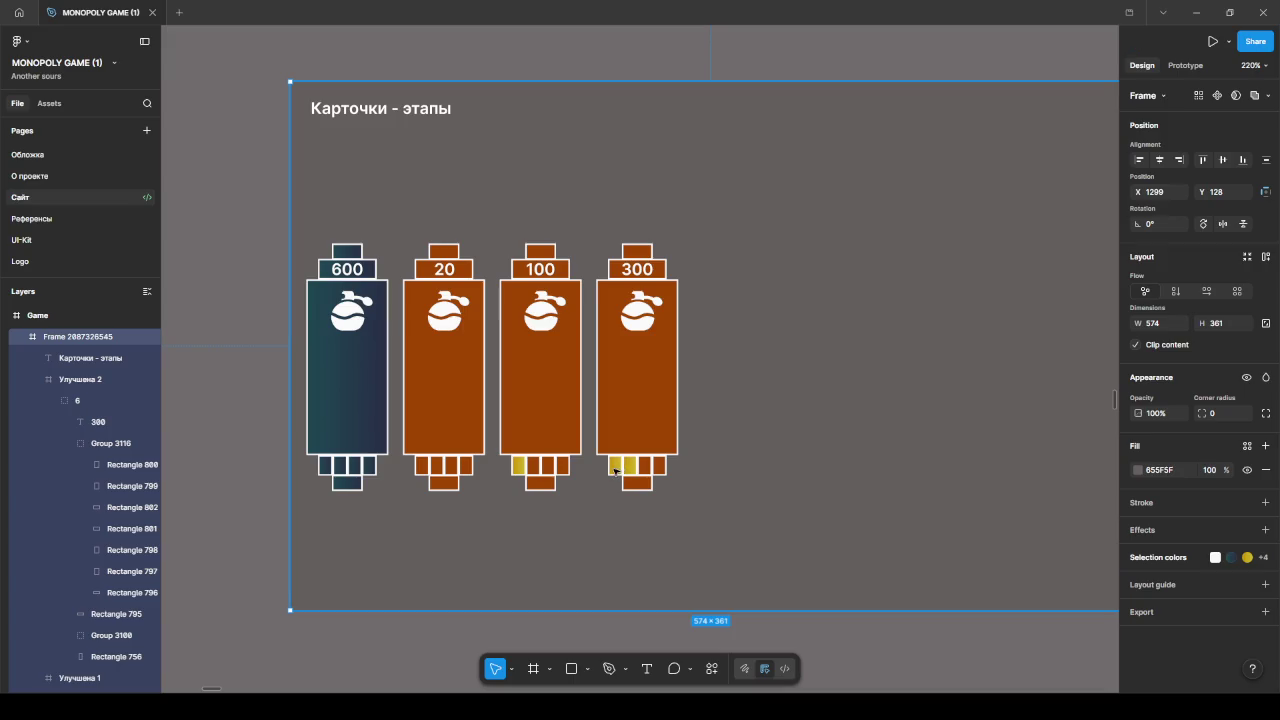
Step: Delete the 300 card's small top rectangle, then restore it with undo
left_click(634, 250)
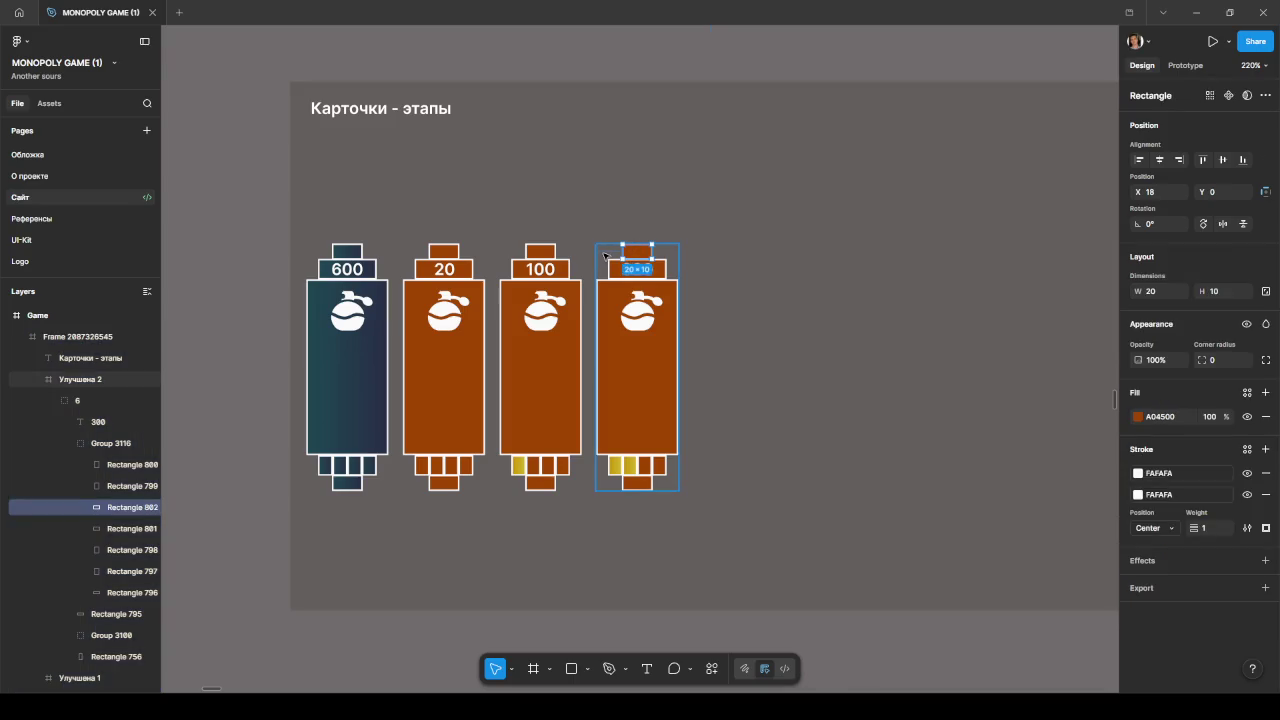
key("Delete")
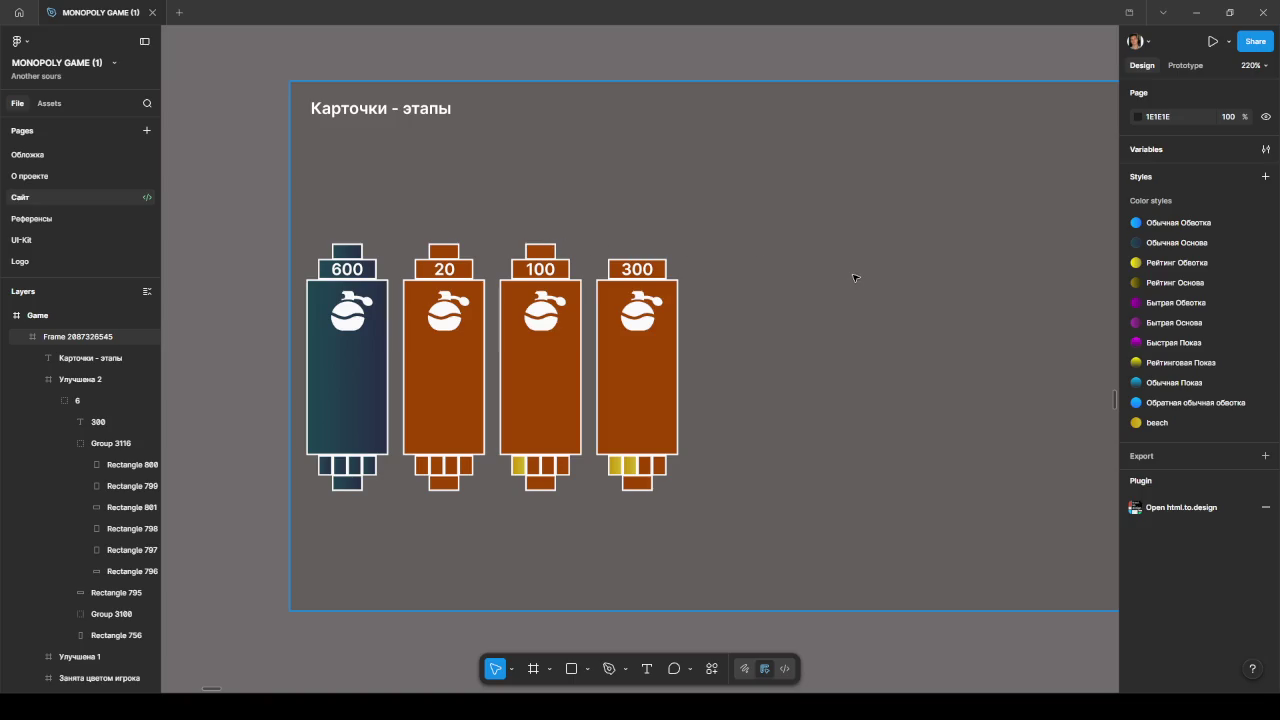
key("ctrl+z")
left_click(820, 314)
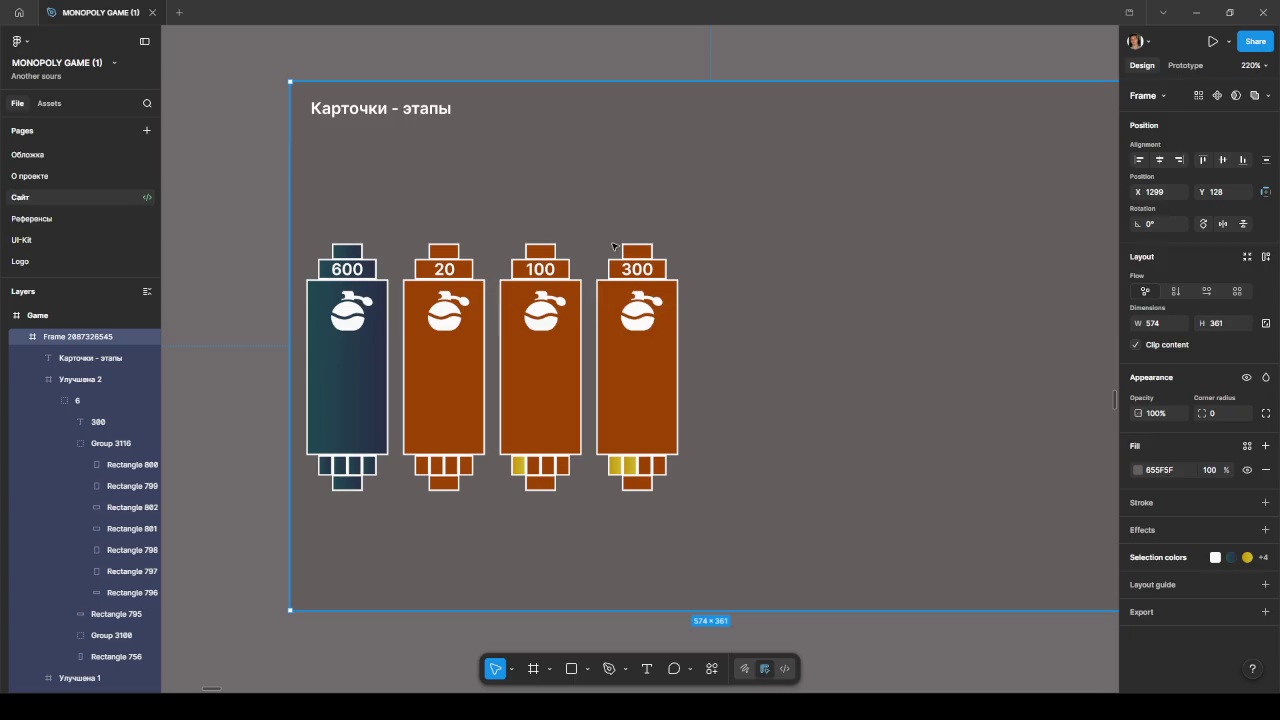
Step: Select the four stage cards and widen the gaps between them inside the frame
left_click(39, 379)
left_click(69, 384)
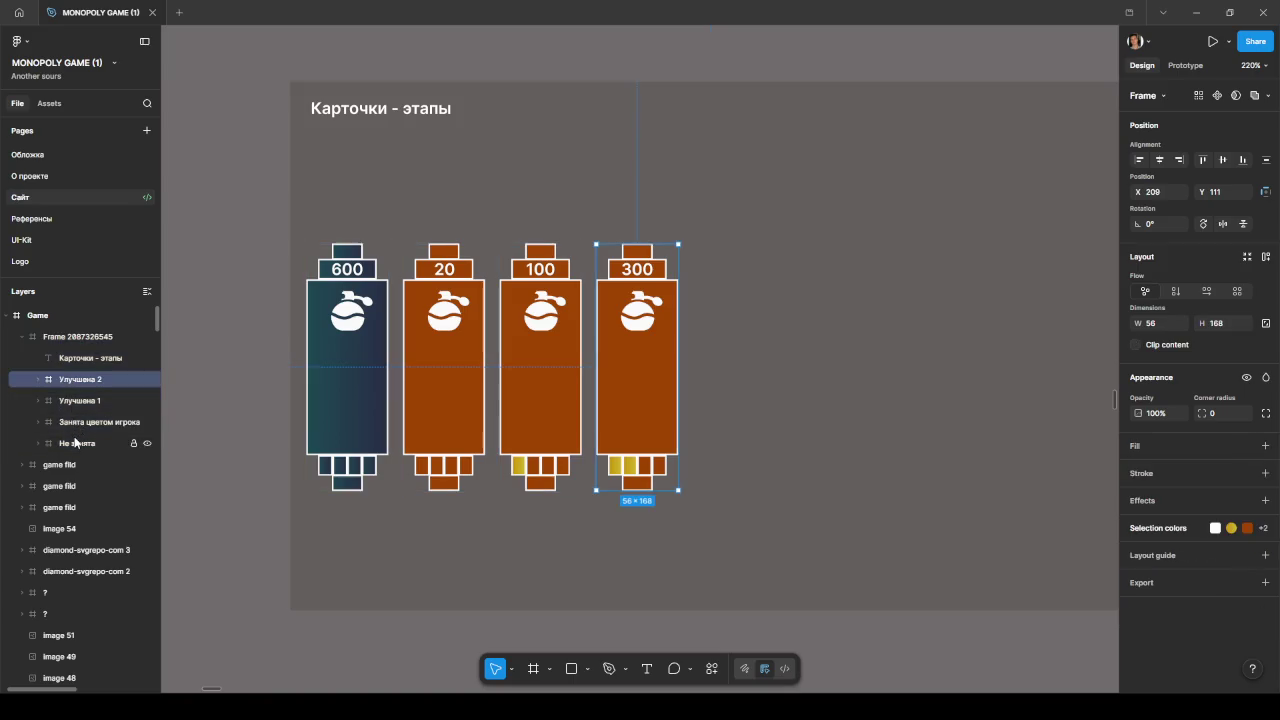
left_click(75, 443, "shift")
left_click_drag(678, 378, 875, 372)
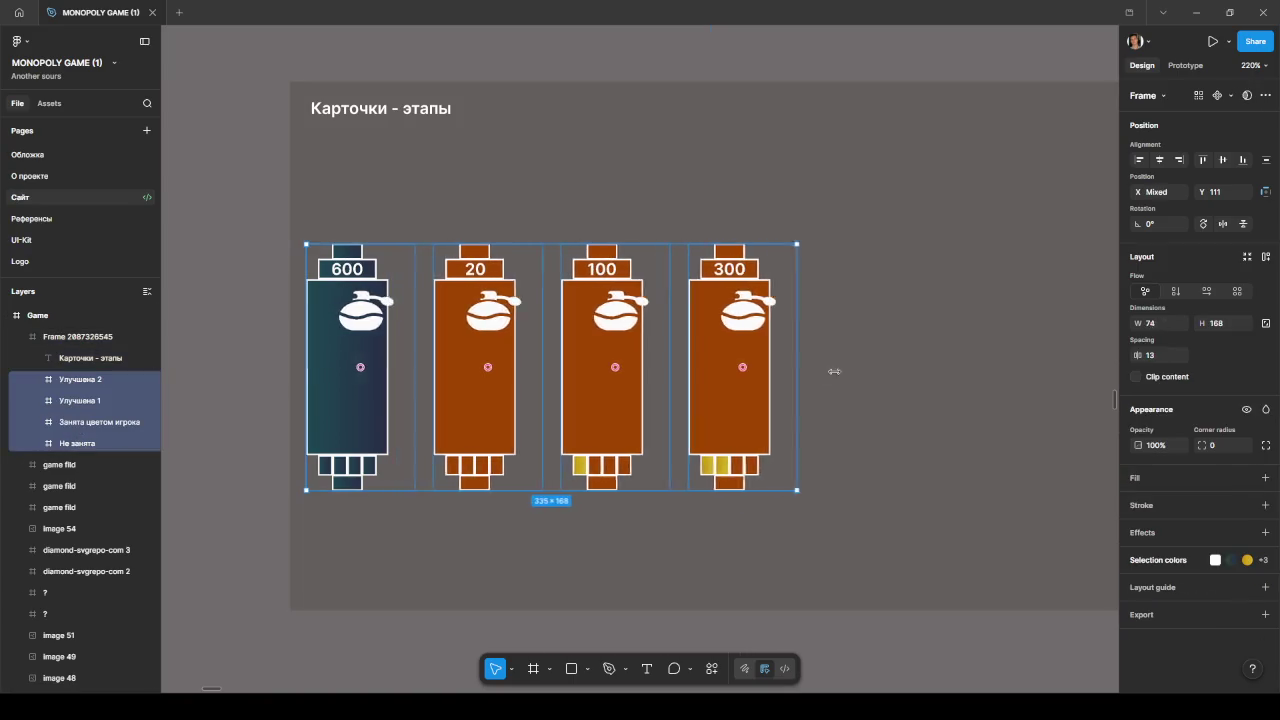
key("Escape")
left_click_drag(589, 357, 1040, 360)
left_click(580, 495)
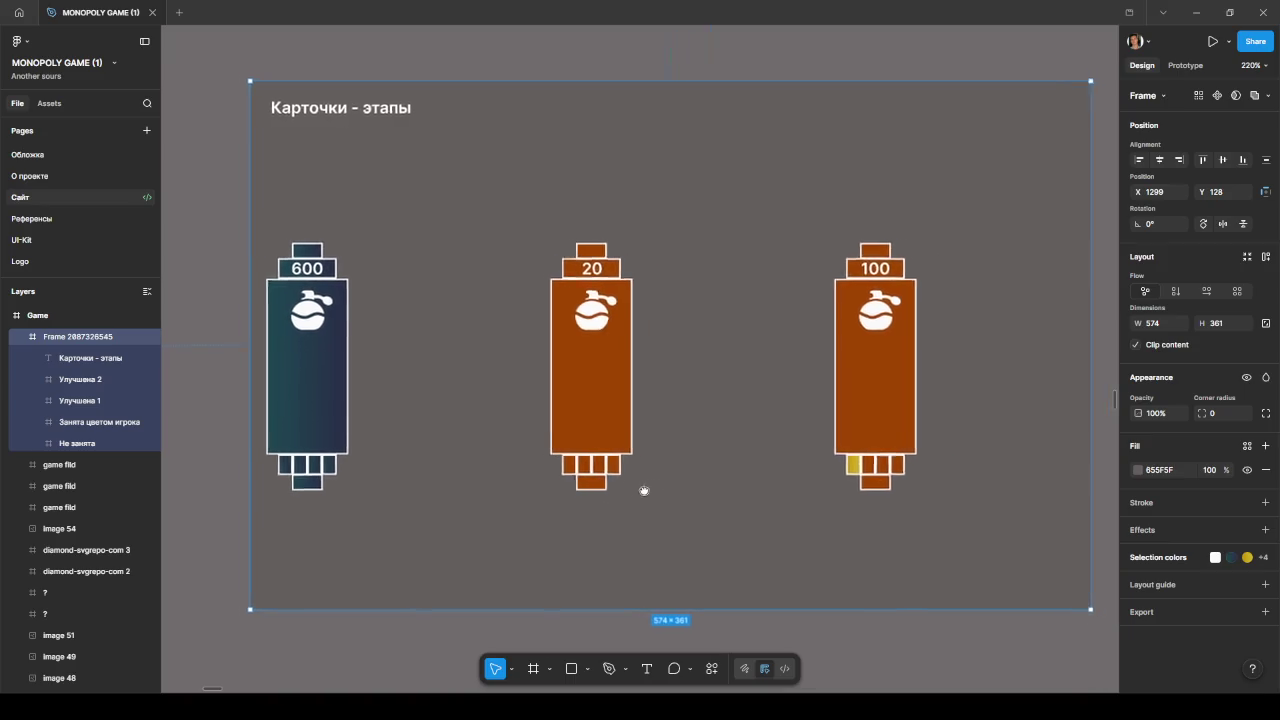
scroll(640, 470, "down", 5)
Step: Resize the Карточки - этапы frame to 755×980 and reposition it slightly
left_click_drag(854, 411, 951, 411)
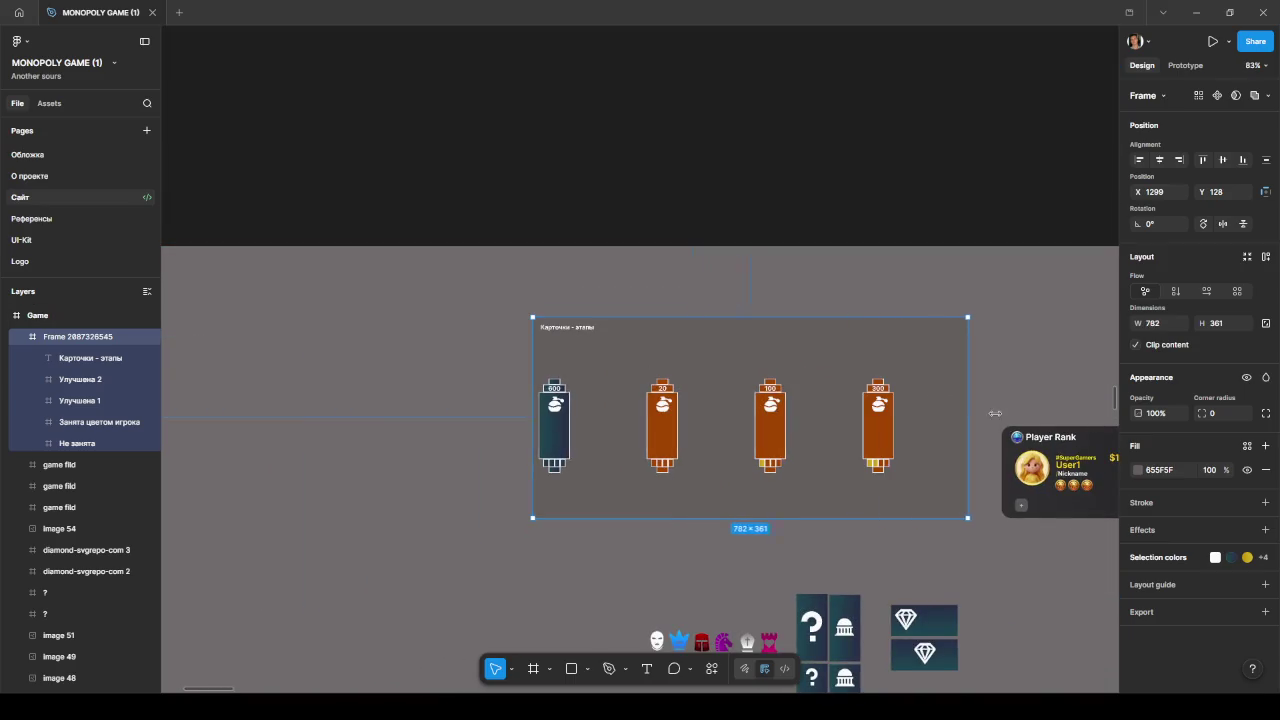
mouse_move(690, 352)
left_mouse_down()
mouse_move(551, 345)
mouse_move(554, 361)
left_mouse_up()
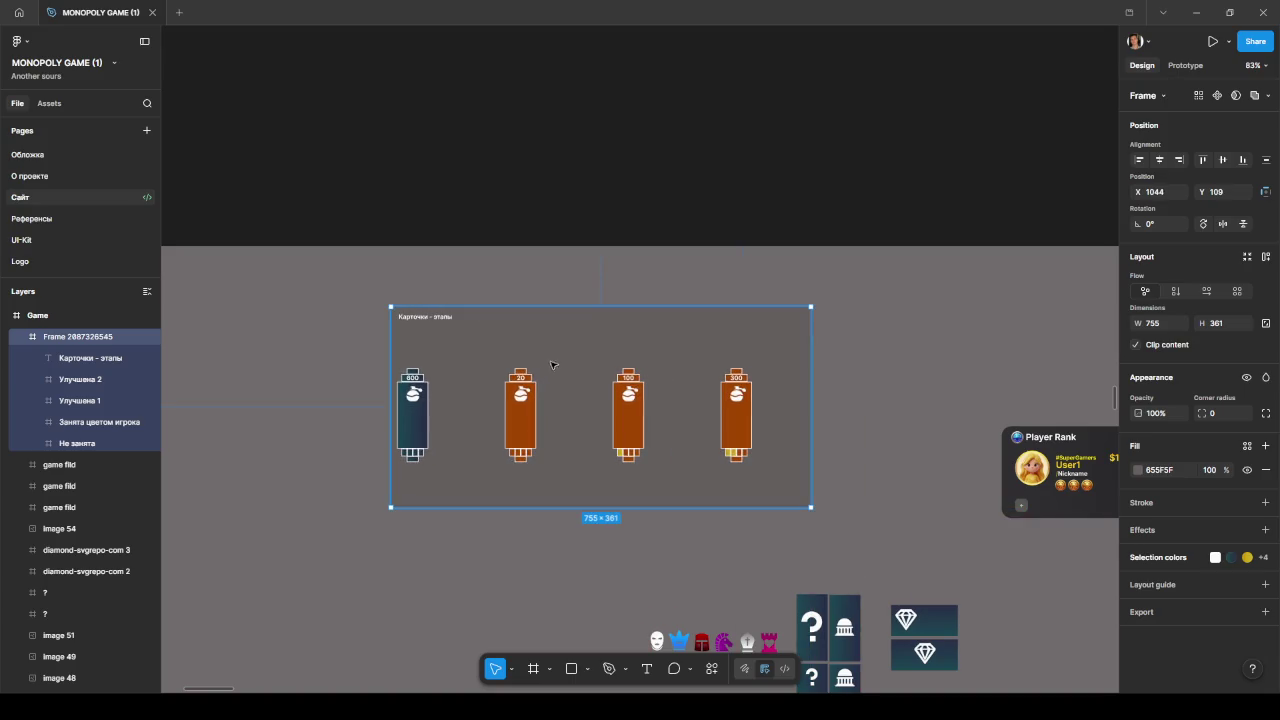
left_click_drag(530, 511, 589, 398)
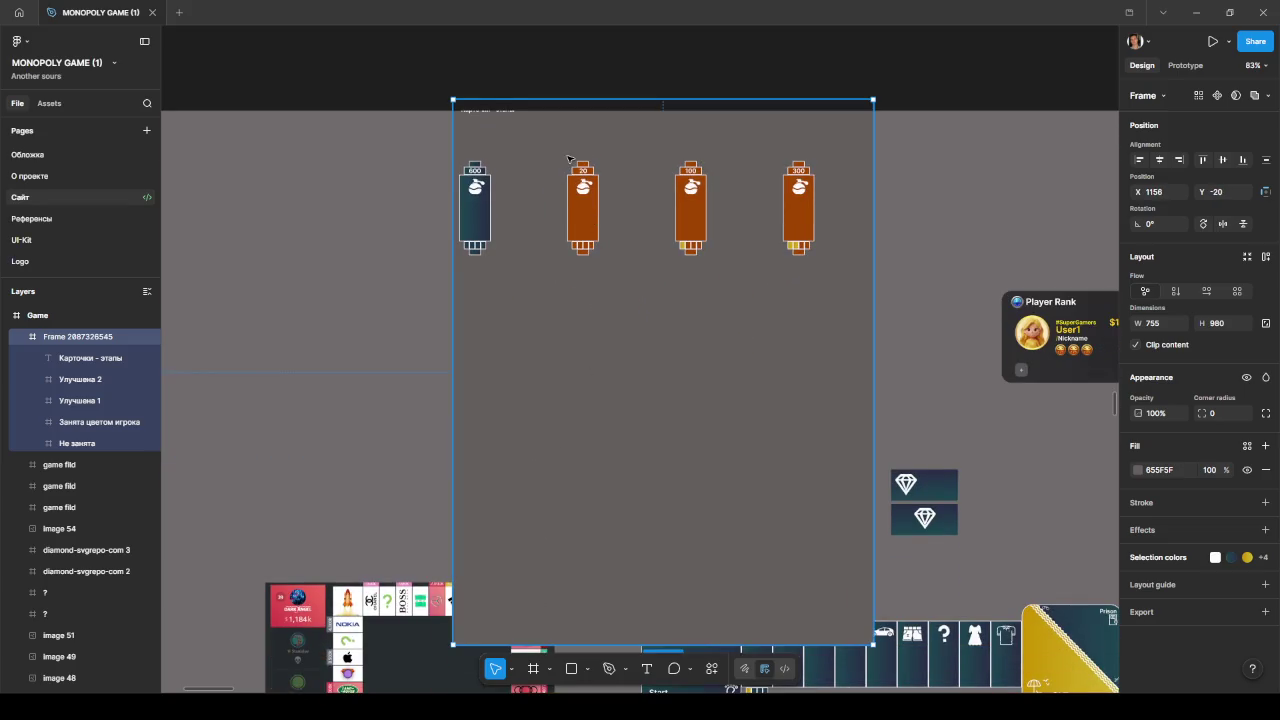
left_click_drag(562, 175, 543, 203)
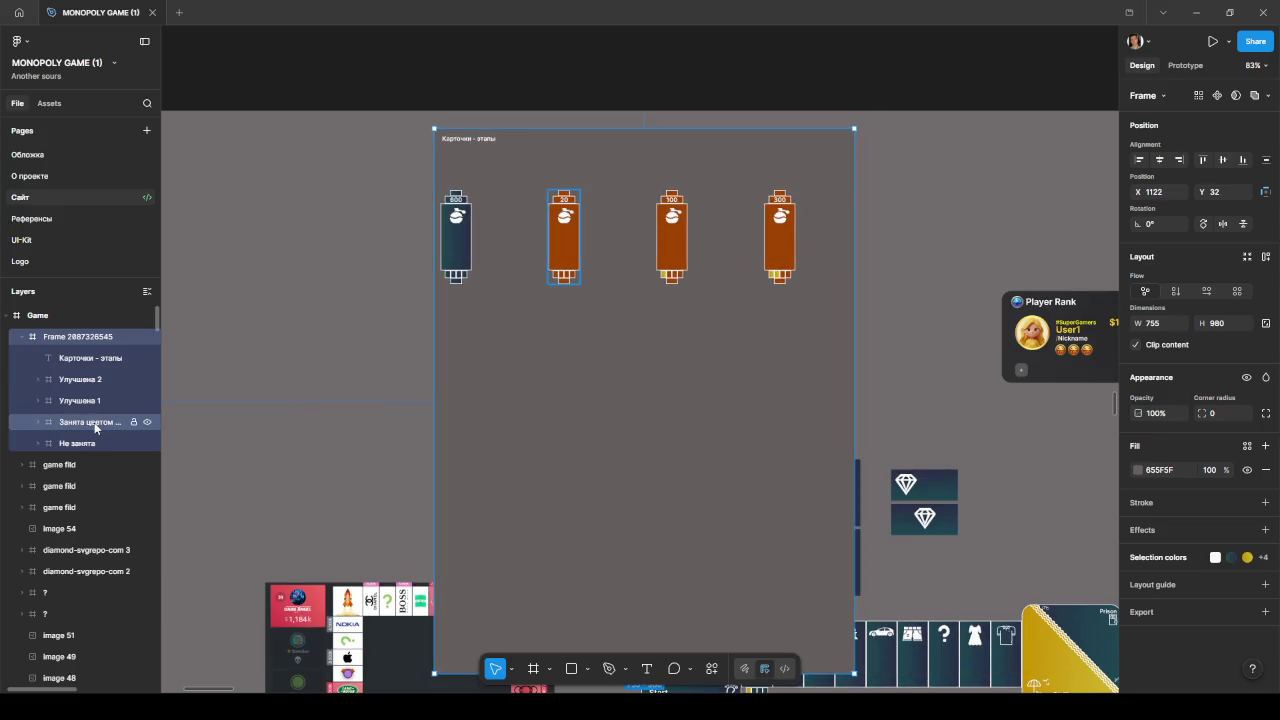
Step: Arrange the 20, 100 and 300 cards in a row beneath the 600 card
left_click(559, 242)
left_click_drag(559, 242, 452, 348)
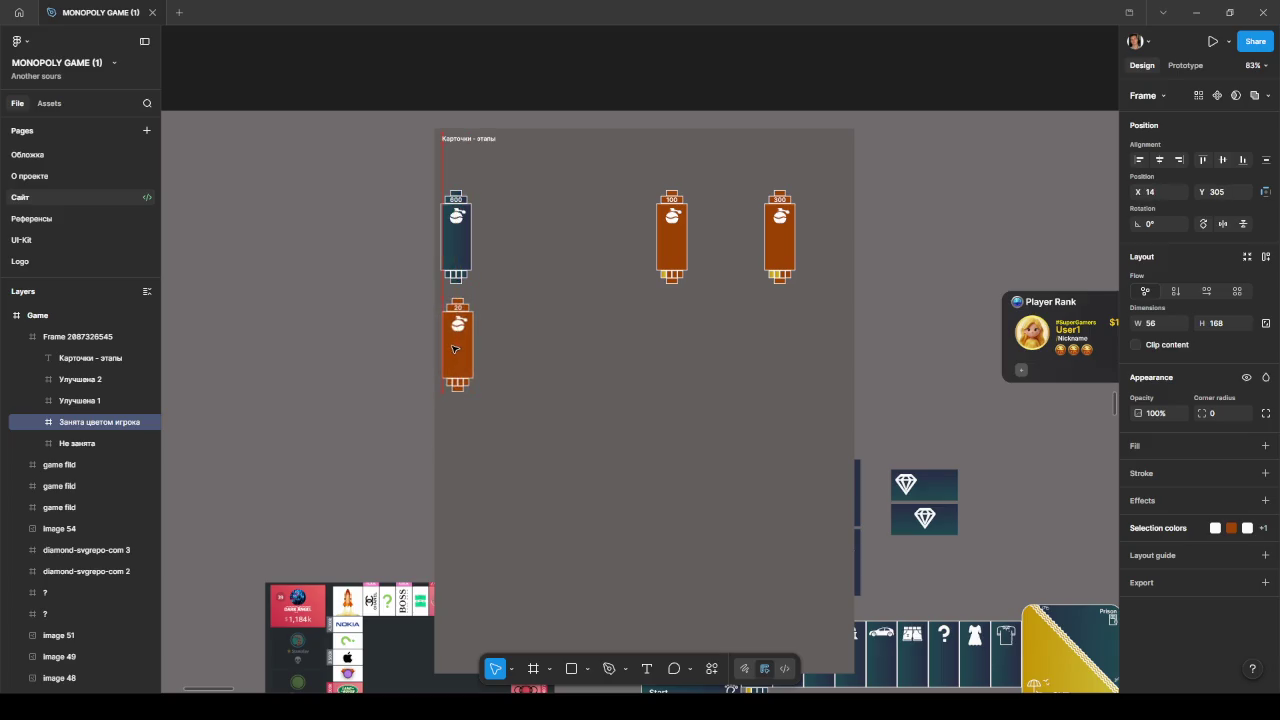
mouse_move(677, 240)
left_mouse_down()
mouse_move(458, 466)
mouse_move(458, 496)
left_mouse_up()
left_click_drag(457, 321, 457, 335)
left_click_drag(458, 480, 518, 357)
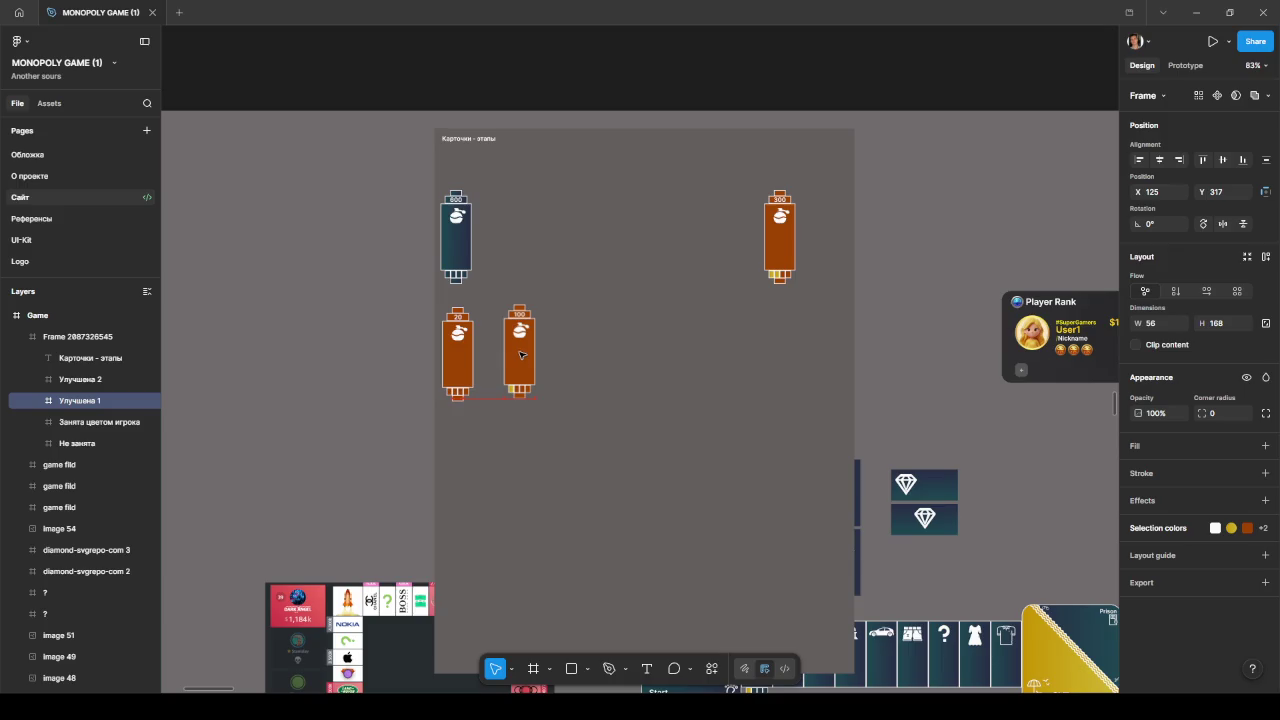
left_click_drag(787, 245, 581, 367)
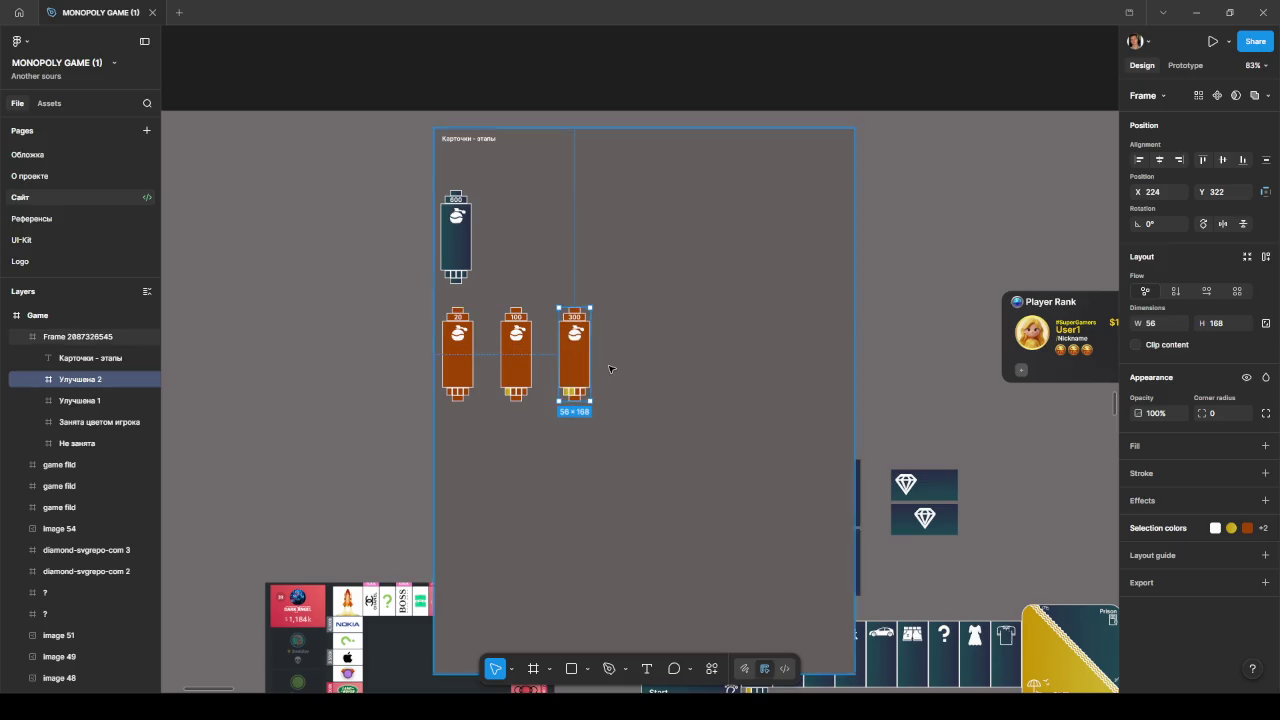
Step: Zoom out and drag the Карточки - этапы frame to a new spot on the board
scroll(610, 366, "up", 3)
scroll(612, 370, "down", 5)
left_click(600, 514)
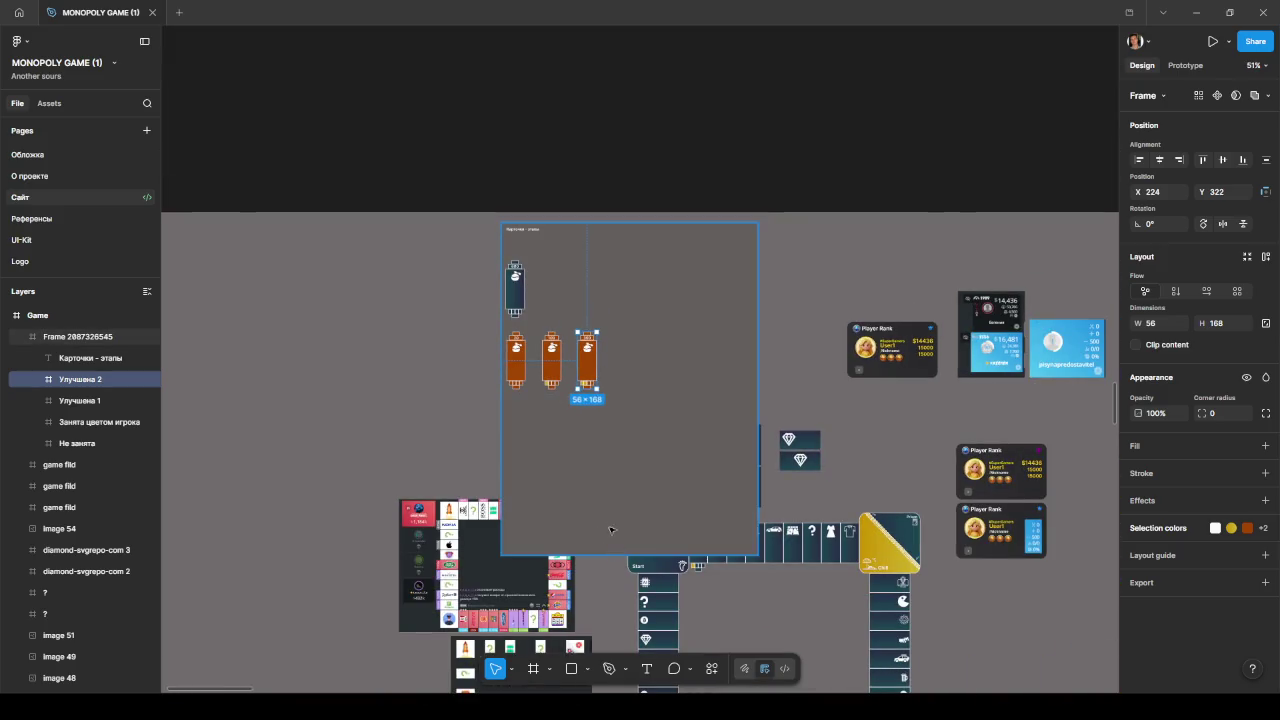
scroll(434, 502, "right", 3)
scroll(369, 486, "down", 3)
scroll(400, 440, "left", 3)
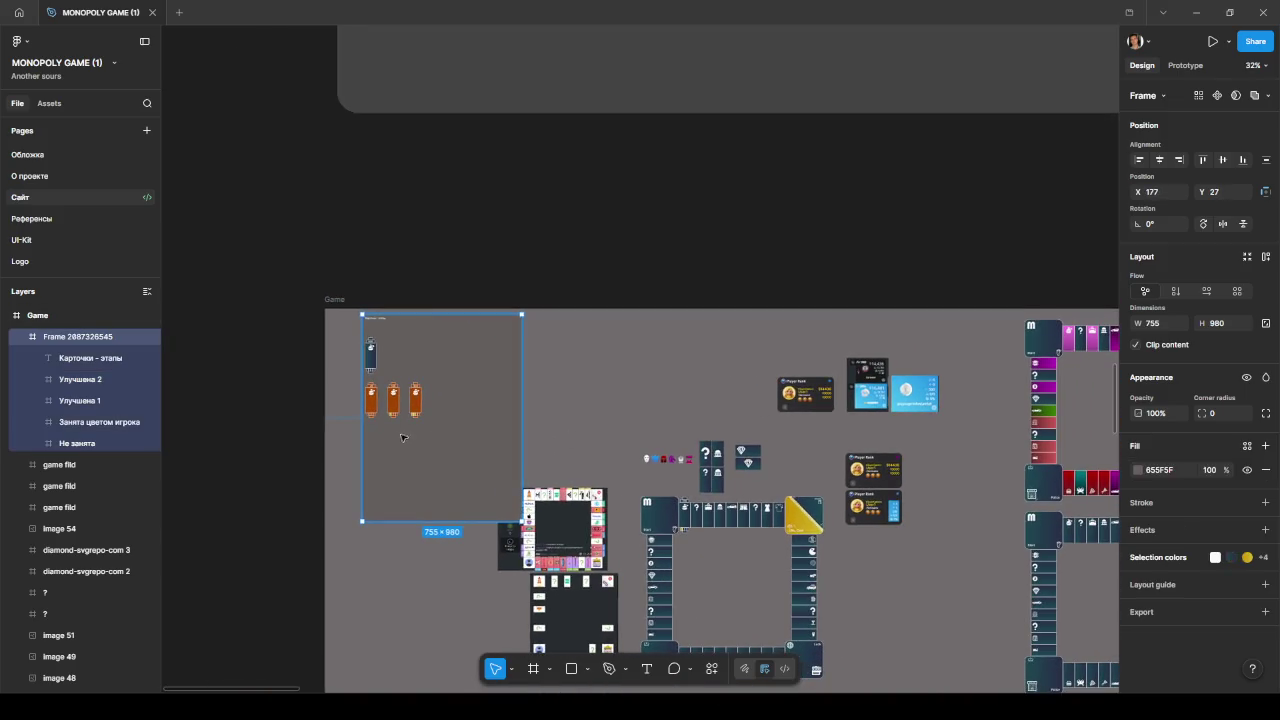
left_click_drag(385, 458, 503, 443)
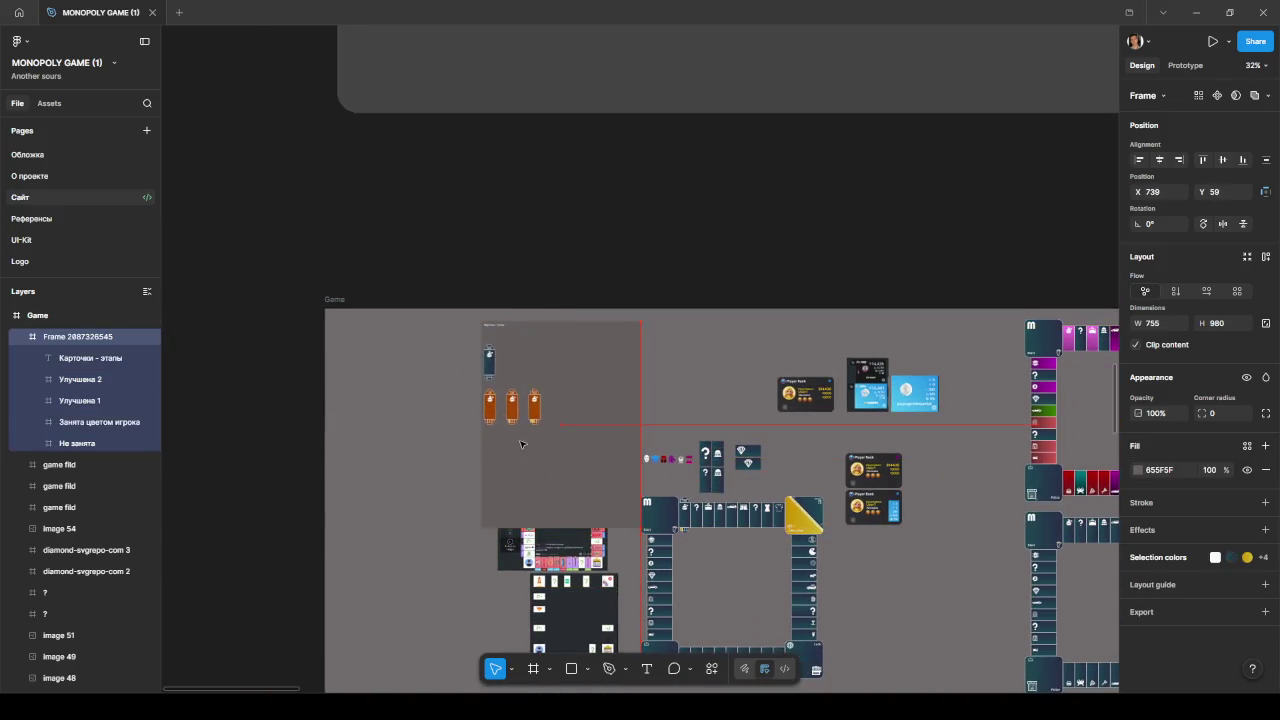
Step: Move Image 54 down-left out of the way, nudge the frame right, and zoom back in
left_click(540, 548)
left_click_drag(540, 548, 469, 576)
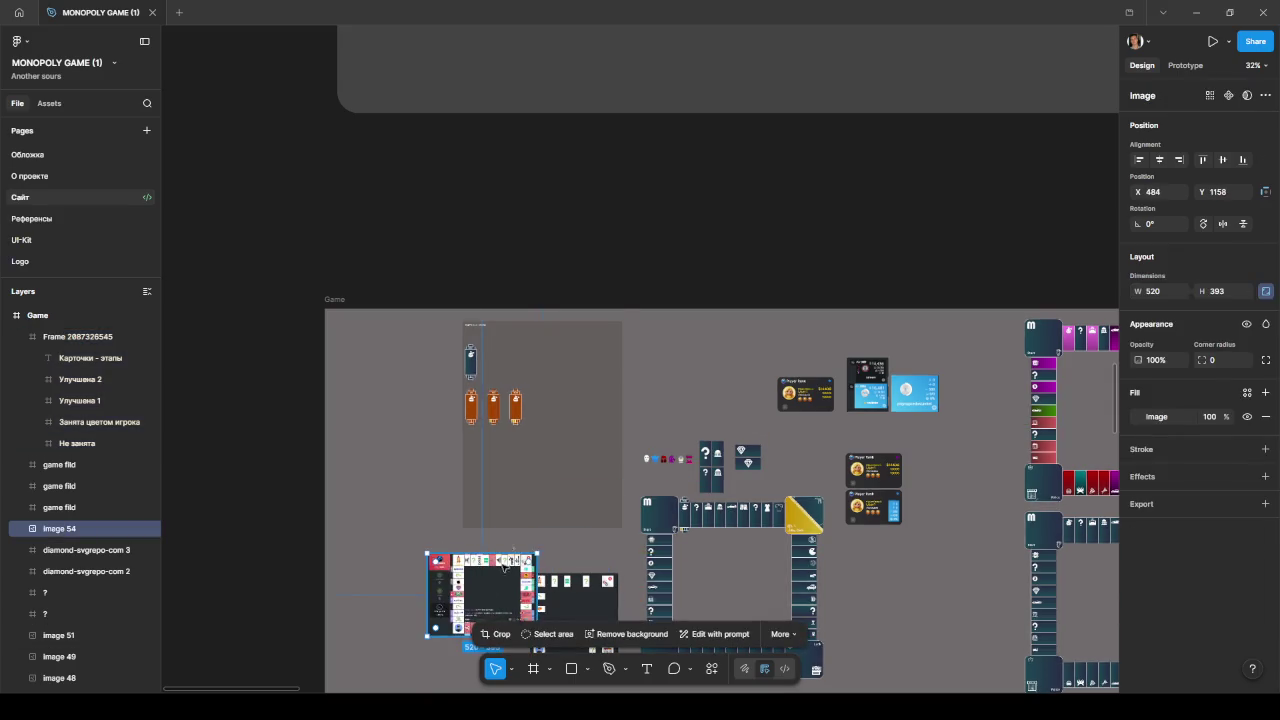
scroll(538, 476, "up", 3)
mouse_move(523, 468)
left_mouse_down()
mouse_move(531, 434)
mouse_move(613, 464)
left_mouse_up()
scroll(531, 434, "up", 2)
scroll(583, 449, "up", 3)
scroll(613, 464, "down", 2)
scroll(613, 464, "down", 3)
scroll(600, 470, "up", 4)
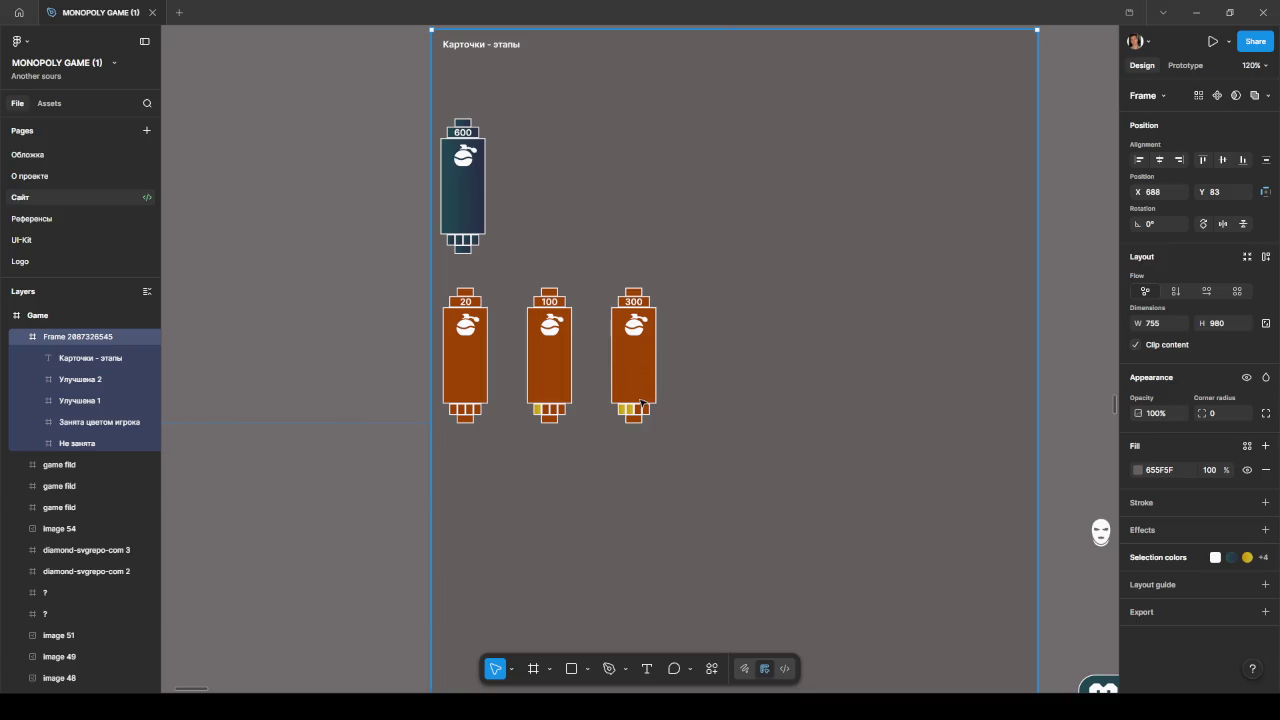
scroll(644, 420, "down", 3)
scroll(655, 435, "down", 2)
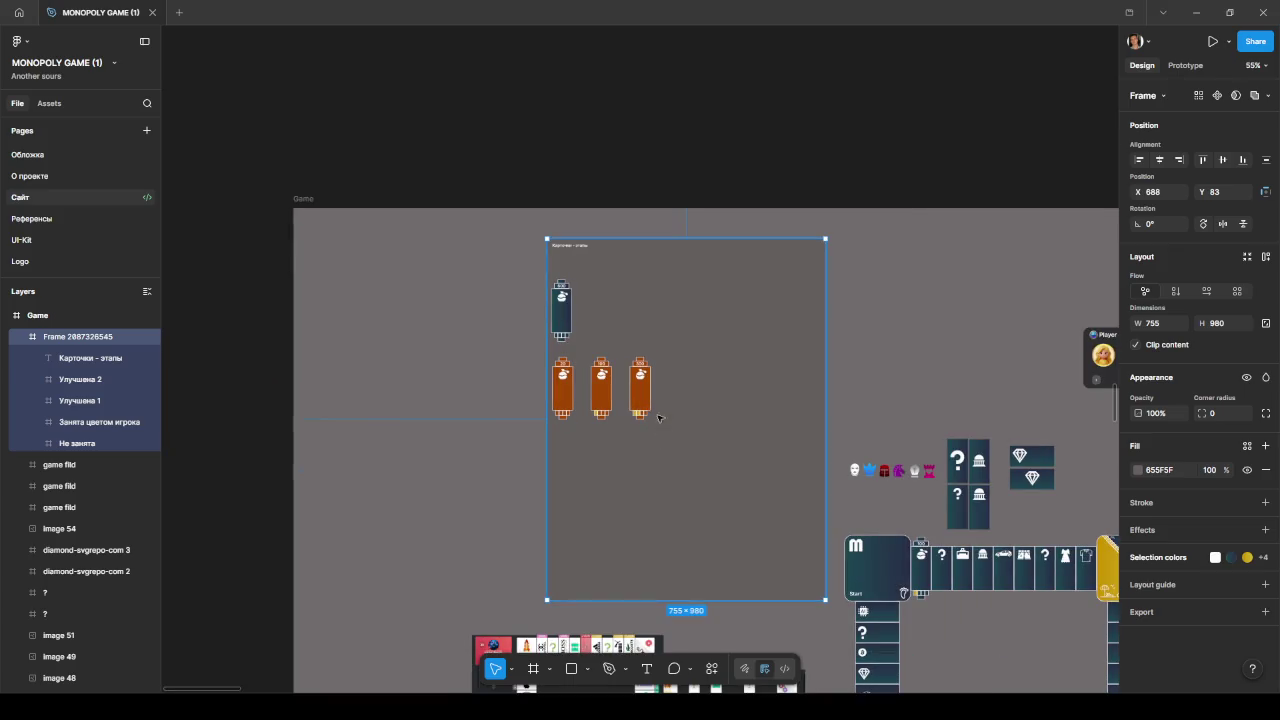
scroll(655, 412, "up", 1)
scroll(650, 405, "up", 1)
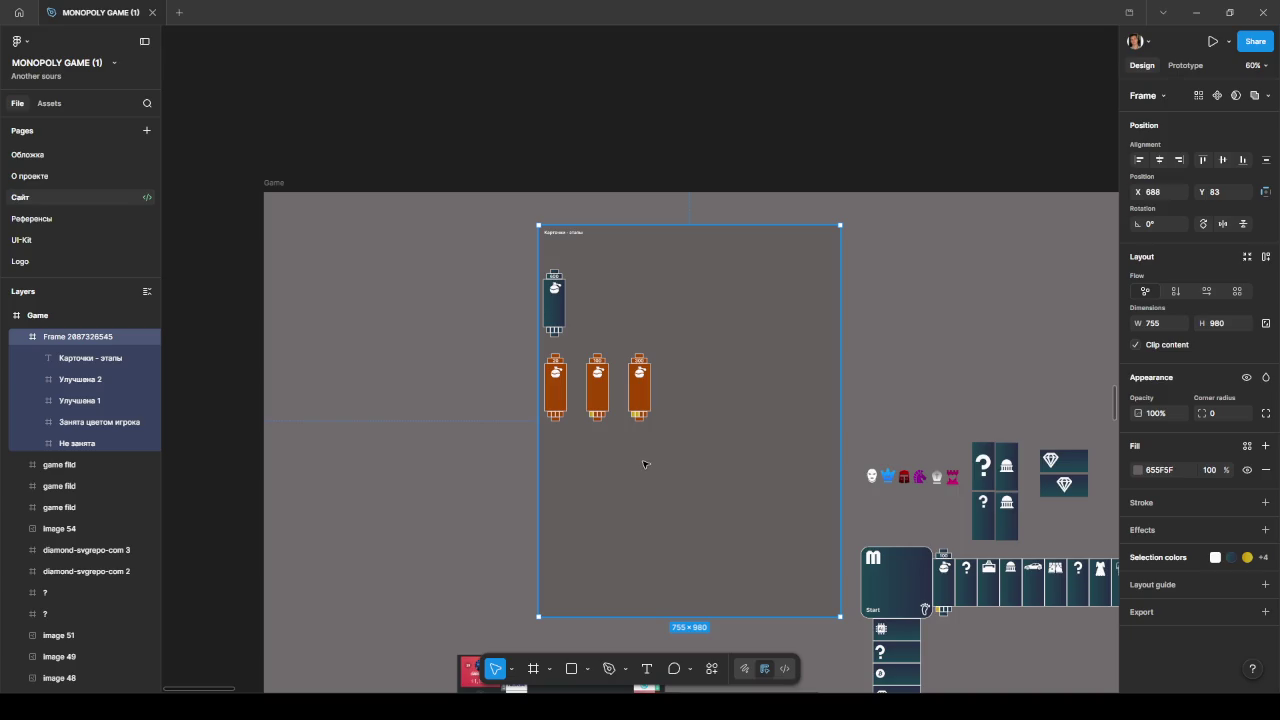
scroll(655, 478, "up", 3)
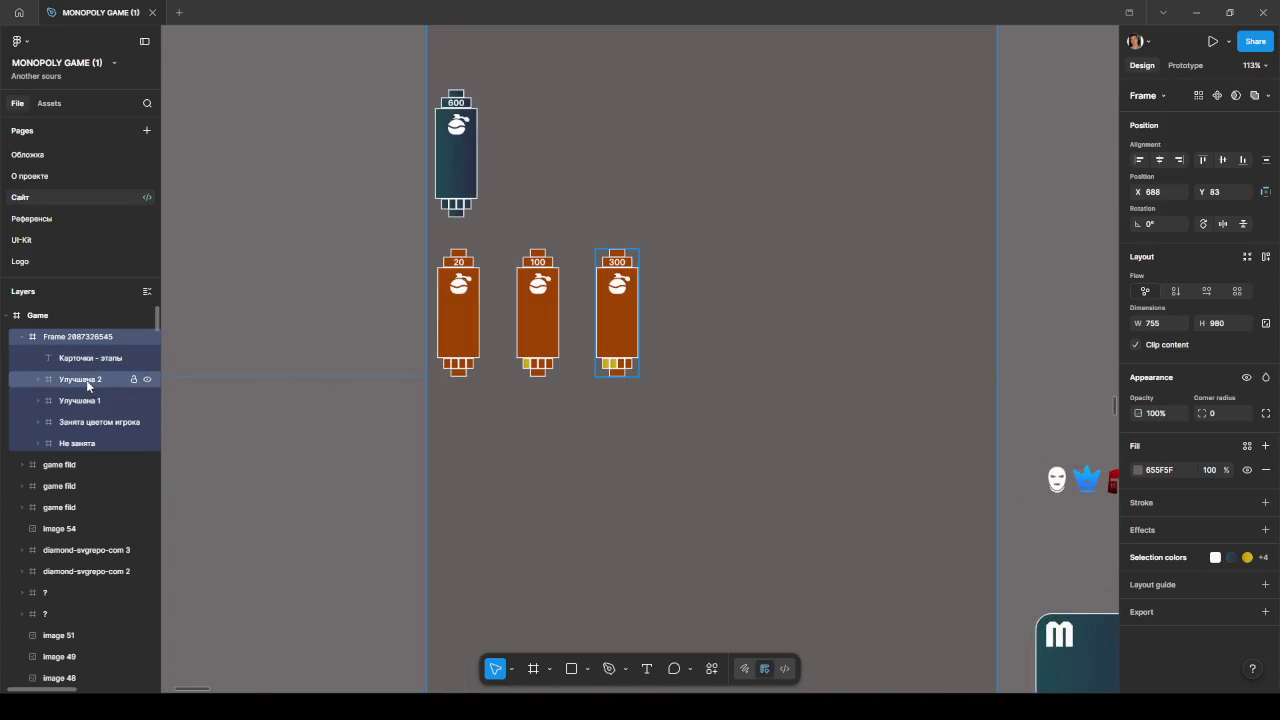
Step: Alt-drag copies of the 300 card rightward to extend the lower row to six cards
left_click(86, 380)
left_click_drag(617, 328, 779, 325)
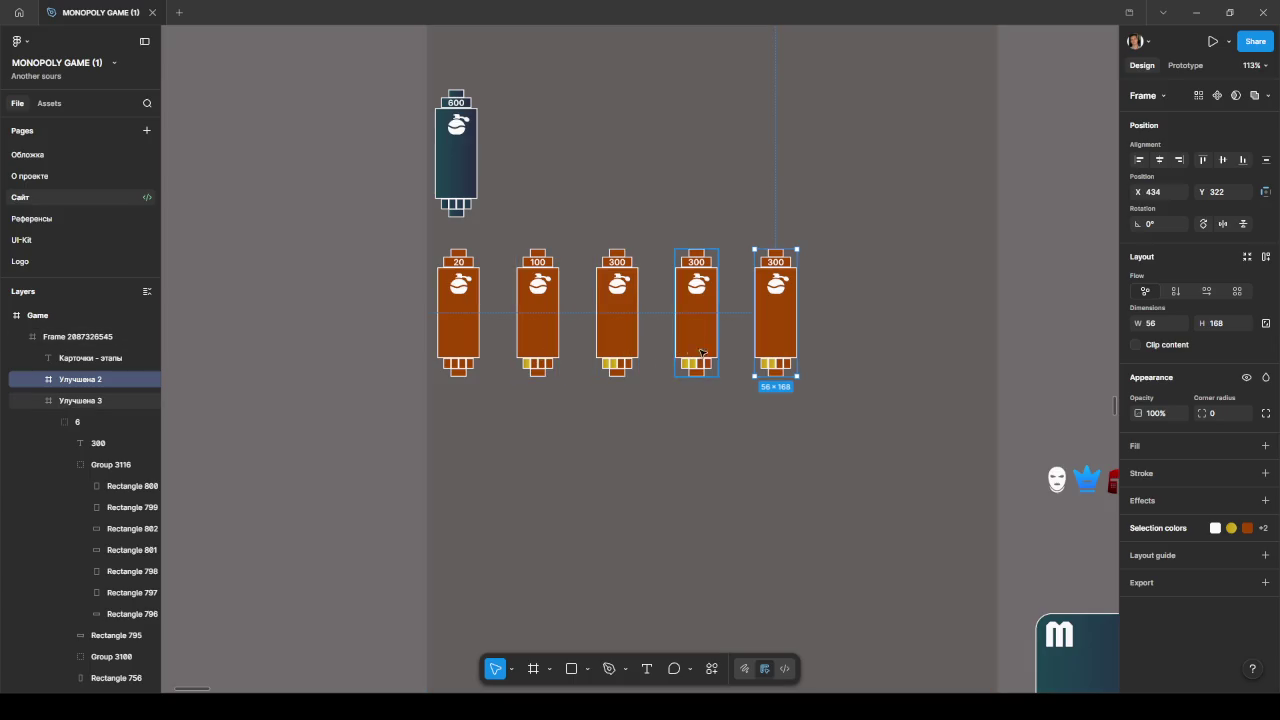
left_click_drag(787, 333, 861, 334)
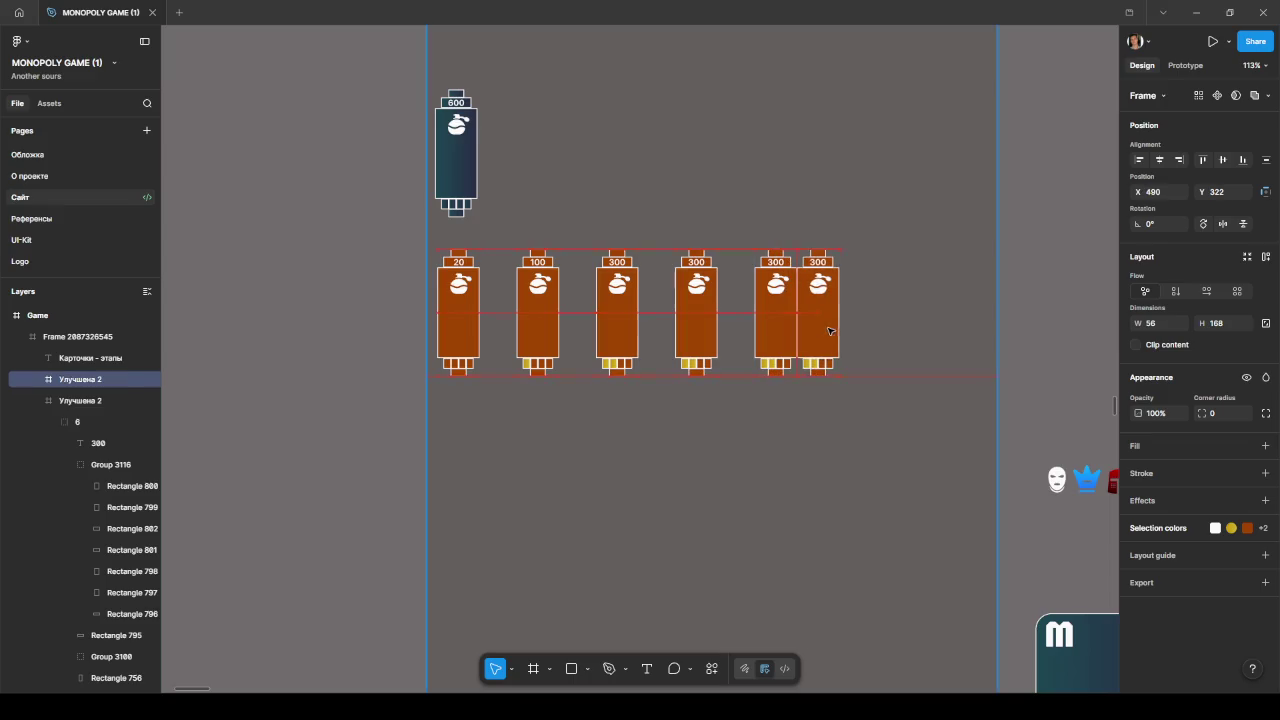
left_click(618, 340)
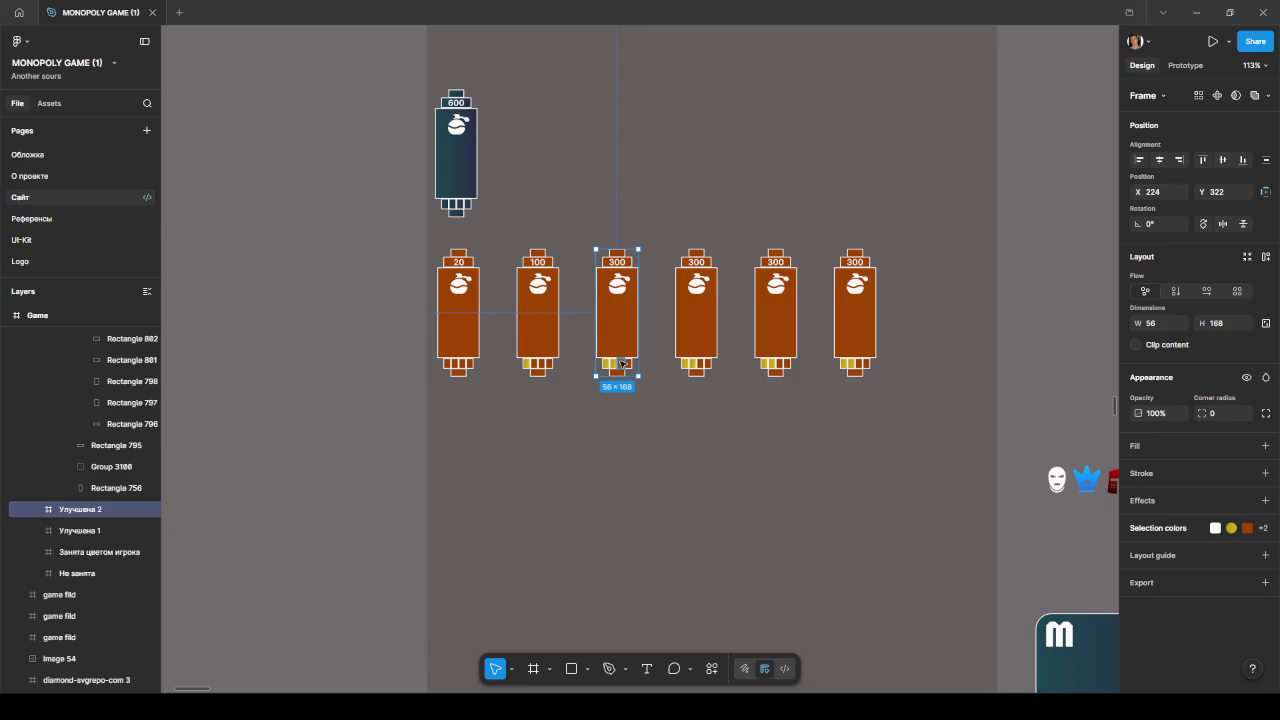
Step: Fill a small bottom rectangle of the 300 card with the yellow 'beach' style
double_click(621, 363)
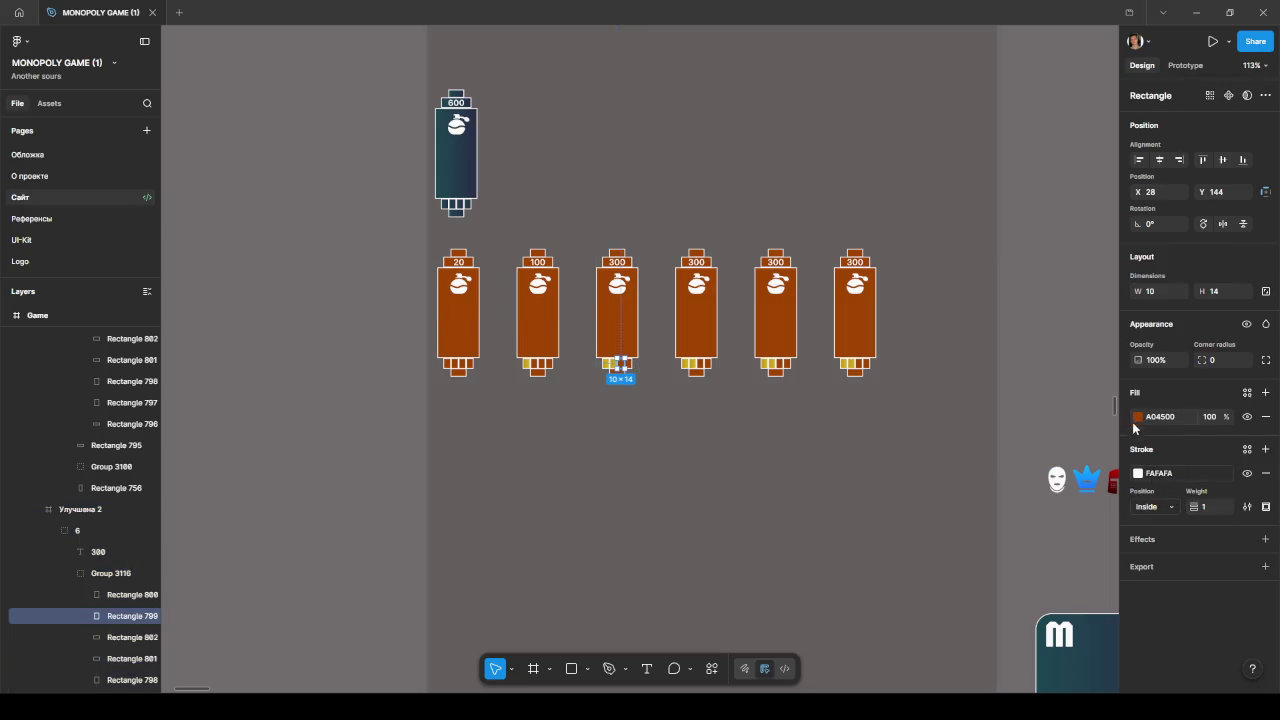
left_click(1137, 417)
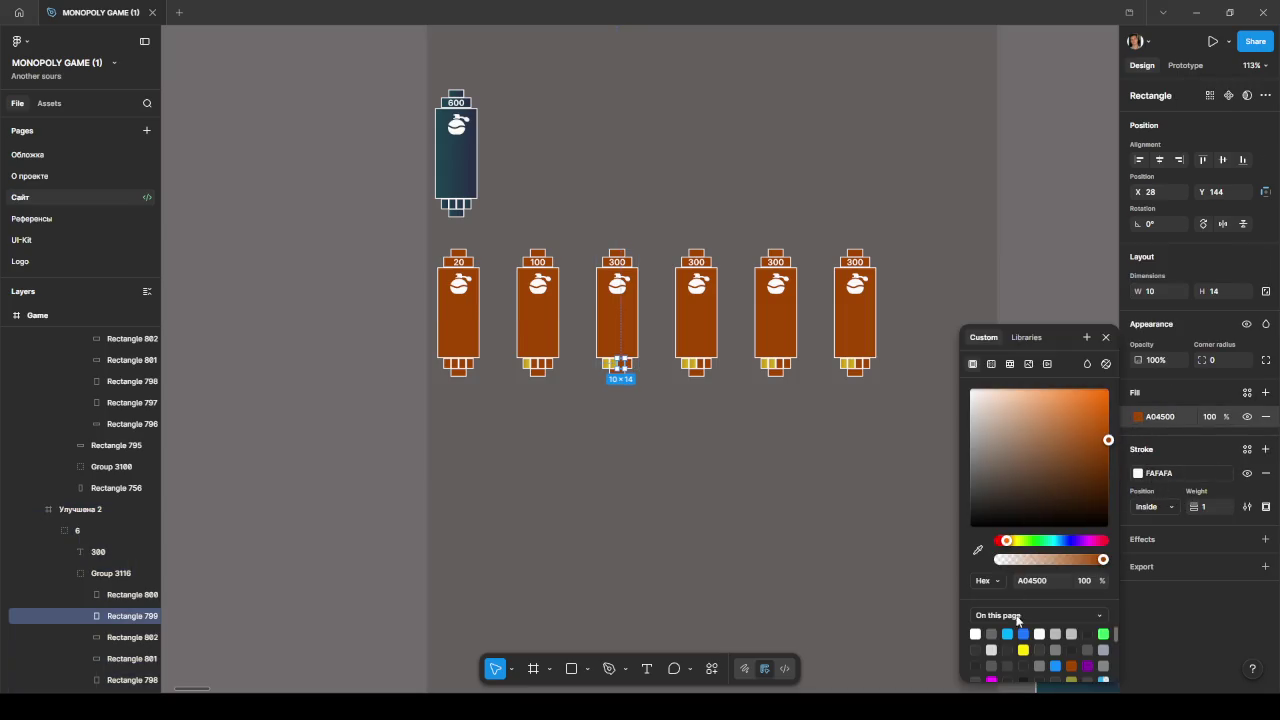
left_click(1029, 339)
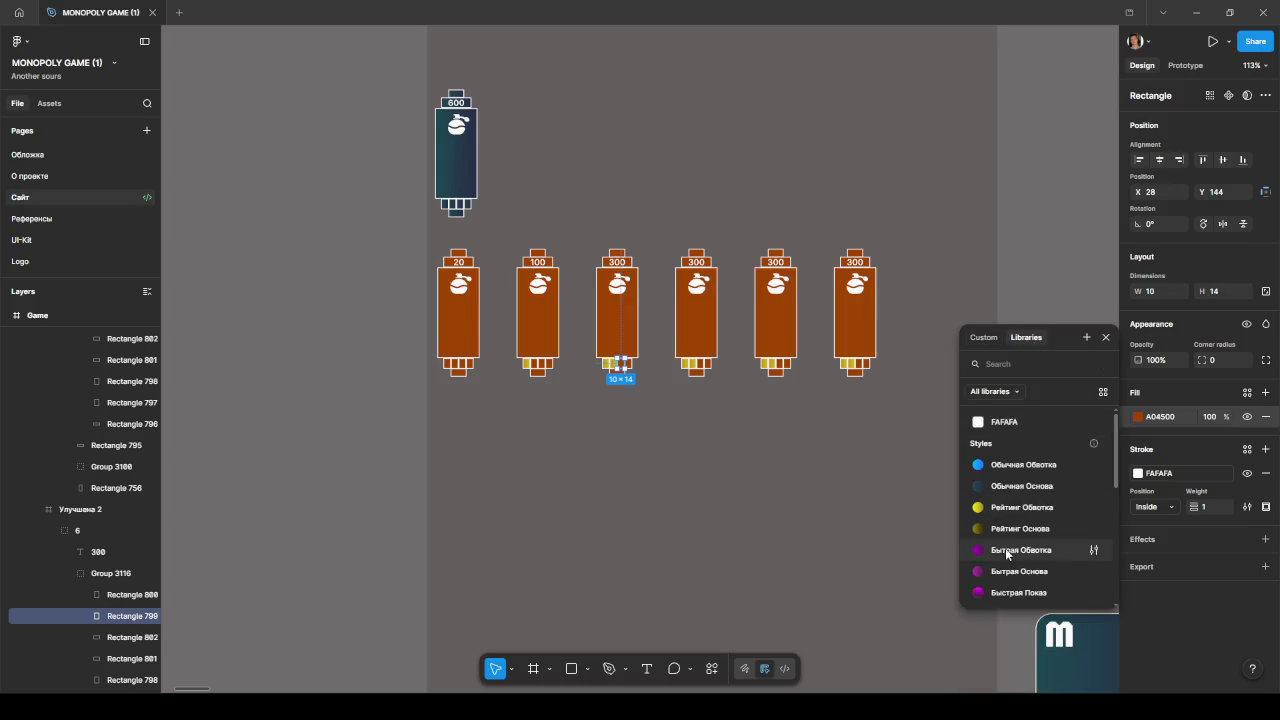
scroll(1005, 548, "down", 5)
left_click(1013, 478)
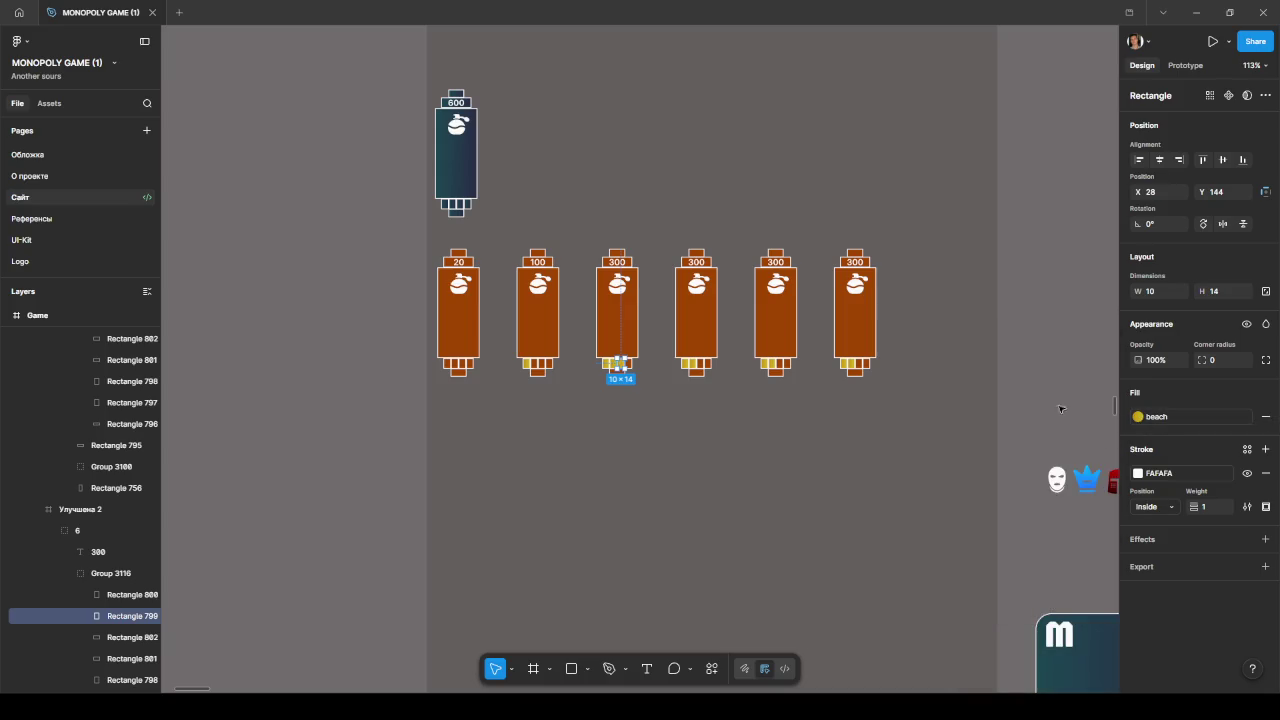
scroll(705, 363, "up", 3)
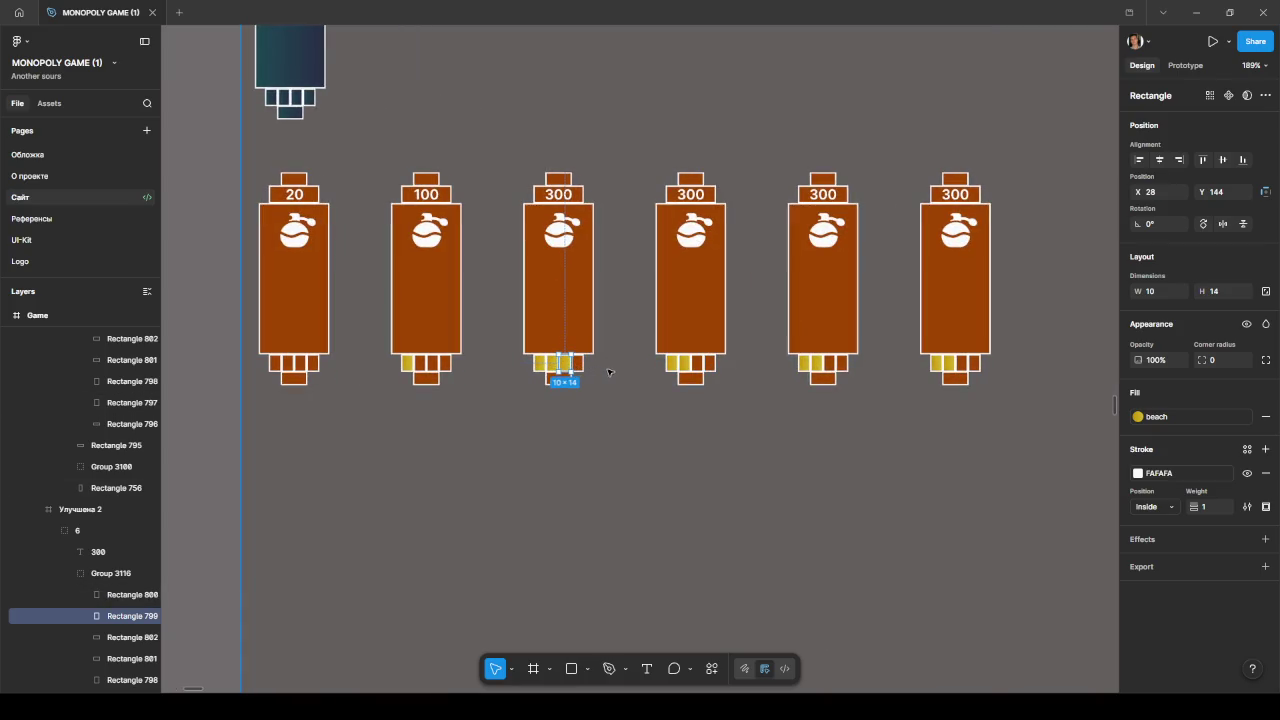
Step: Undo the trial move and fill changes, then reapply the beach style to the square
left_click(700, 365)
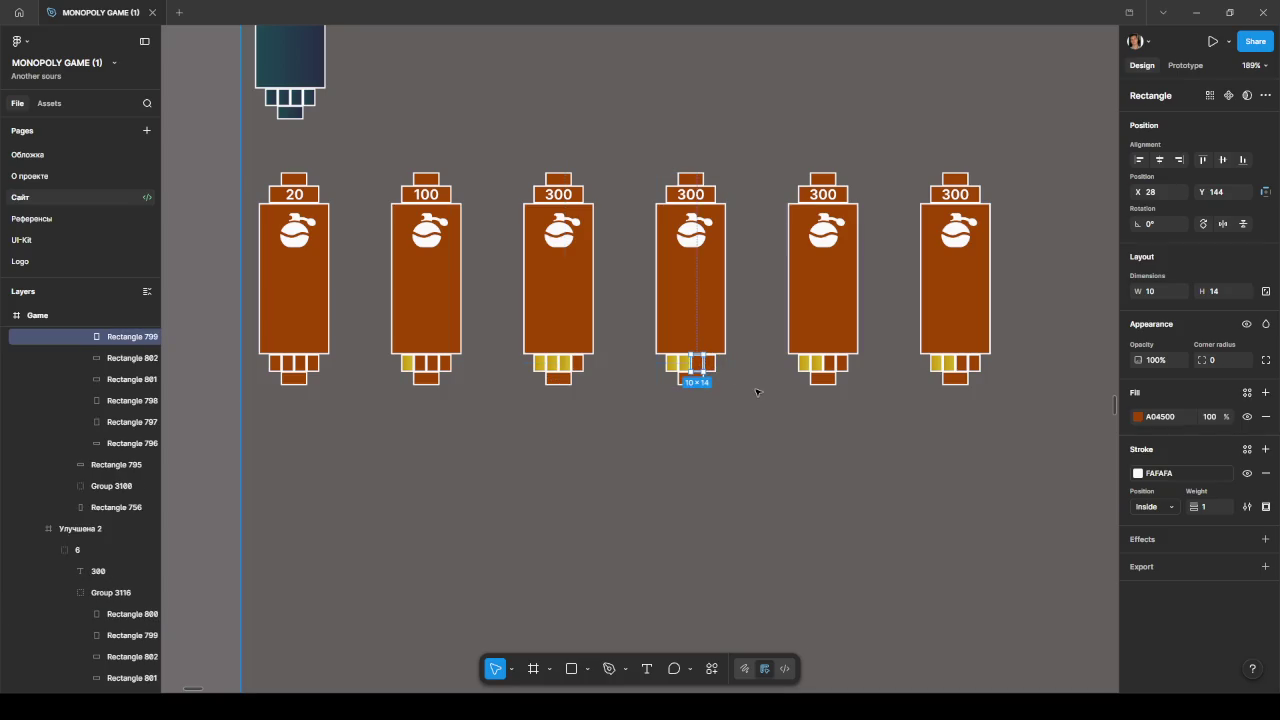
key("Delete")
key("ctrl+z")
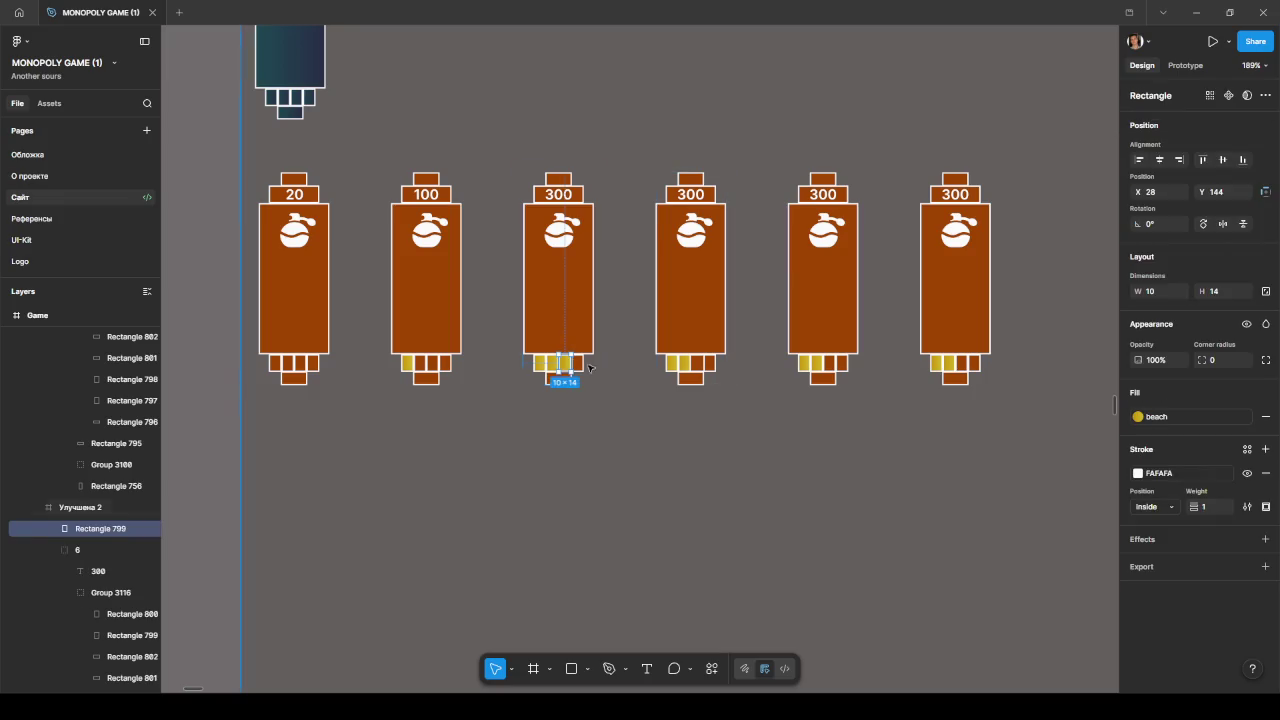
left_click_drag(571, 366, 711, 366)
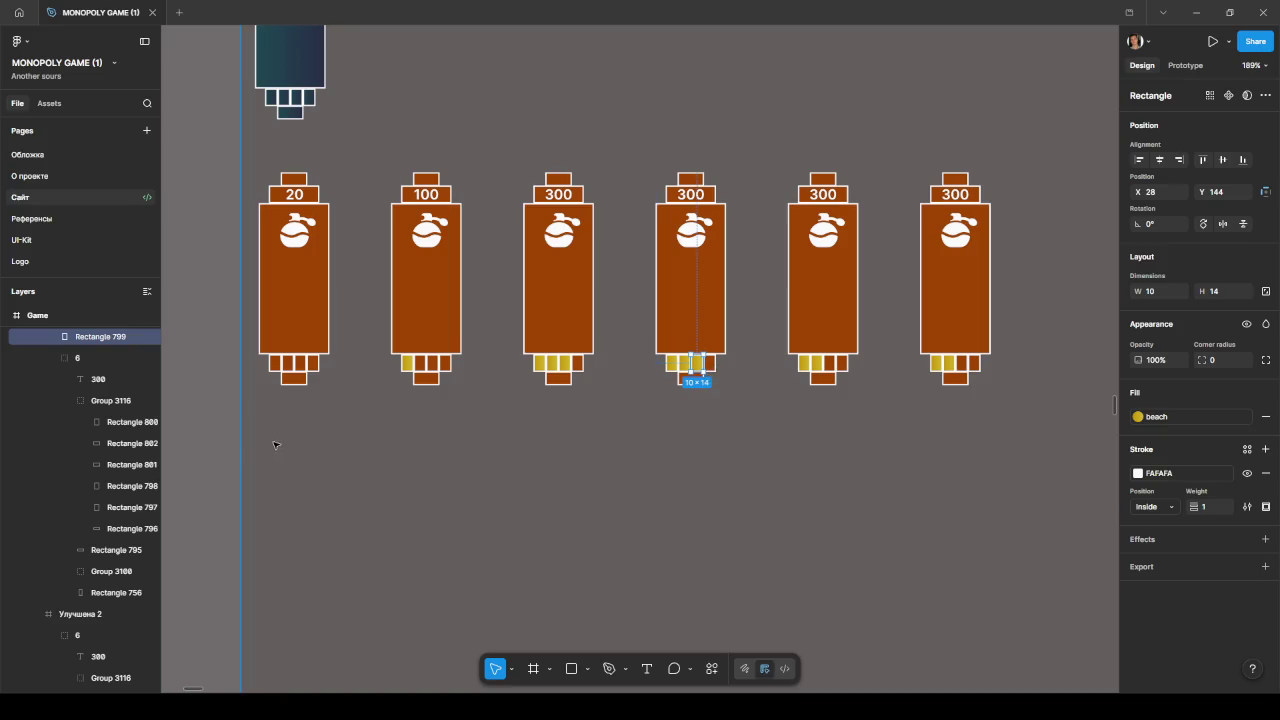
key("ctrl+z")
key("Escape")
key("ctrl+z")
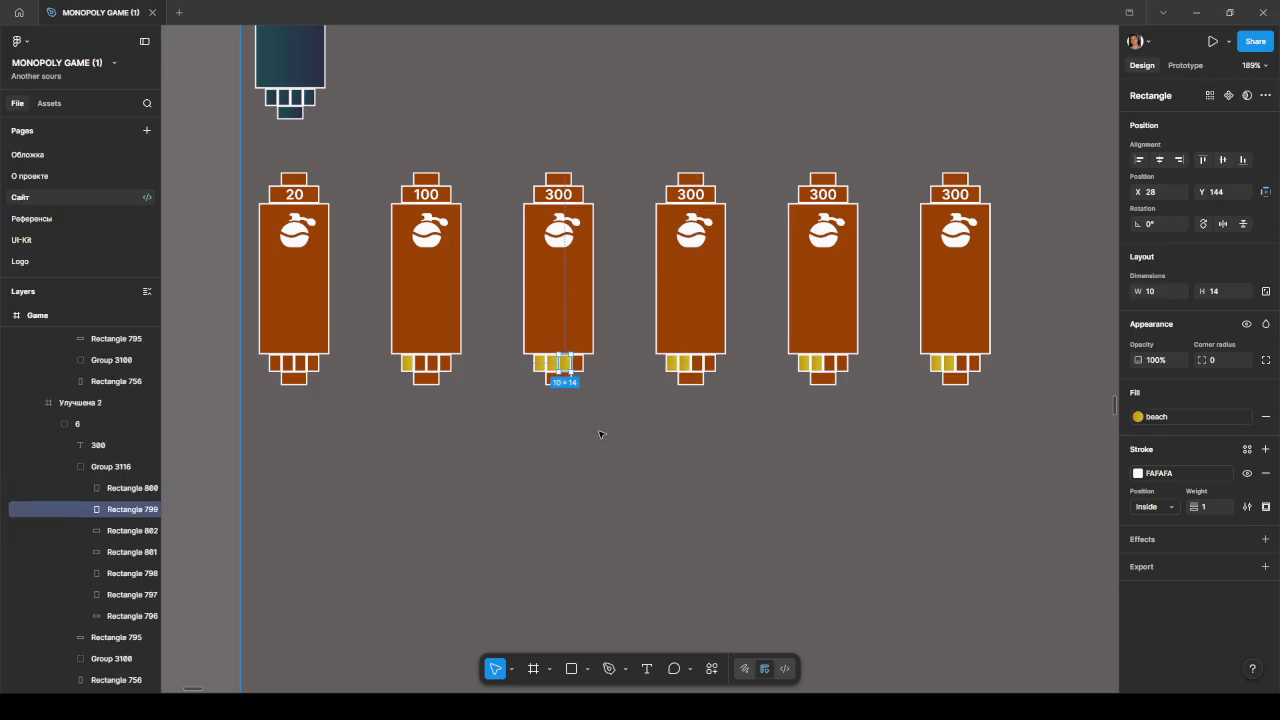
key("ctrl+z")
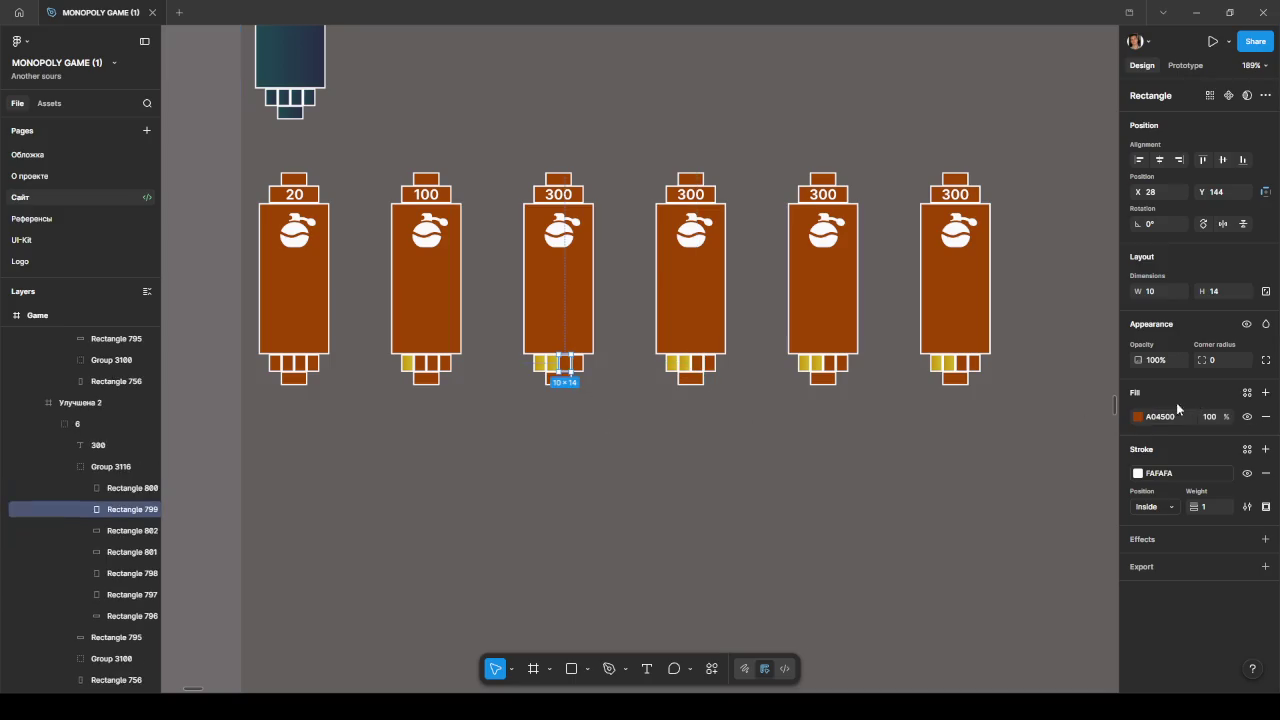
left_click(1138, 417)
left_click(1026, 339)
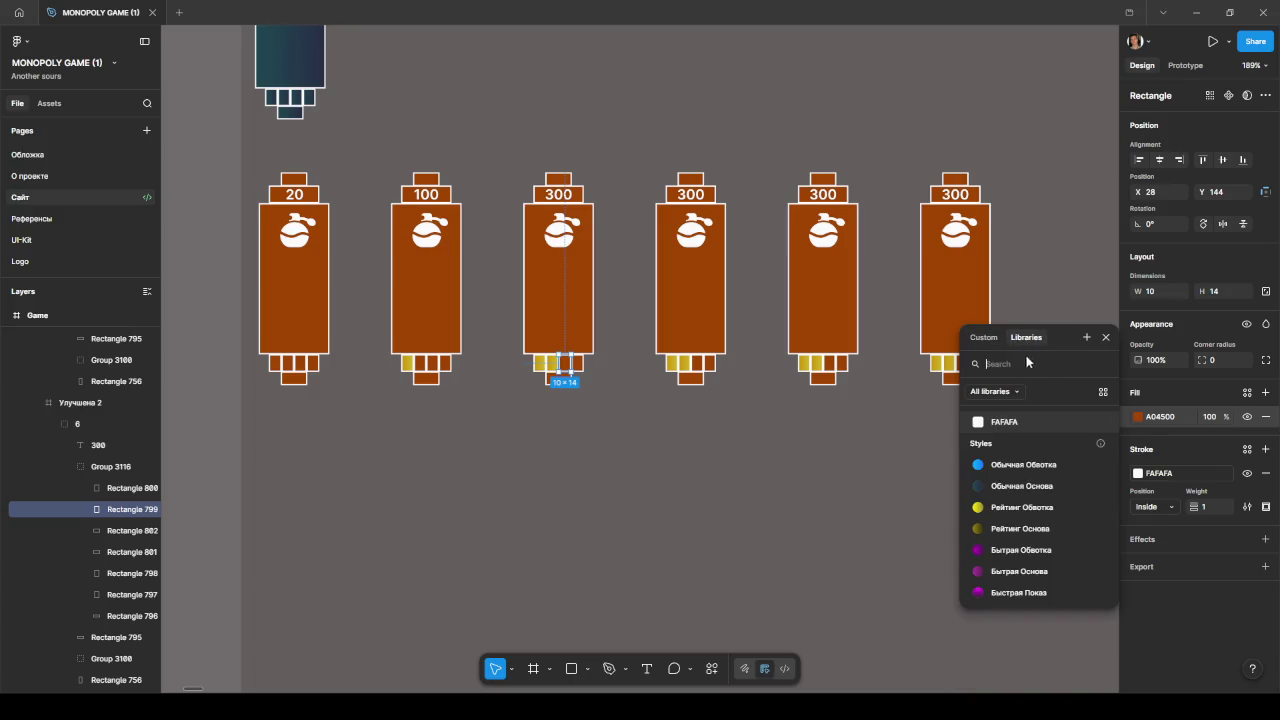
scroll(1018, 553, "down", 5)
left_click(1018, 553)
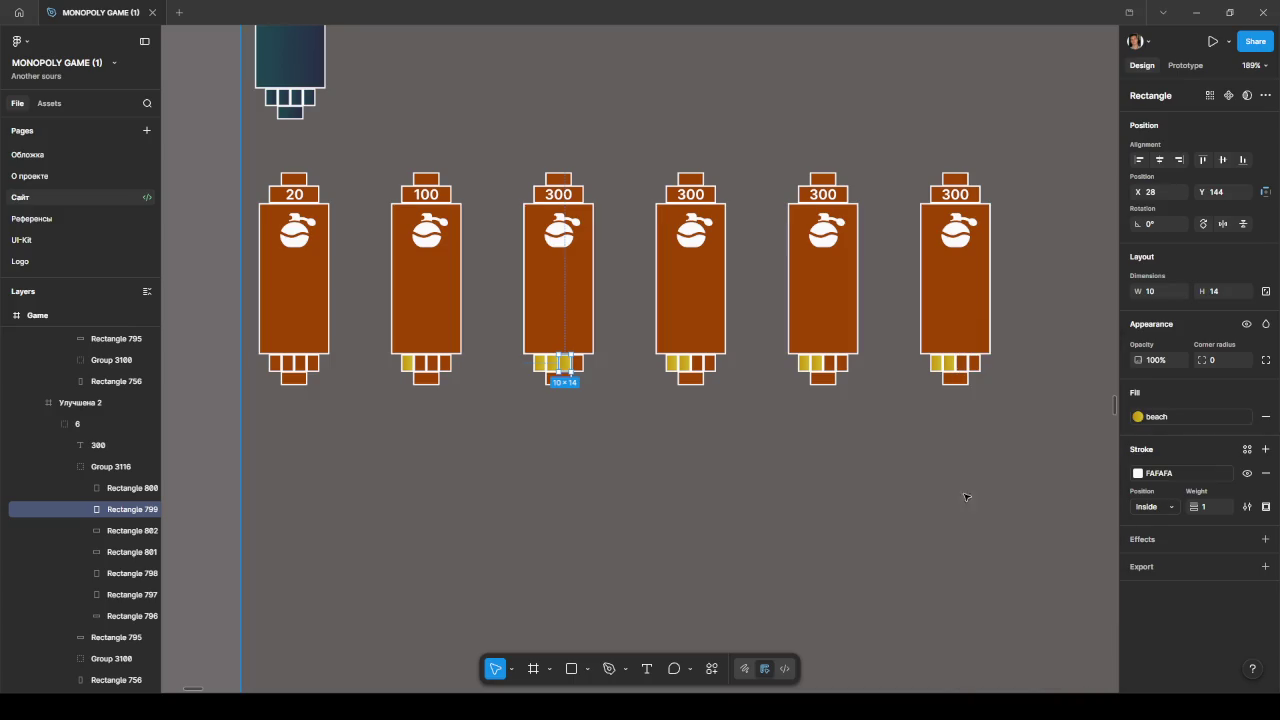
Step: Apply the beach style to the two brown bottom squares on the fourth card
left_click(699, 365)
left_click(1138, 417)
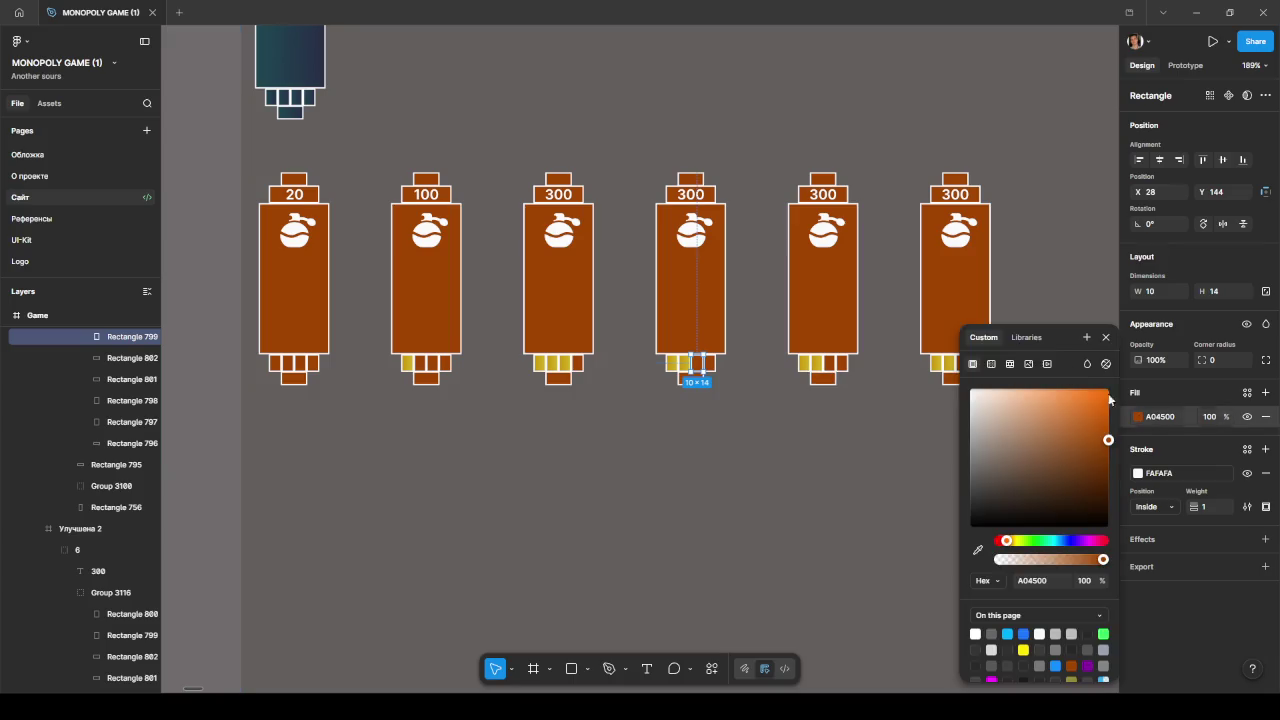
left_click(1024, 339)
scroll(1023, 470, "down", 5)
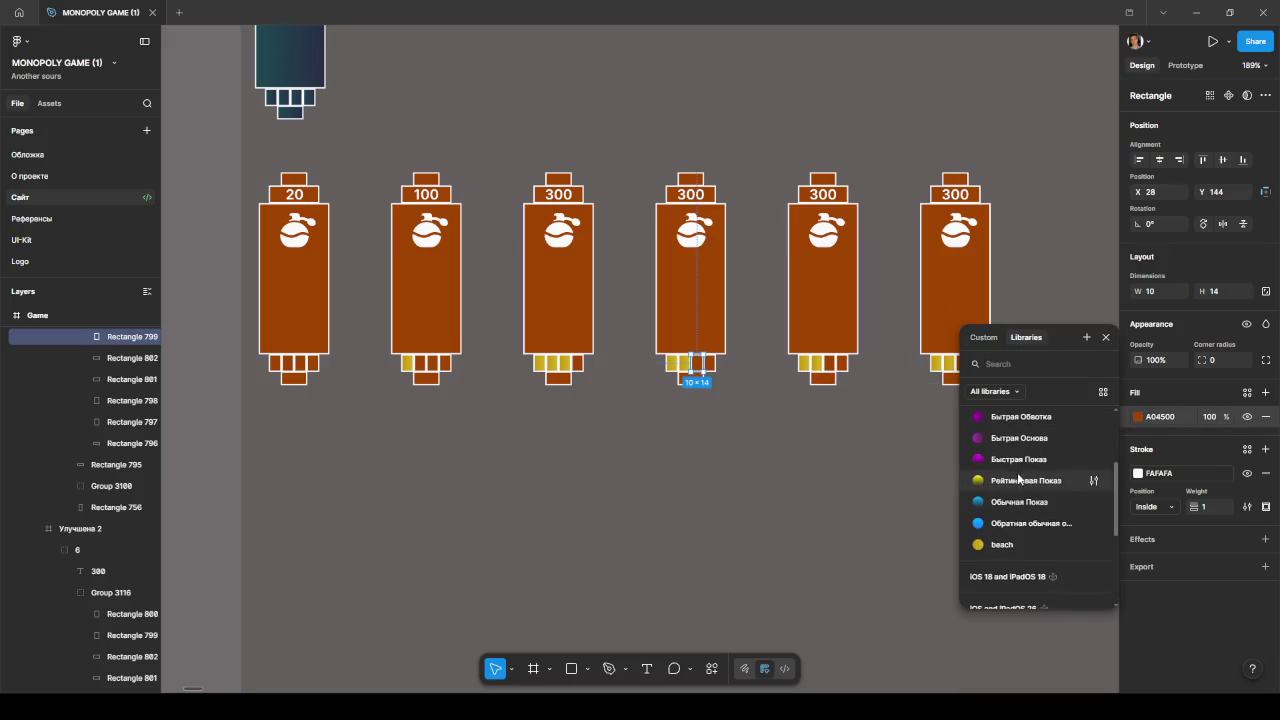
left_click(1016, 545)
left_click(710, 363)
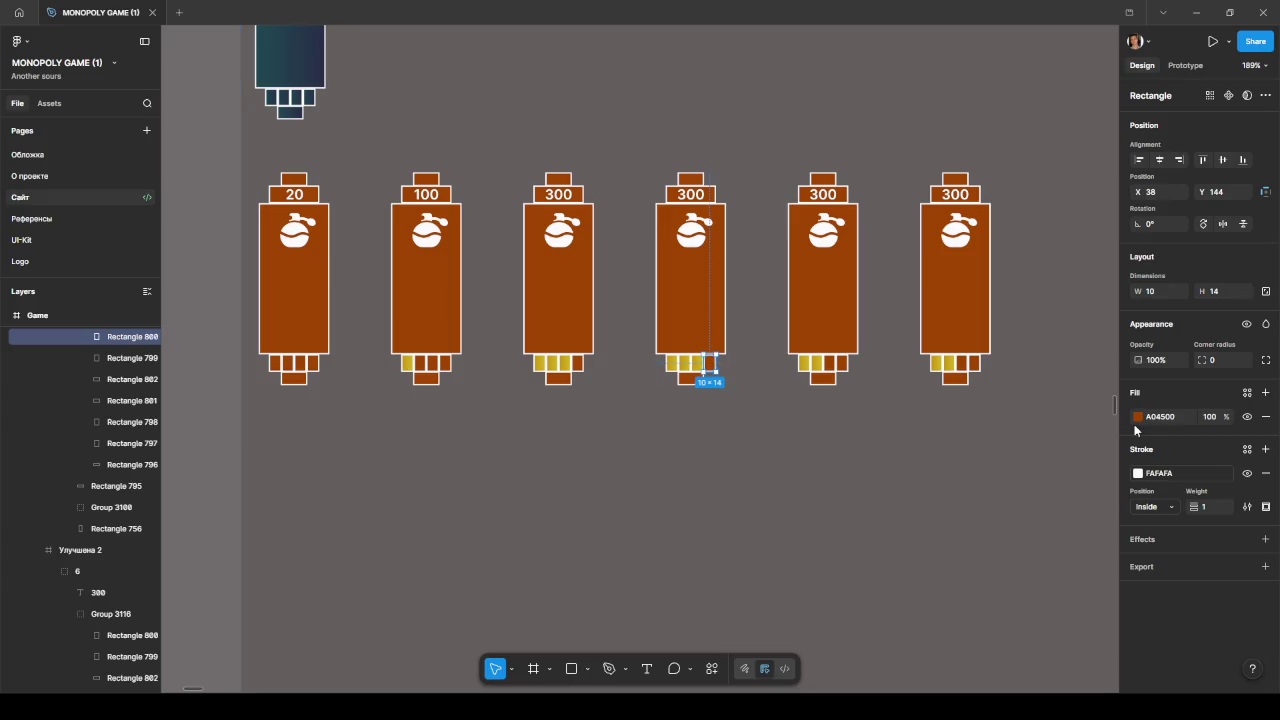
left_click(1137, 416)
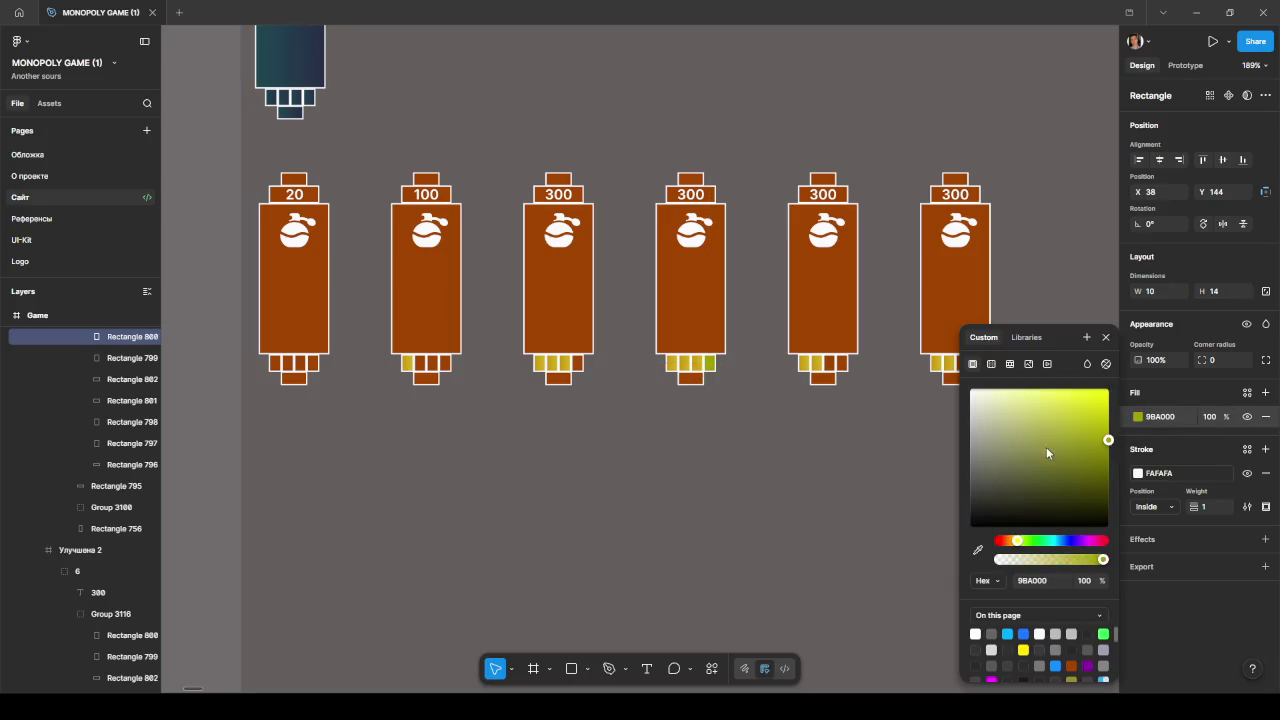
left_click(1026, 338)
scroll(1010, 450, "down", 3)
scroll(1005, 475, "down", 2)
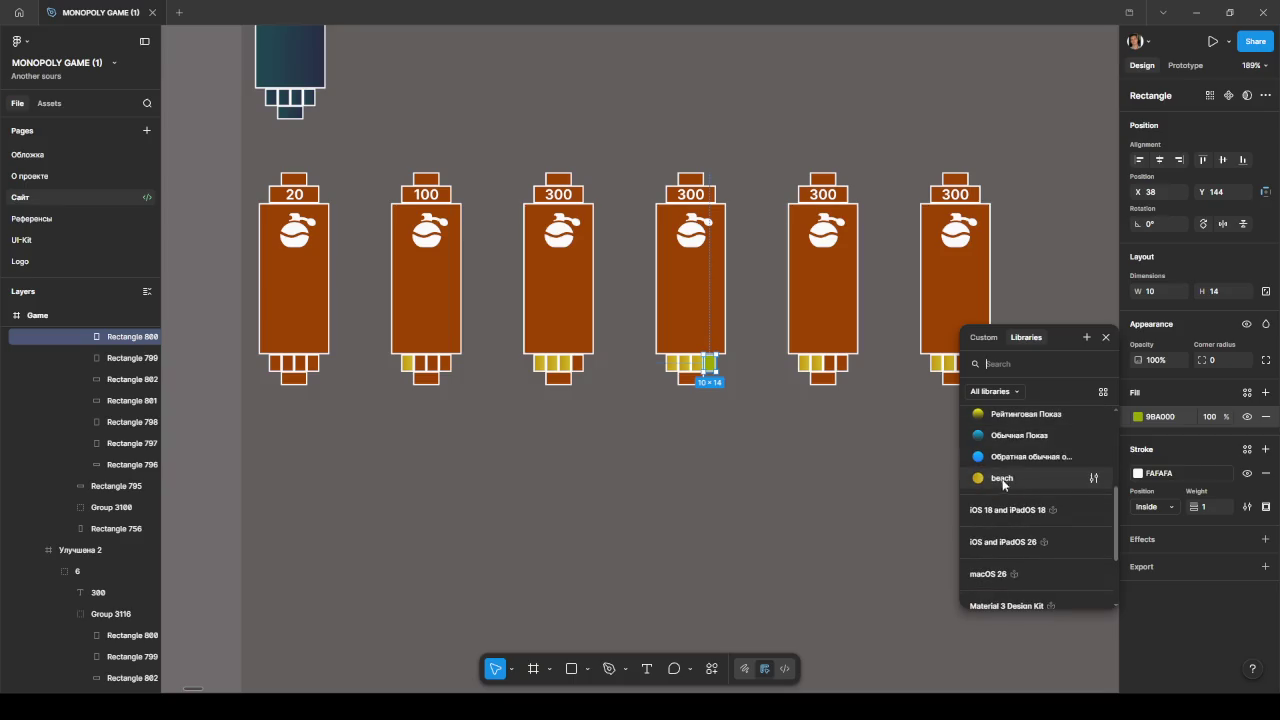
left_click(1002, 478)
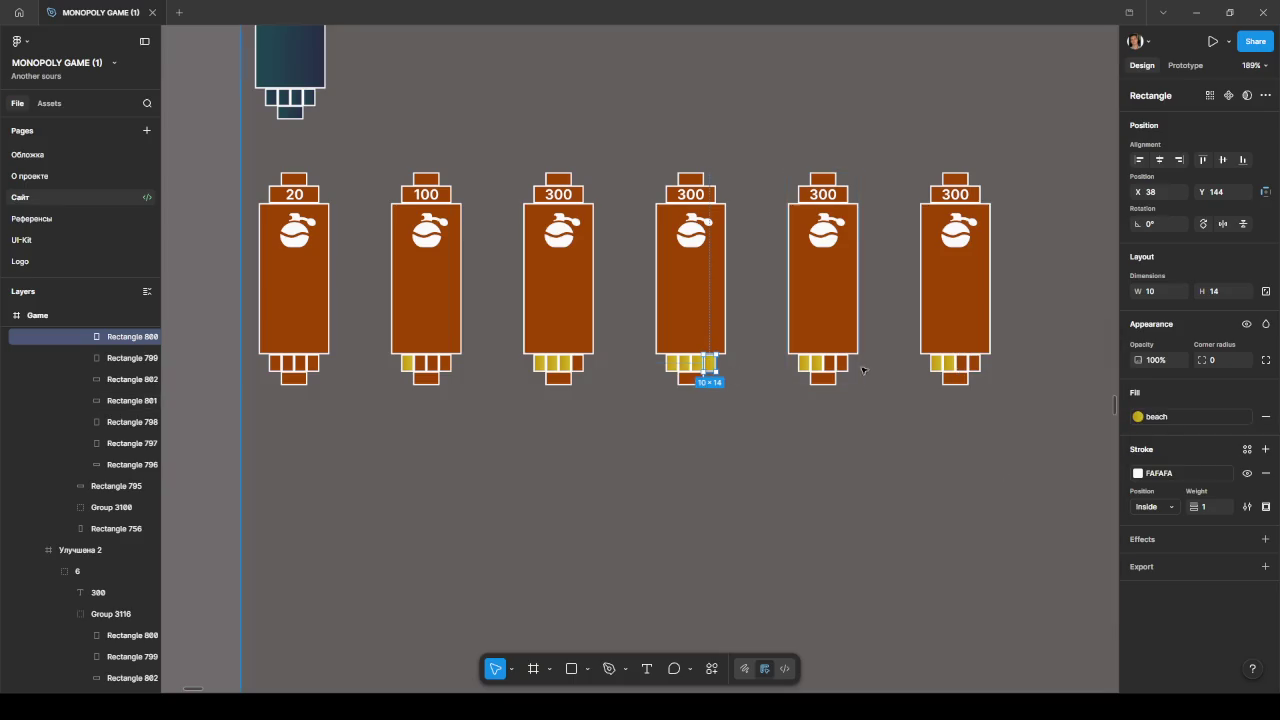
Step: Apply the beach style to the fifth card's brown bottom square and Rectangle 800
left_click(832, 364)
left_click(1138, 417)
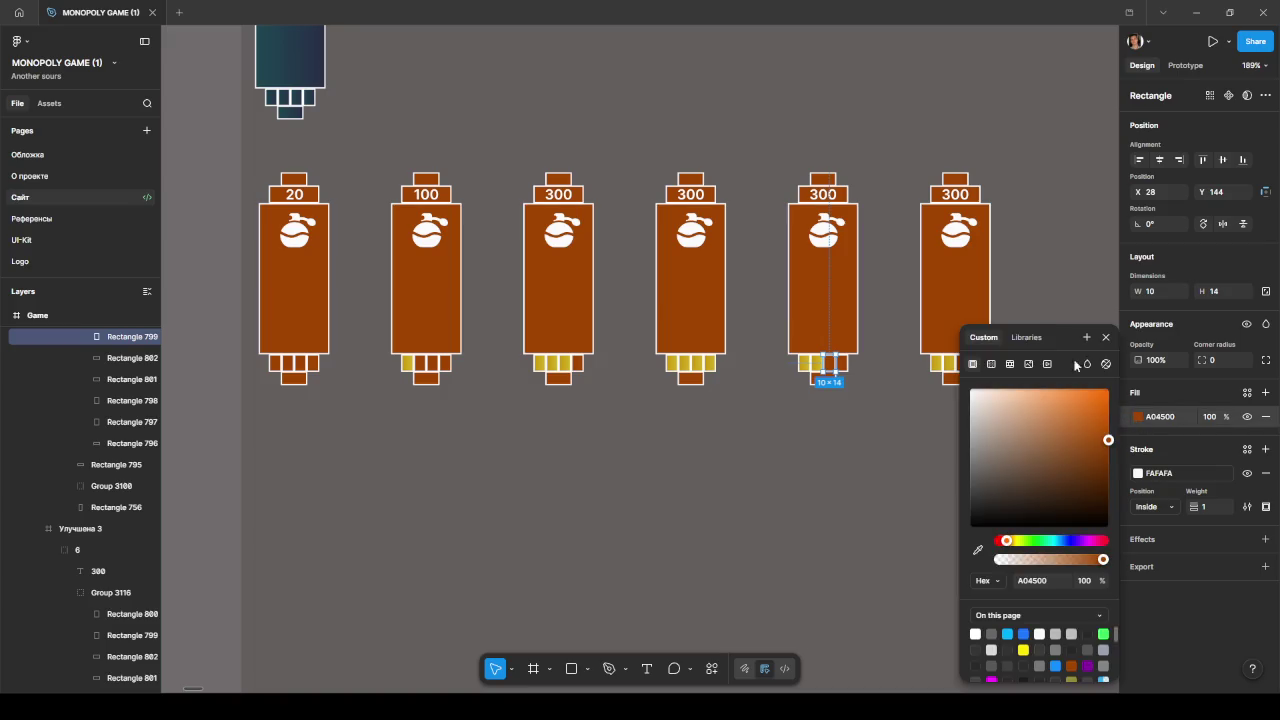
left_click(1026, 338)
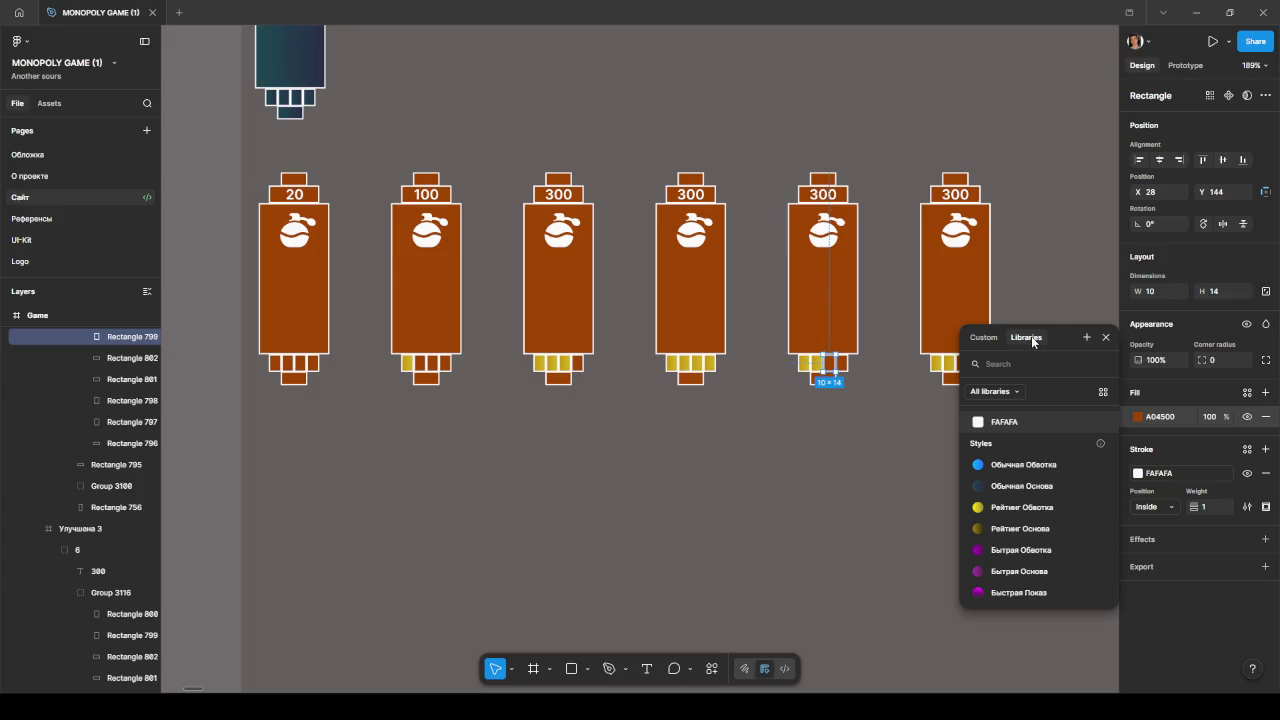
scroll(1000, 510, "down", 3)
left_click(996, 528)
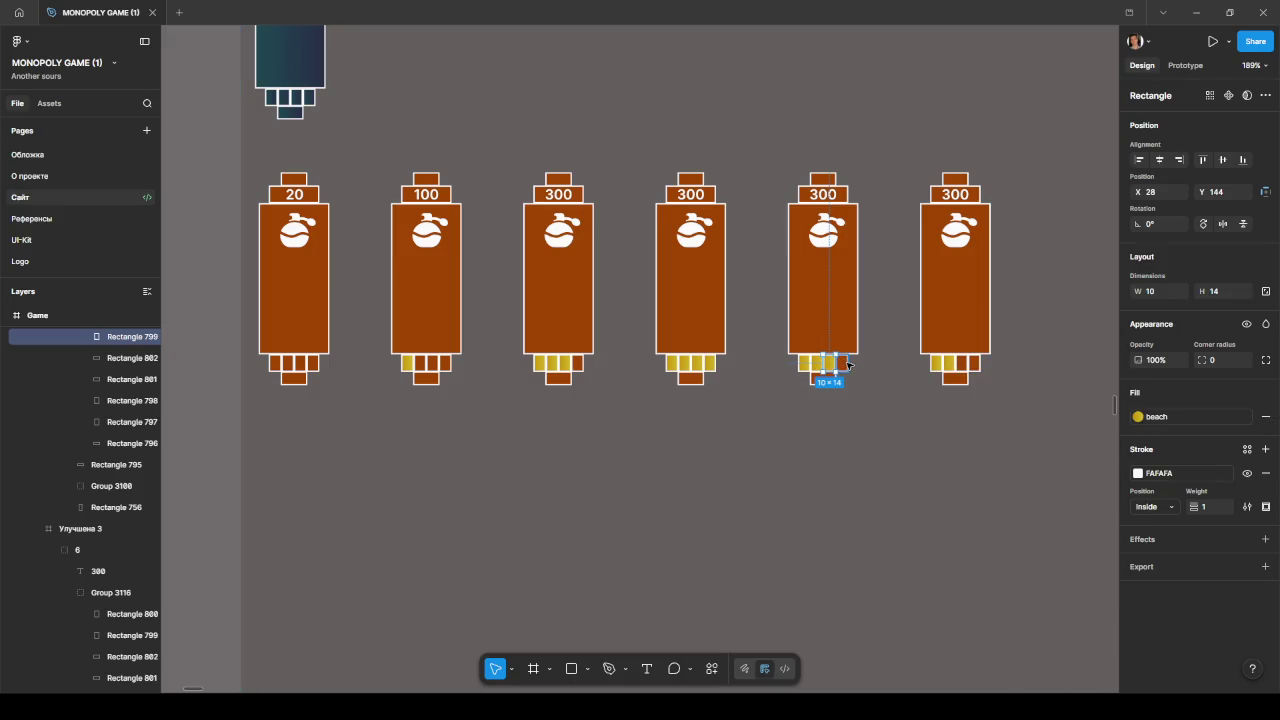
left_click(842, 362)
left_click(1136, 418)
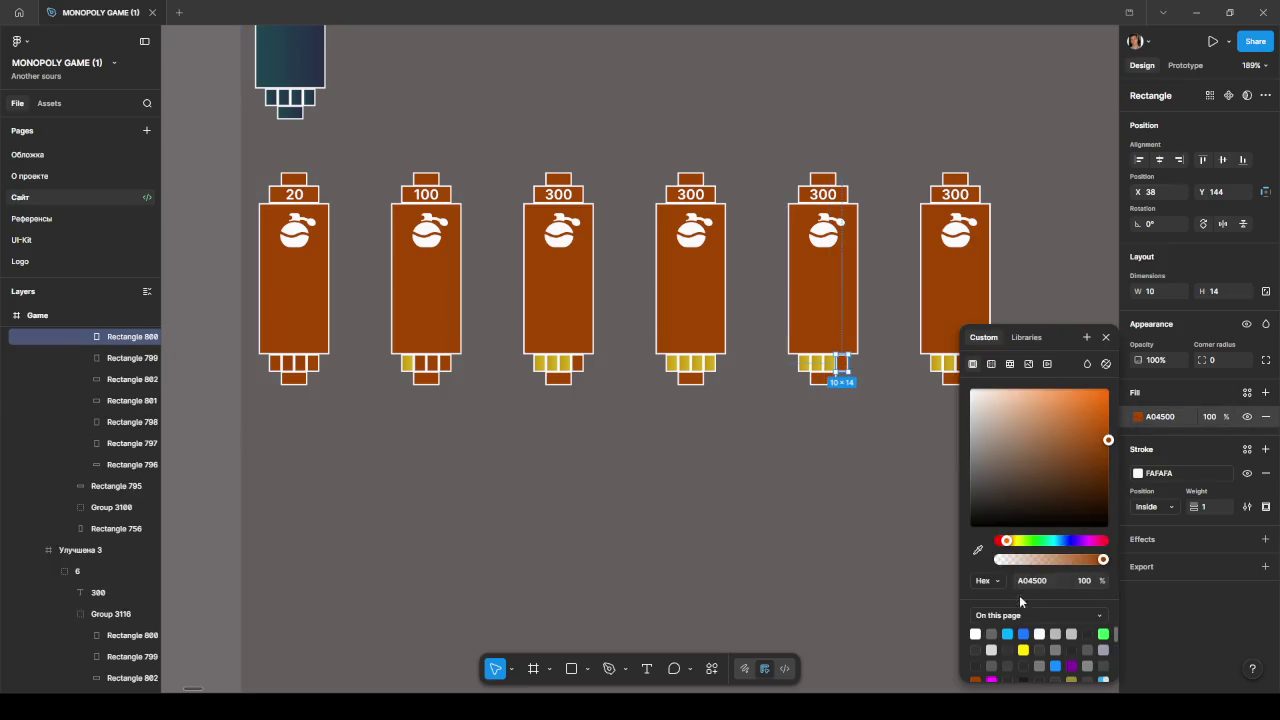
scroll(1035, 637, "down", 3)
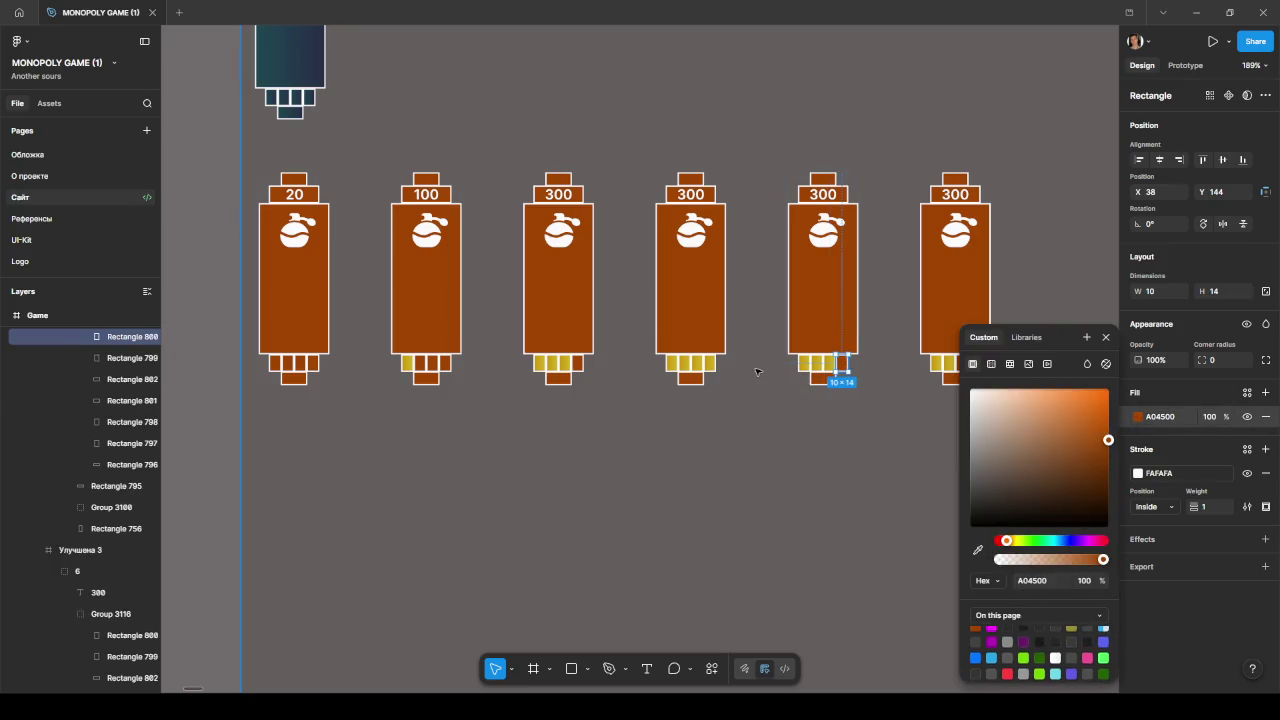
scroll(1010, 650, "down", 3)
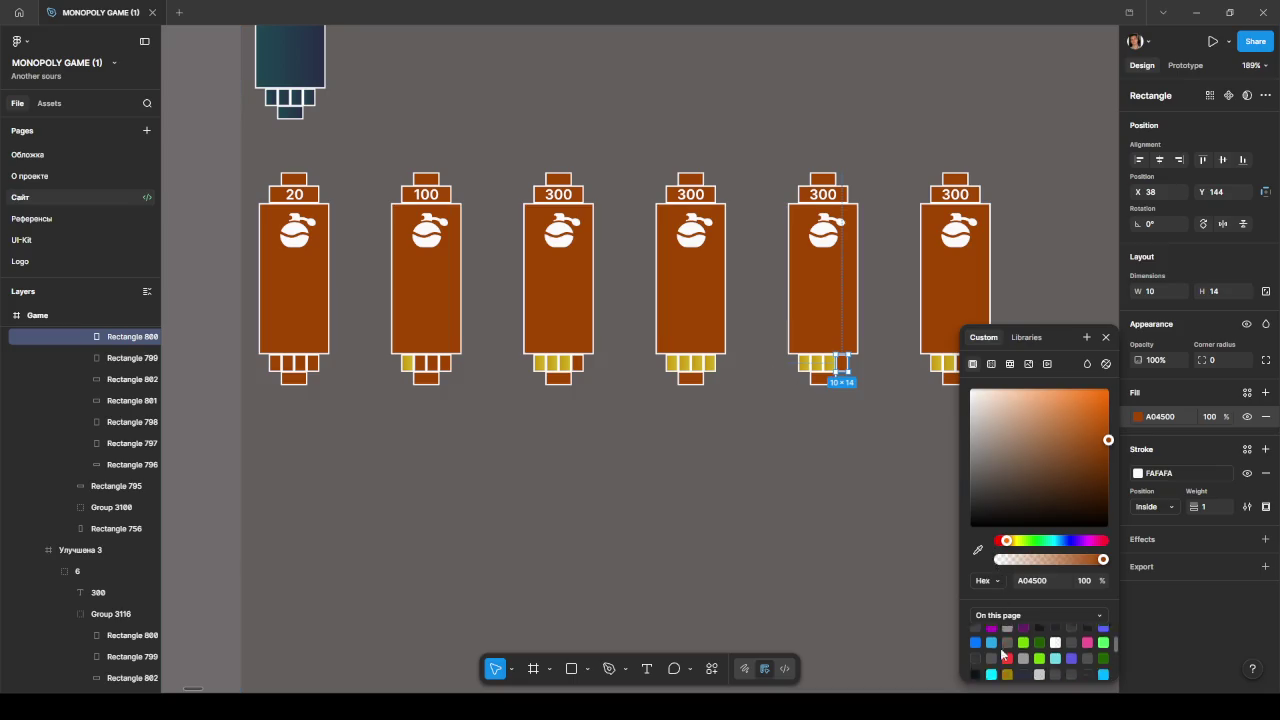
left_click(1025, 337)
scroll(1030, 480, "down", 3)
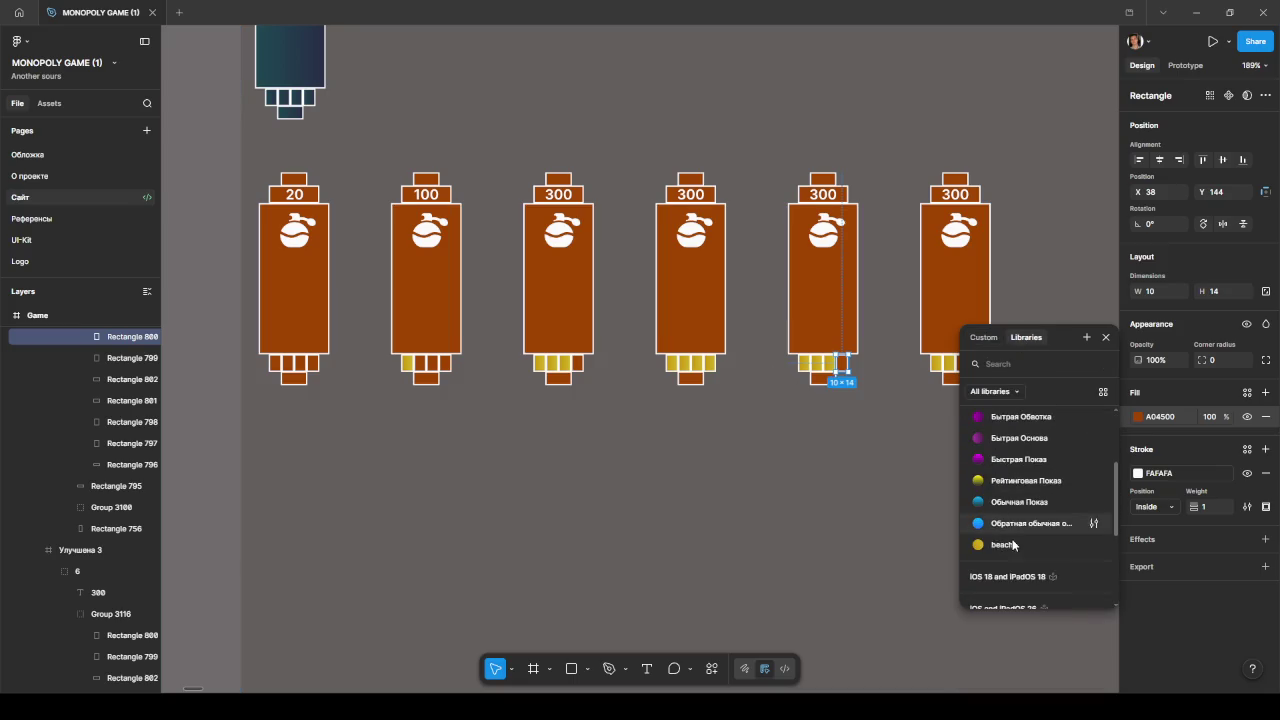
left_click(1012, 541)
Step: Fill the fifth card's 20×10 lower bar with the beach style
left_click(835, 381)
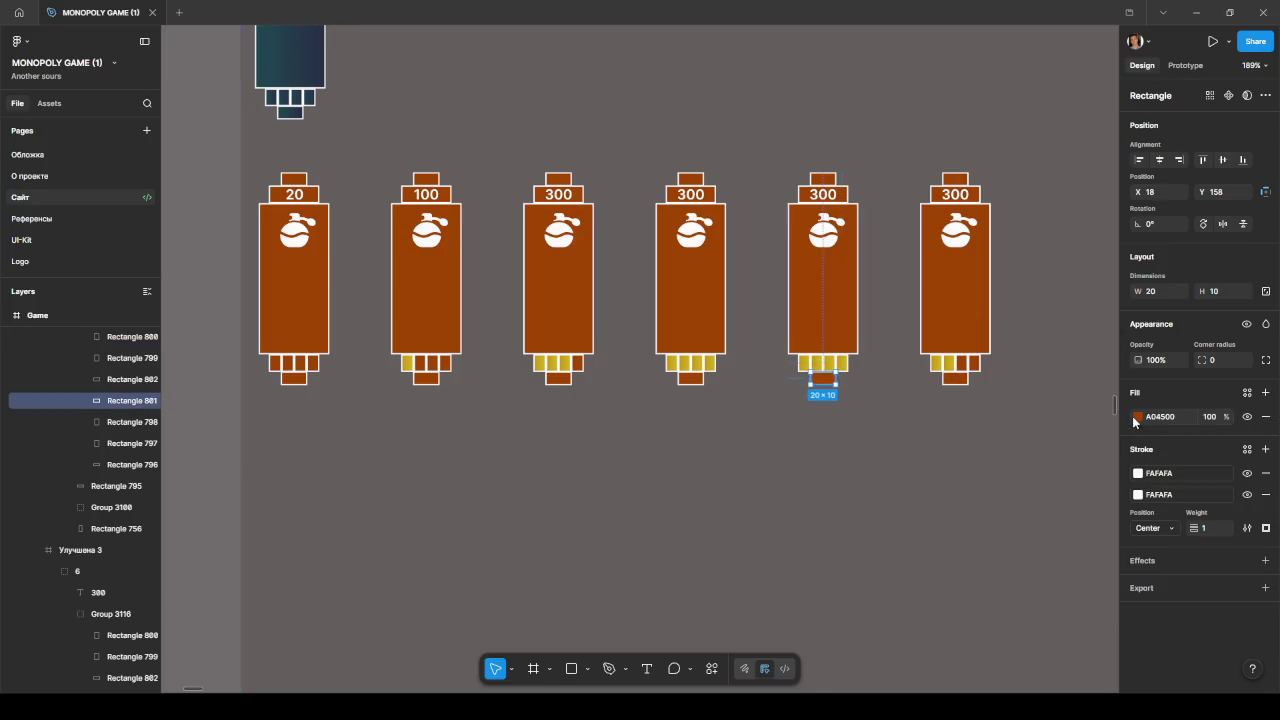
left_click(1138, 416)
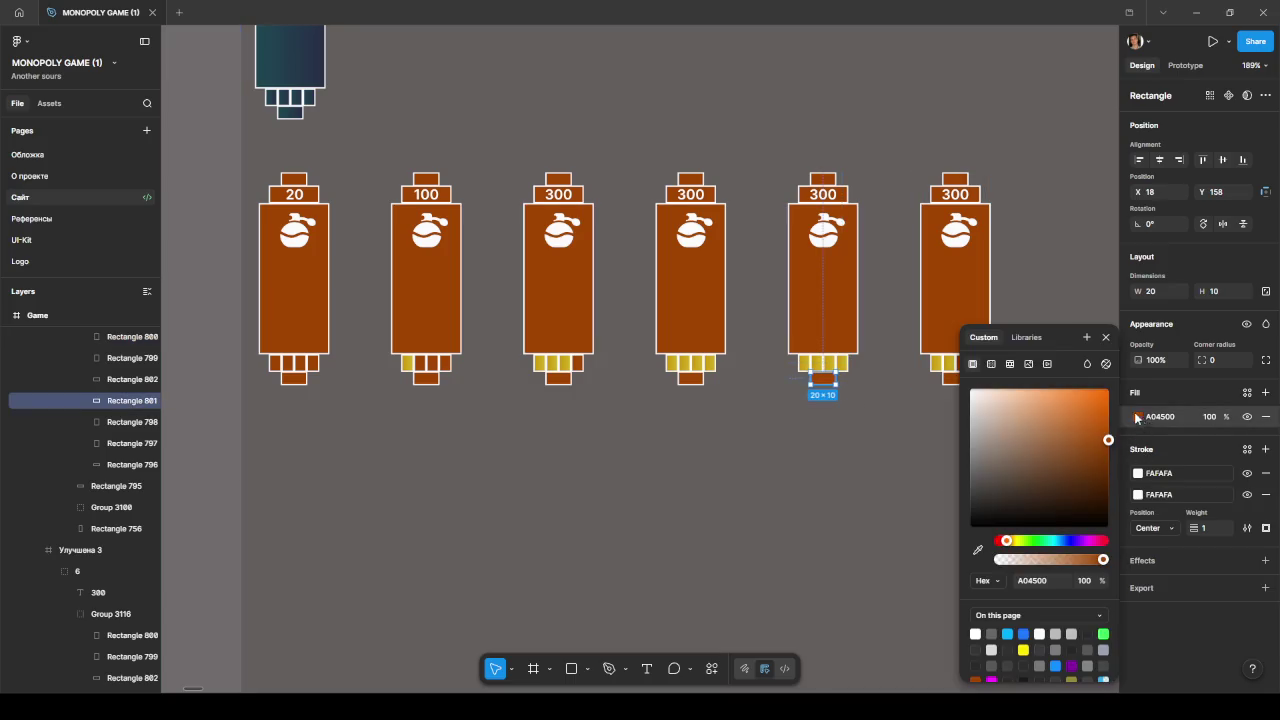
left_click(1025, 337)
scroll(1019, 531, "down", 3)
left_click(1014, 546)
left_click(880, 399)
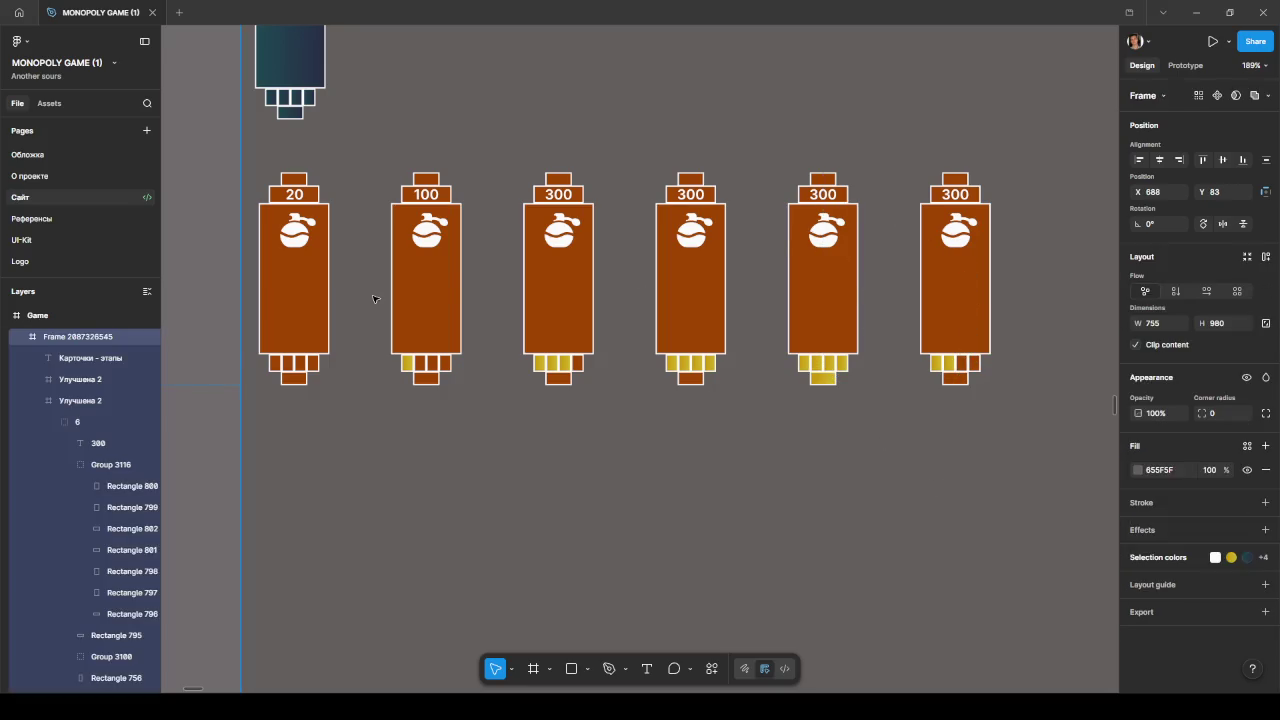
Step: Go through the card layers in the Layers panel and begin renaming Улучшена 2
left_click(45, 424)
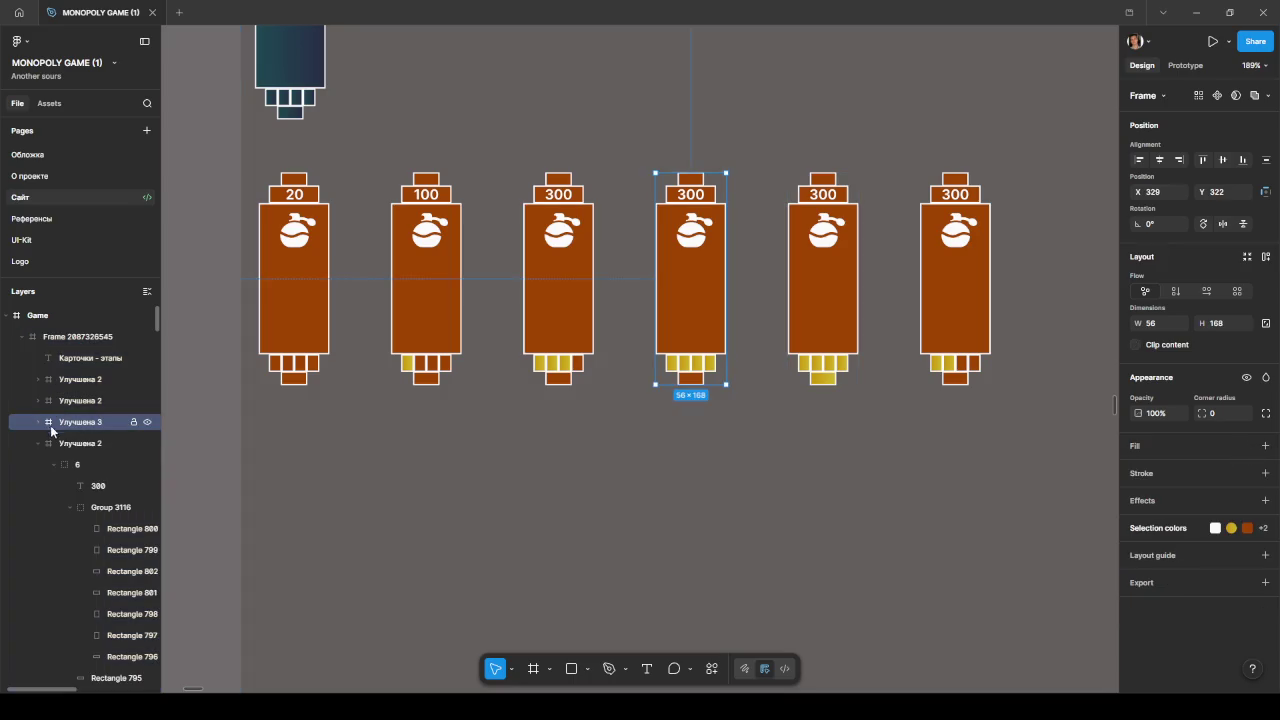
left_click(38, 443)
left_click(79, 465)
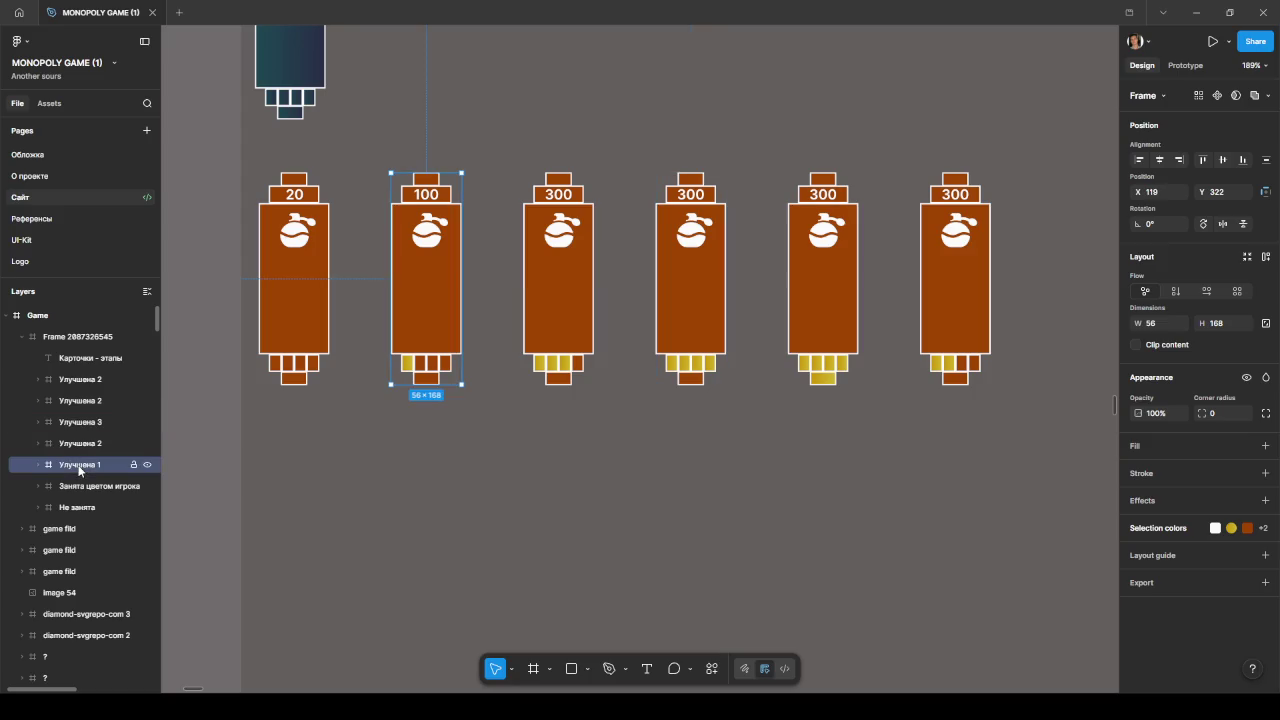
left_click(83, 449)
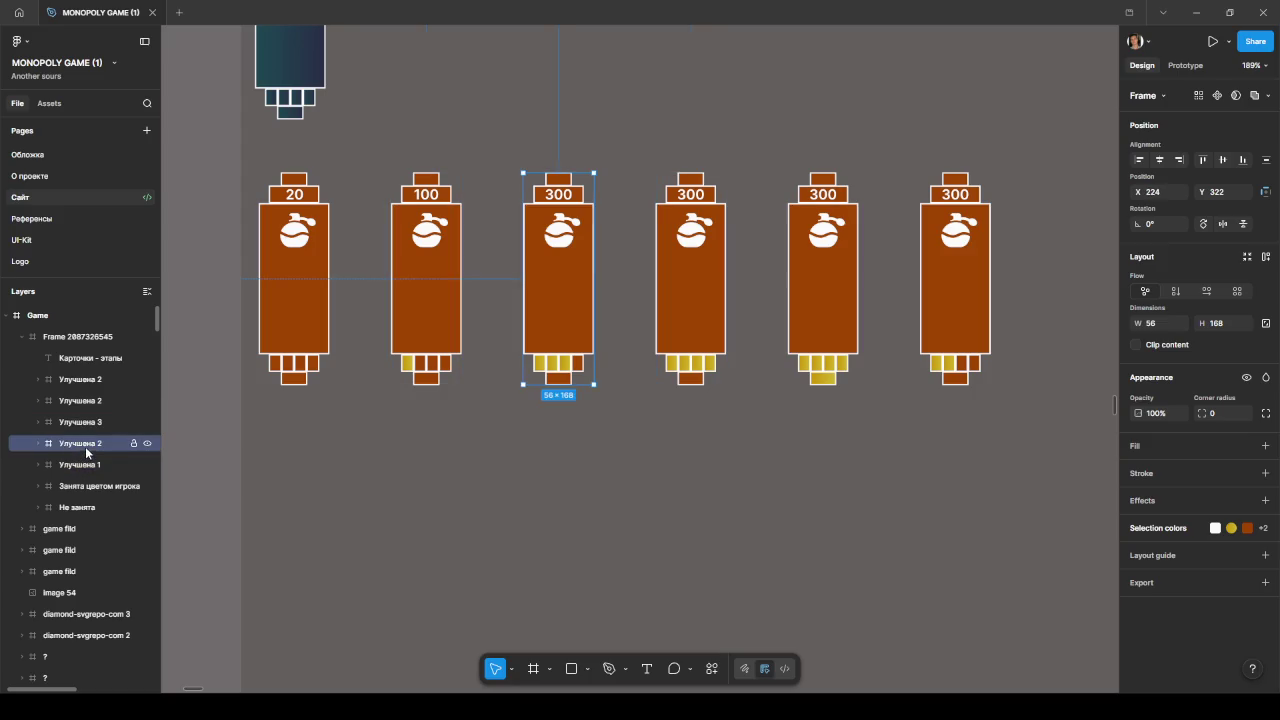
double_click(102, 443)
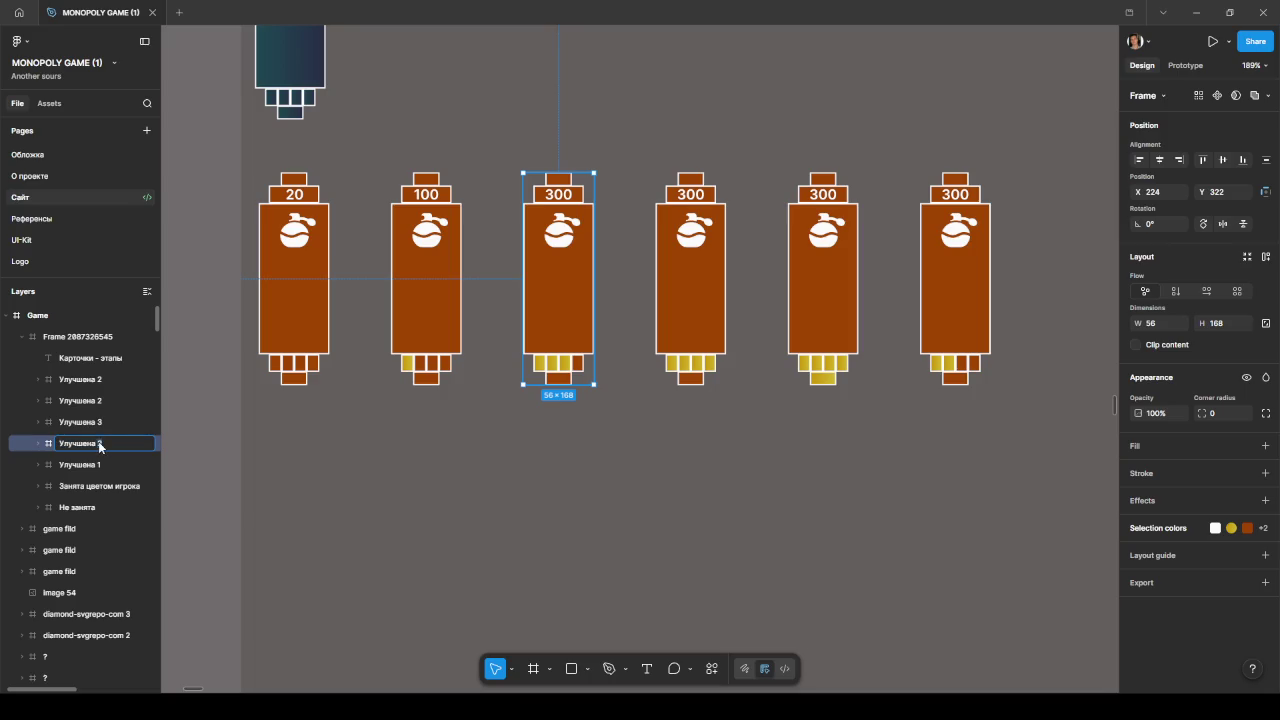
type("3")
Step: Rename the fourth and fifth card layers to Улучшена 4 and Улучшена 5
left_click(101, 422)
double_click(101, 422)
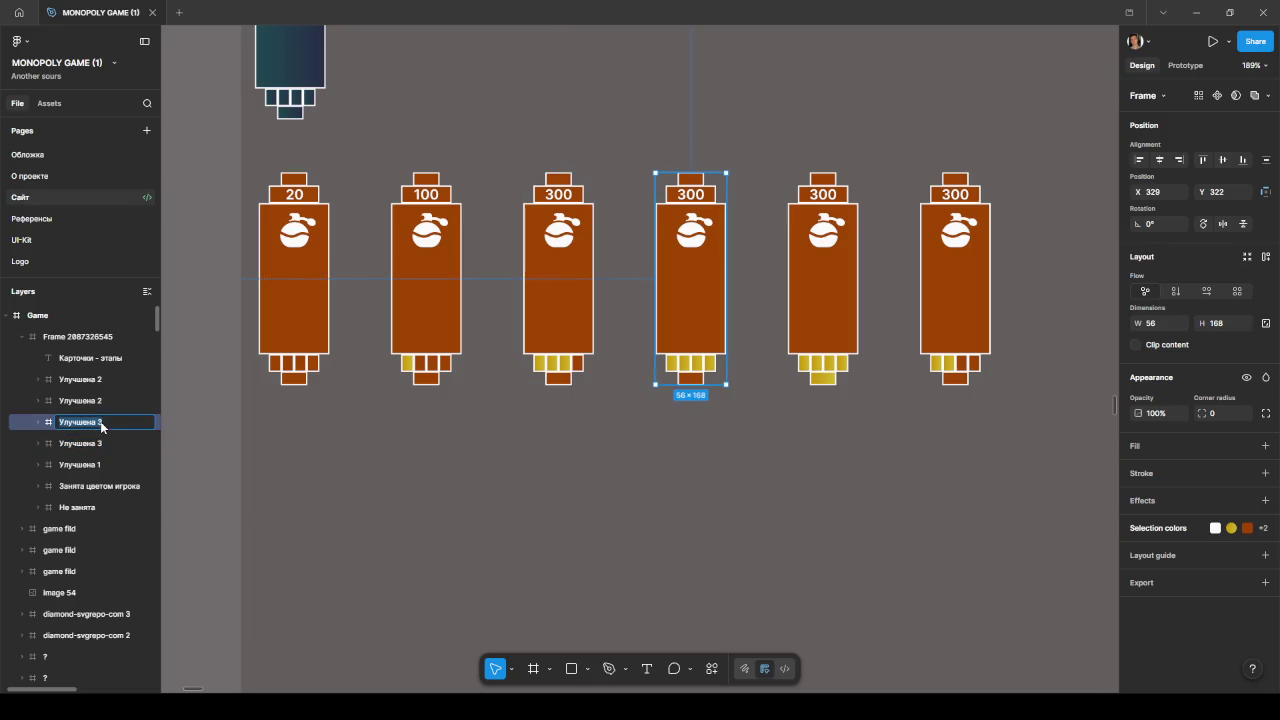
type("4")
left_click(101, 401)
double_click(101, 401)
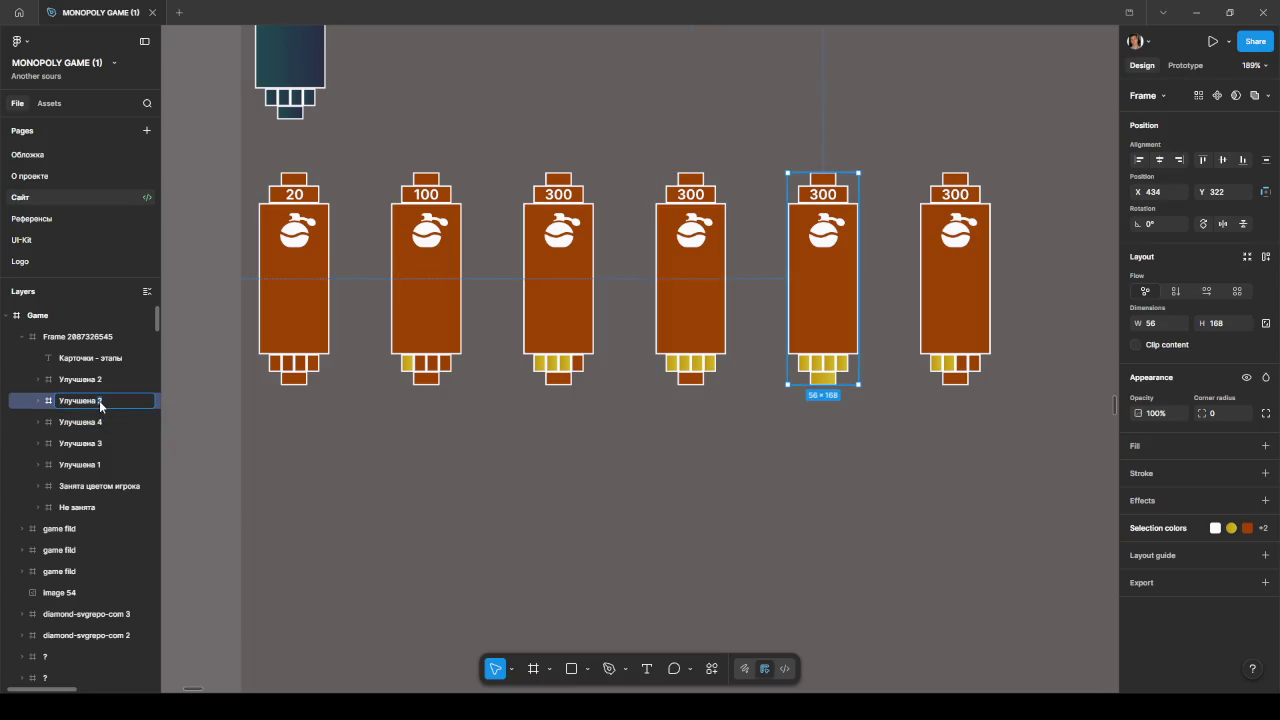
type("5")
key("Return")
key("Escape")
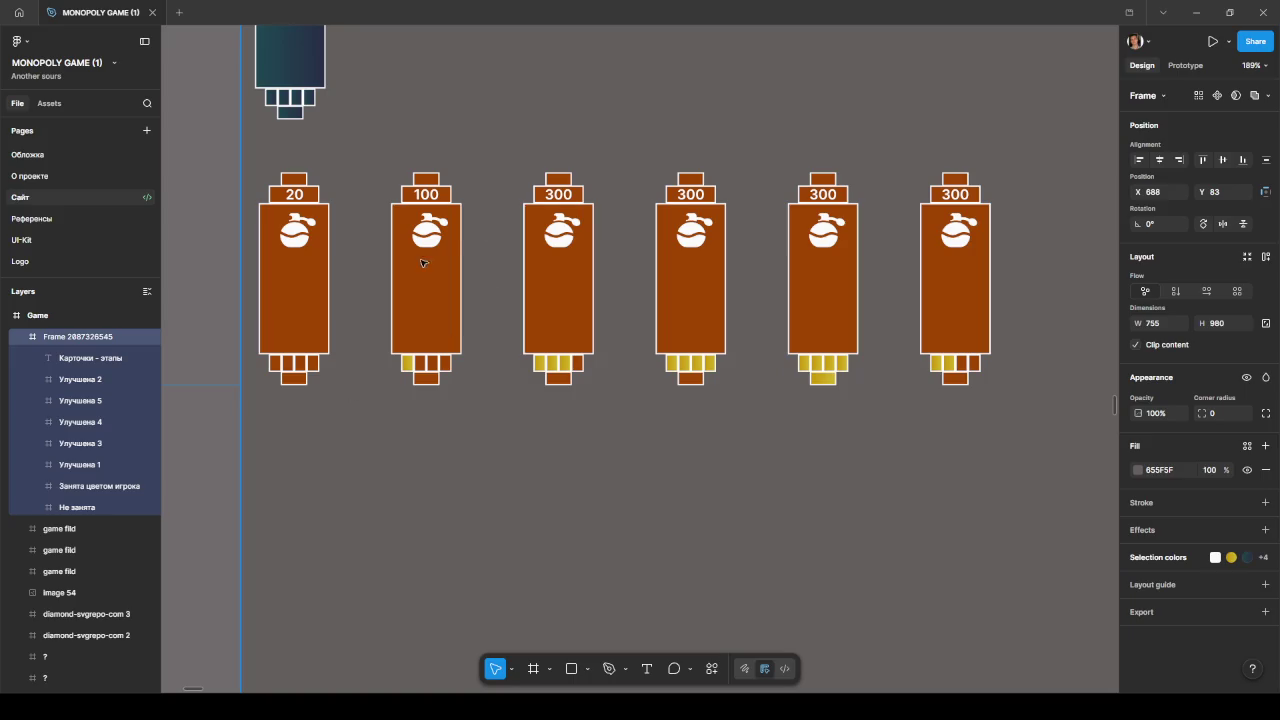
Step: Move Улучшена 2 down in Layers, pull out the last 300 card, and shift four cards right
mouse_move(101, 400)
left_mouse_down()
mouse_move(100, 379)
mouse_move(100, 452)
left_mouse_up()
mouse_move(955, 313)
left_mouse_down()
mouse_move(373, 513)
mouse_move(433, 558)
left_mouse_up()
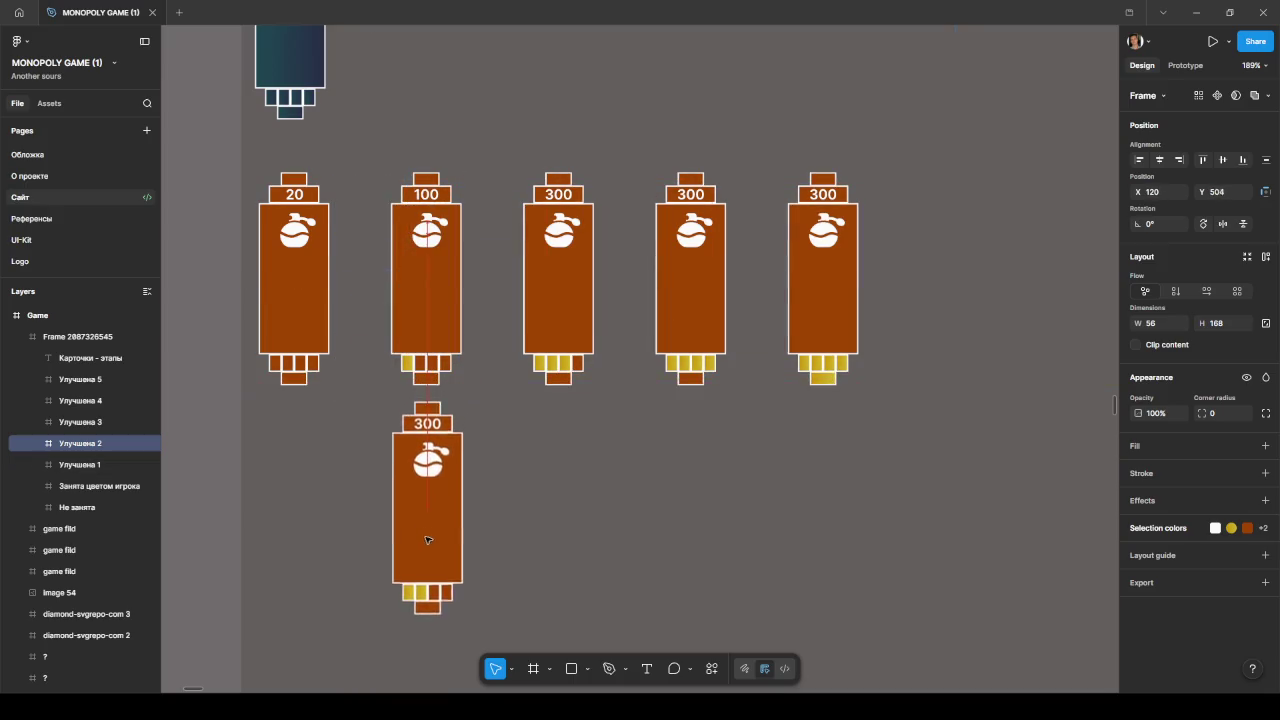
left_click(411, 188)
left_click(558, 270, "shift")
left_click(690, 270, "shift")
left_click(823, 270, "shift")
left_click_drag(435, 302, 565, 302)
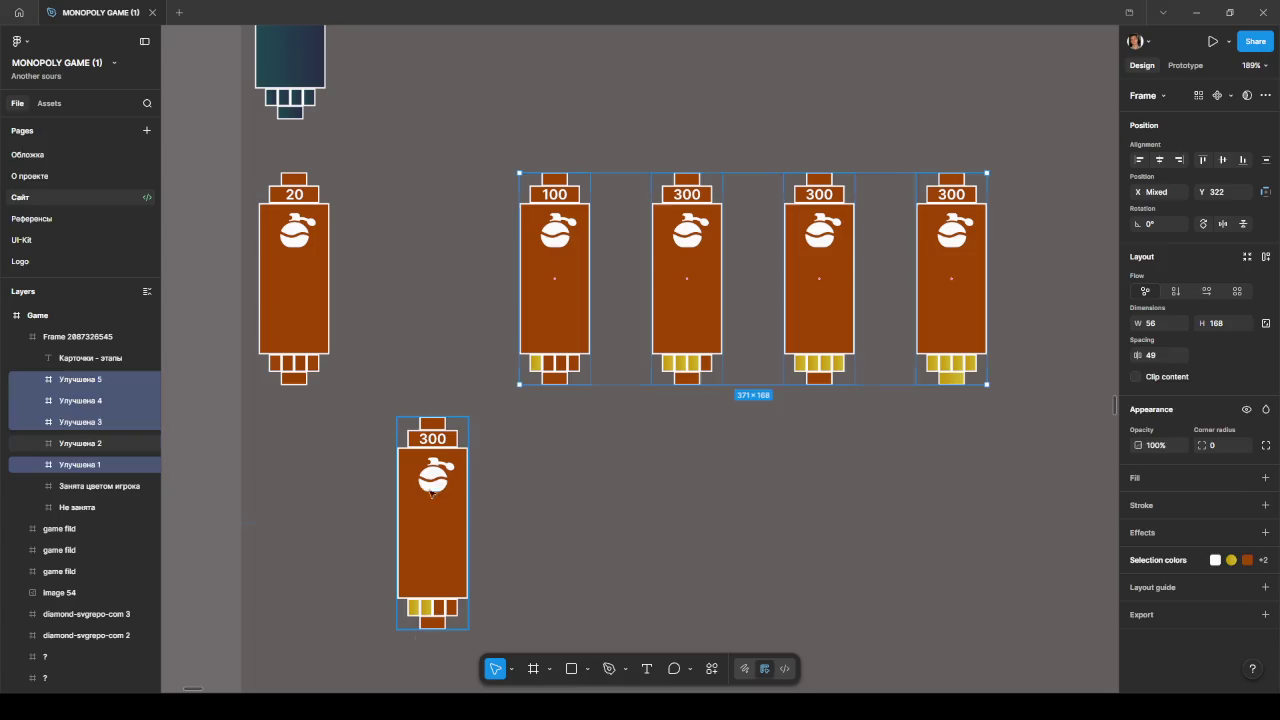
Step: Place the loose 300 card between the 20 and 100 cards and even the spacing to 49
left_click_drag(432, 498, 423, 268)
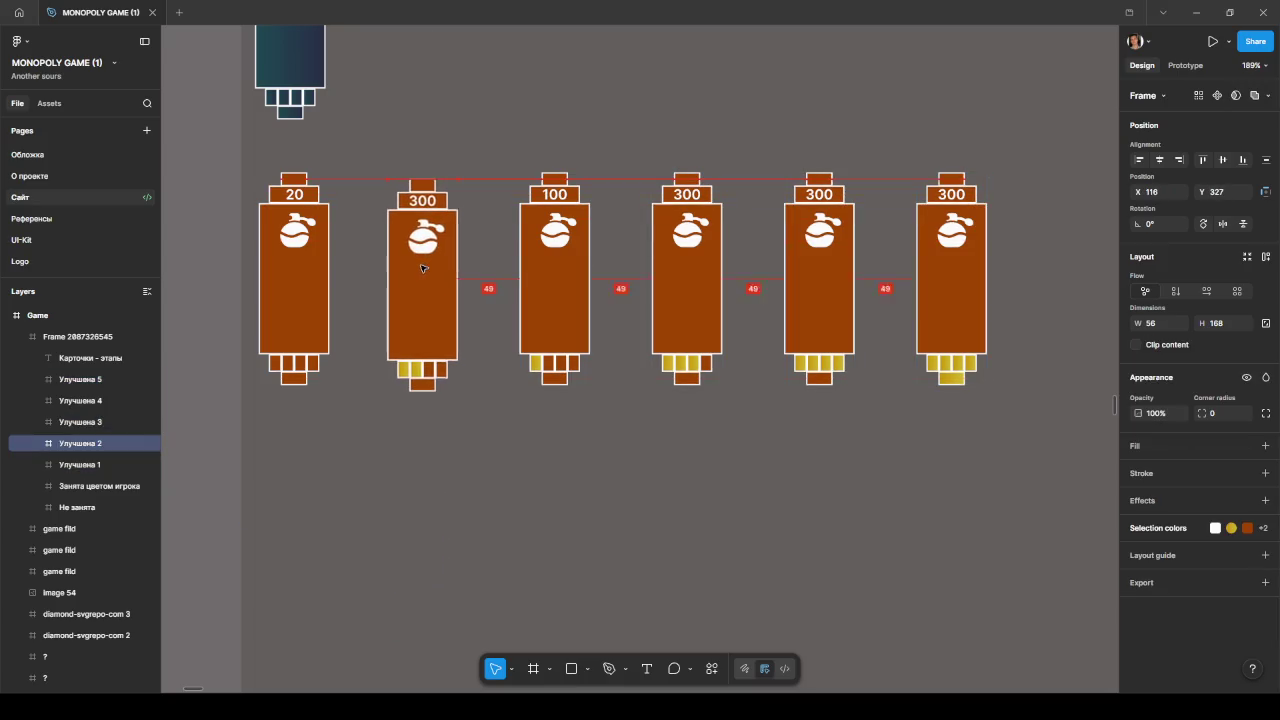
left_click_drag(423, 268, 424, 266)
left_click(558, 328, "shift")
left_click(686, 280, "shift")
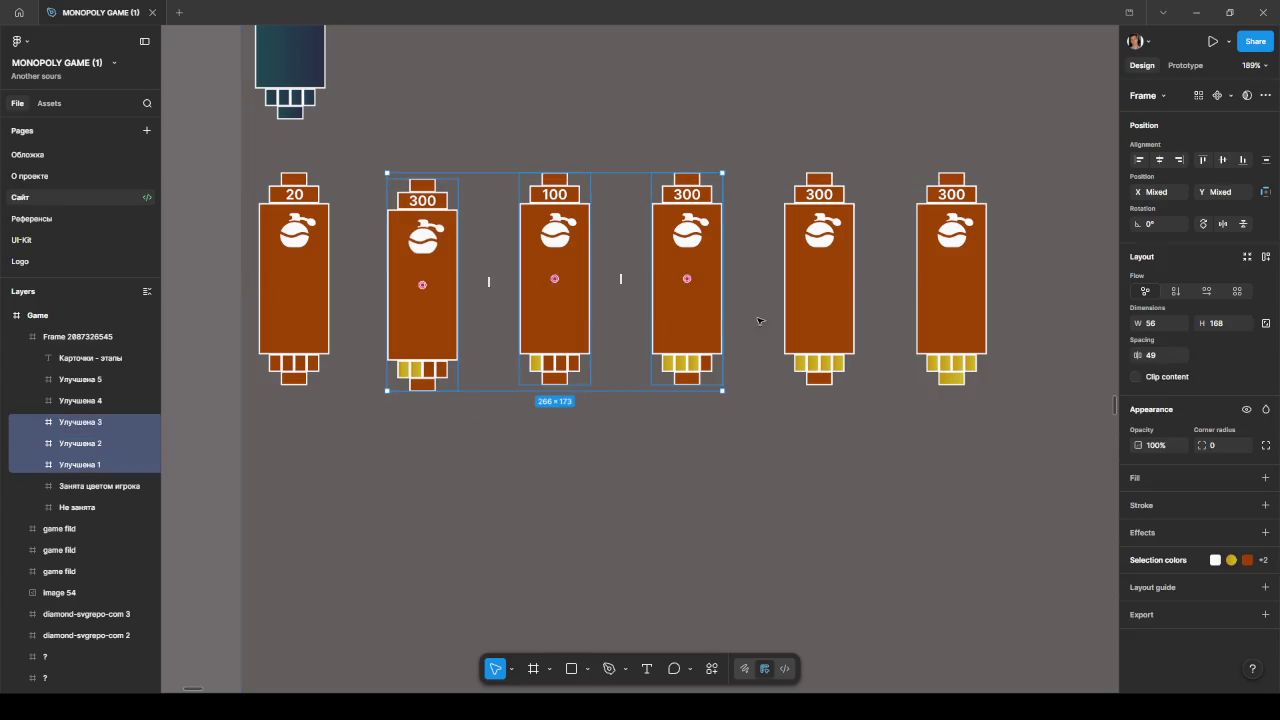
left_click(819, 280, "shift")
left_click(951, 280, "shift")
mouse_move(567, 318)
left_mouse_down()
mouse_move(601, 316)
mouse_move(575, 316)
left_mouse_up()
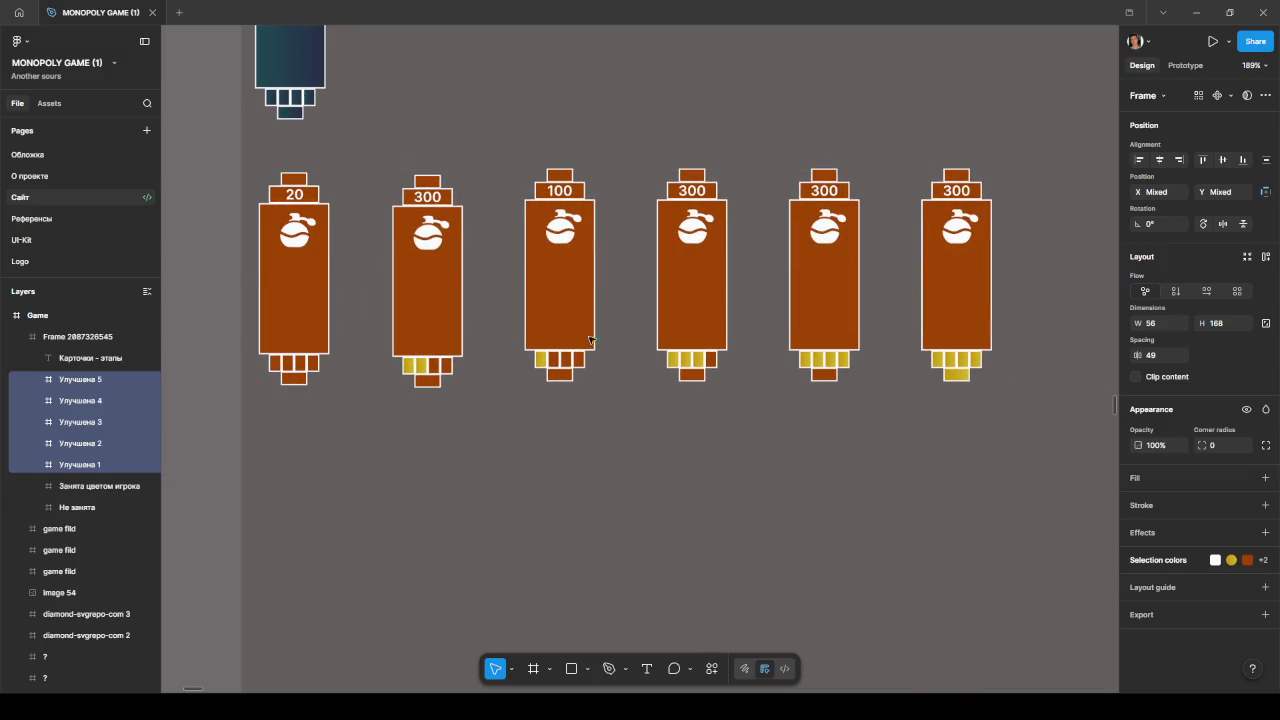
left_click(629, 449)
scroll(630, 455, "down", 3, "ctrl")
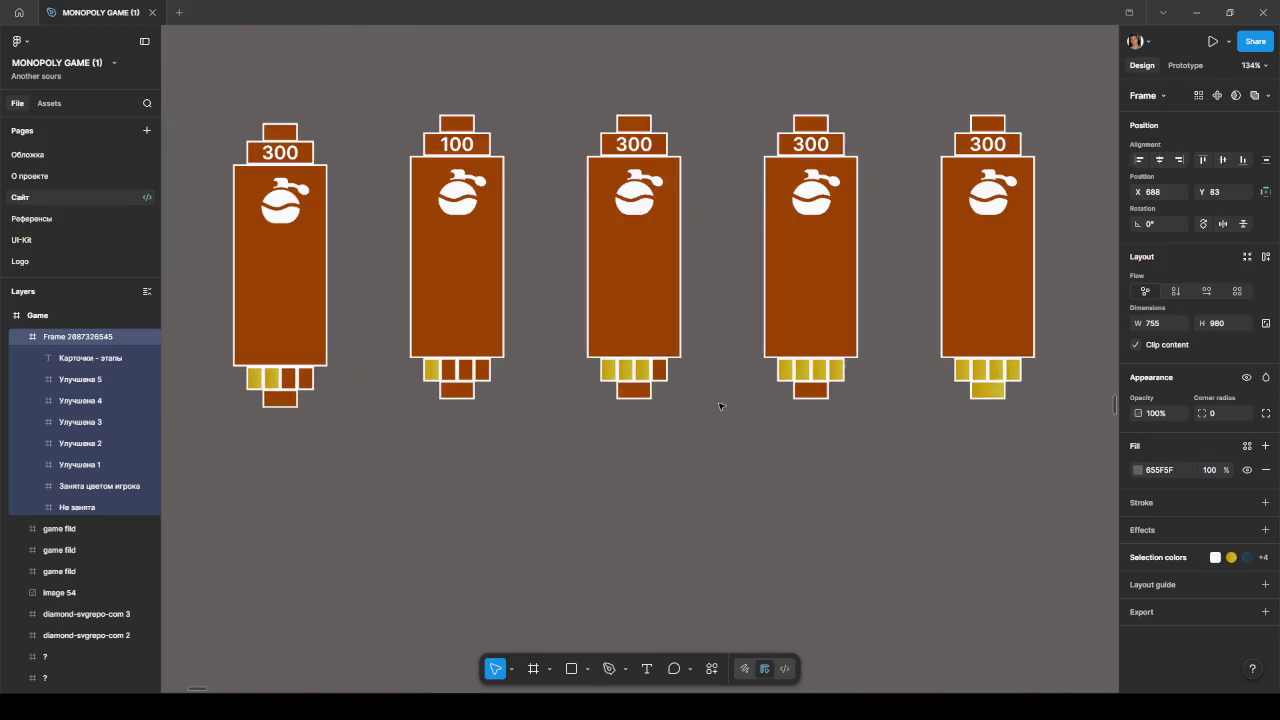
scroll(719, 406, "down", 3)
scroll(390, 385, "up", 3)
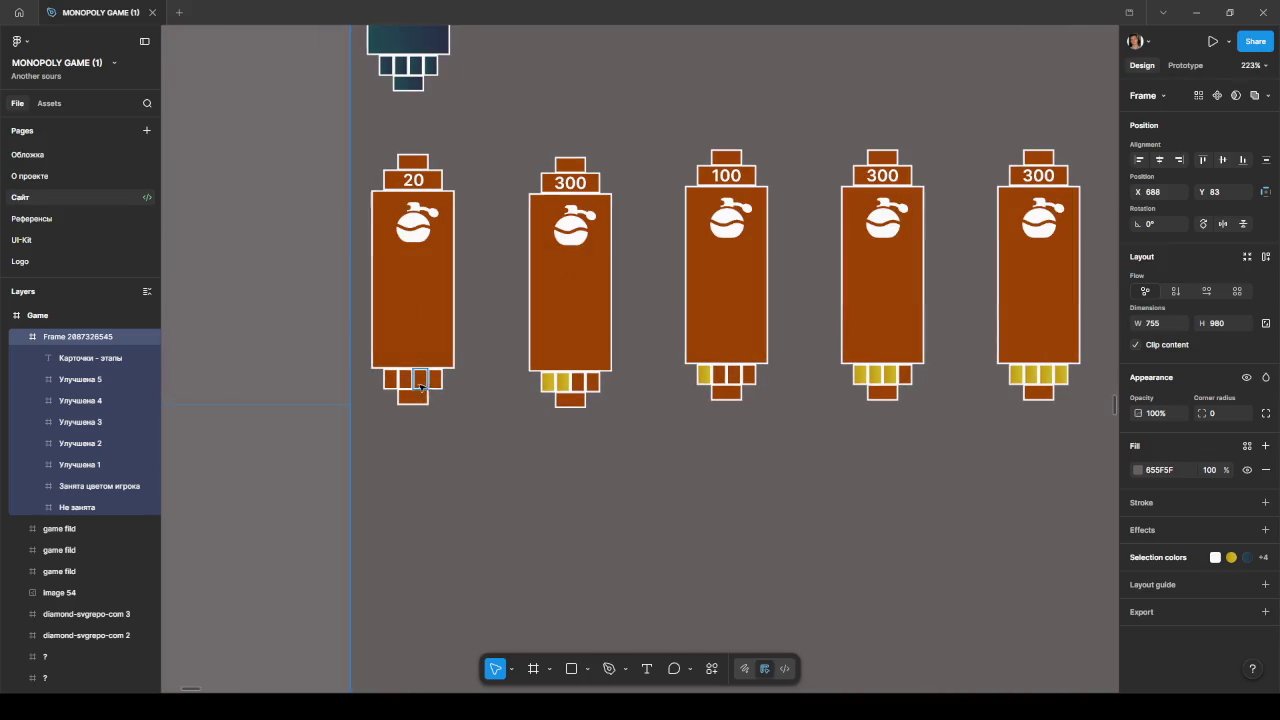
left_click(391, 383, "ctrl")
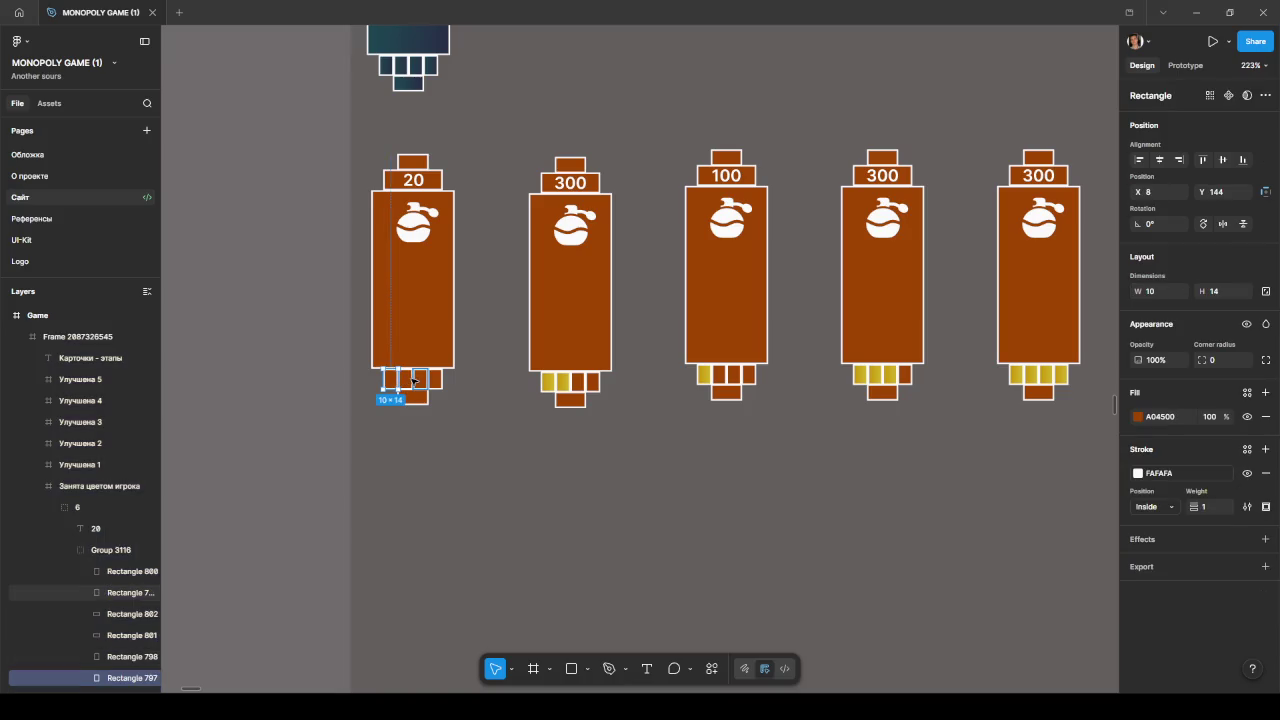
left_click(401, 379, "shift")
left_click(419, 379, "shift")
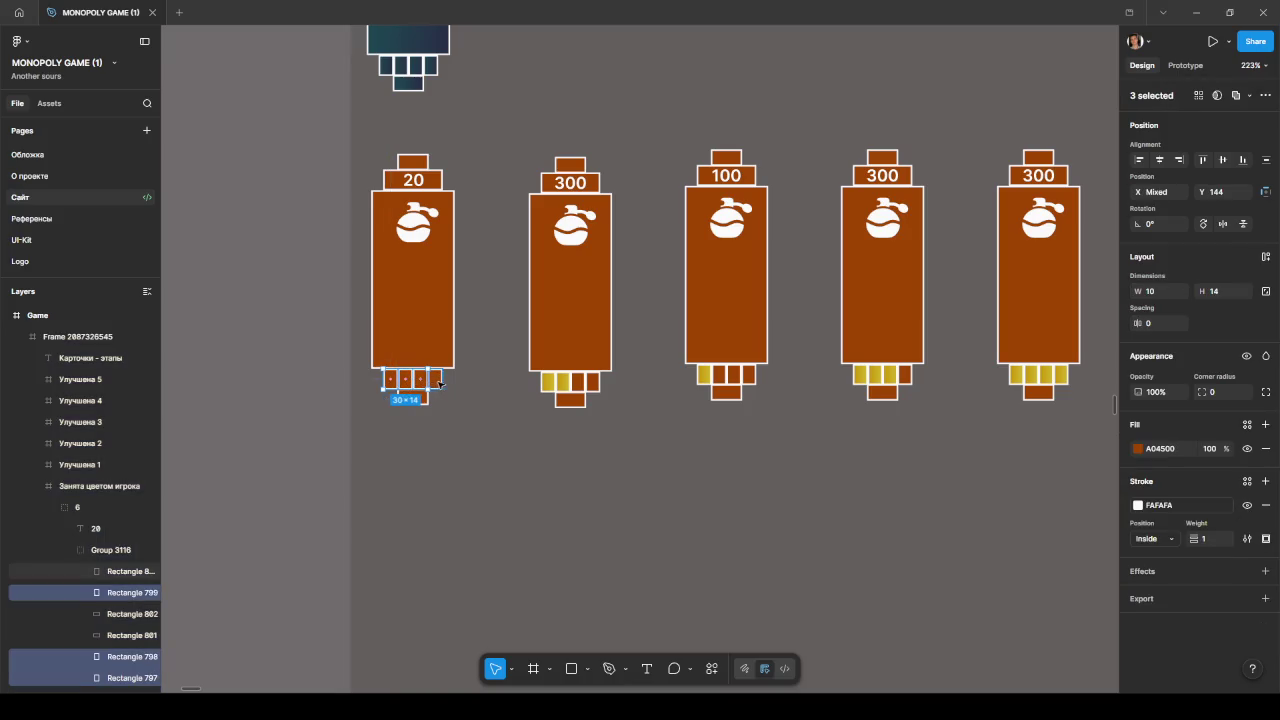
left_click(434, 379, "shift")
left_click(466, 390)
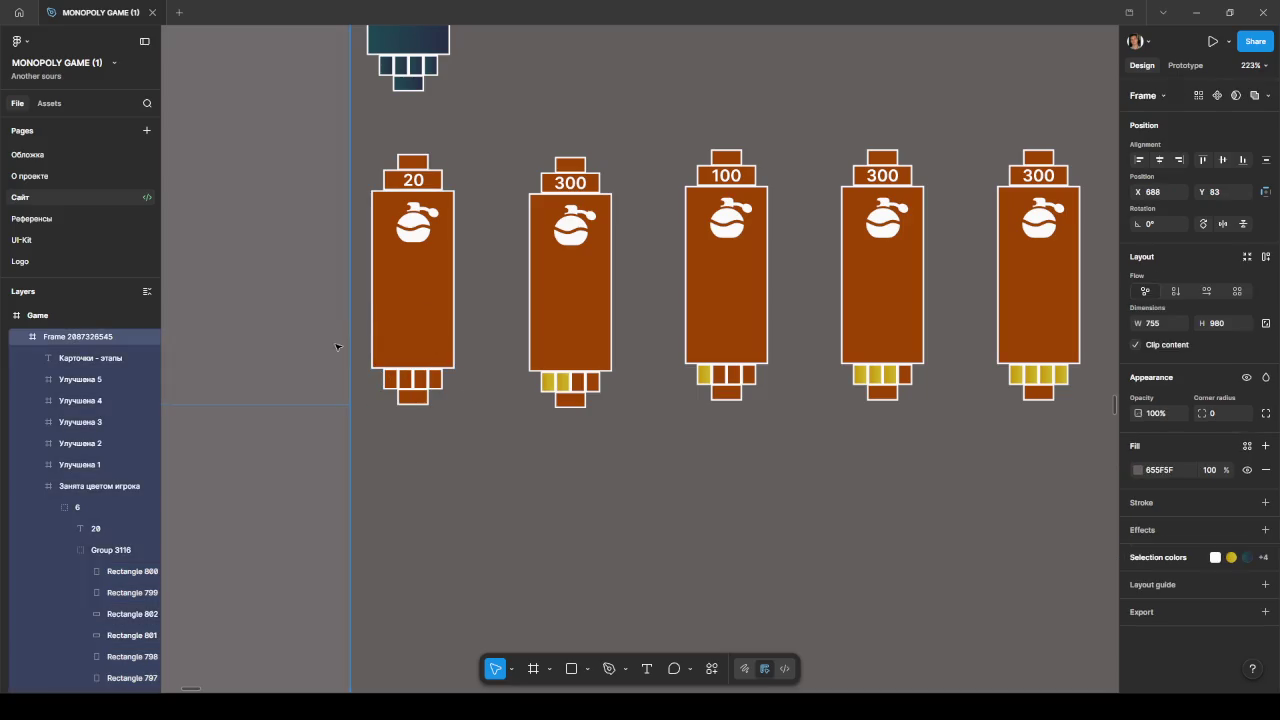
left_click(38, 486)
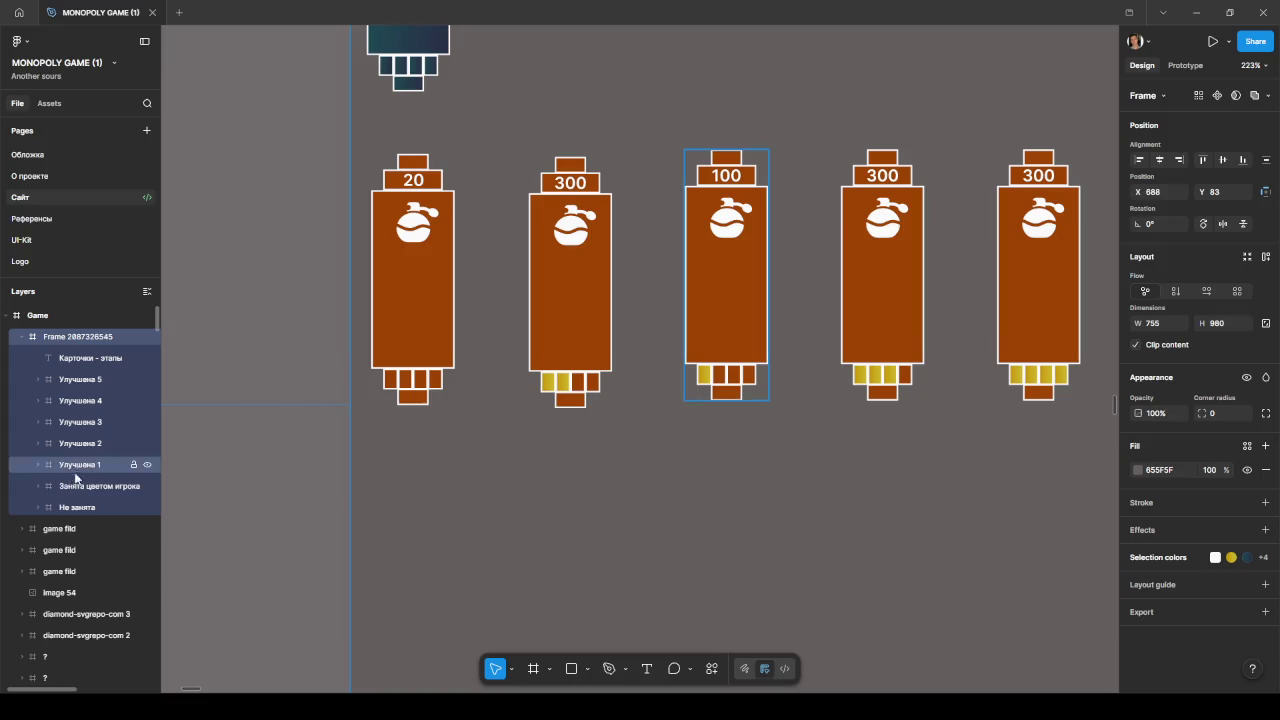
left_click(46, 486)
left_click_drag(468, 420, 343, 123)
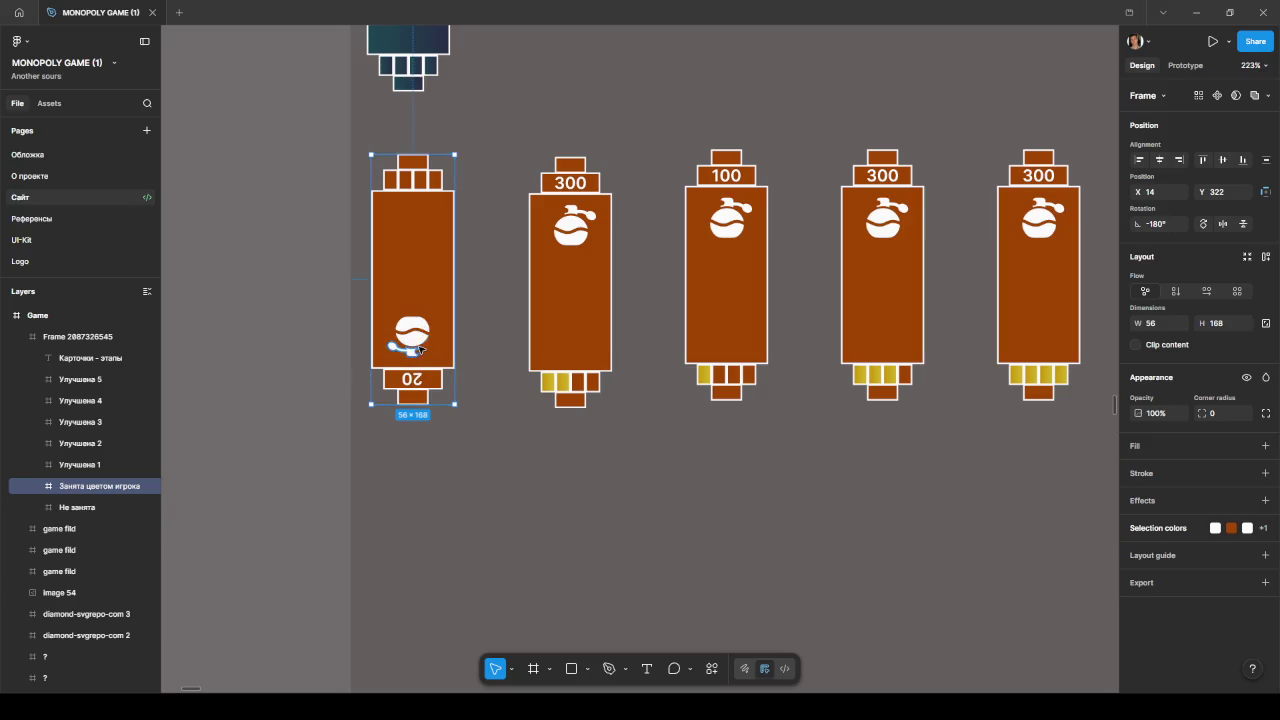
Step: Rotate the 20 card's 20 label back upright
left_click(38, 486)
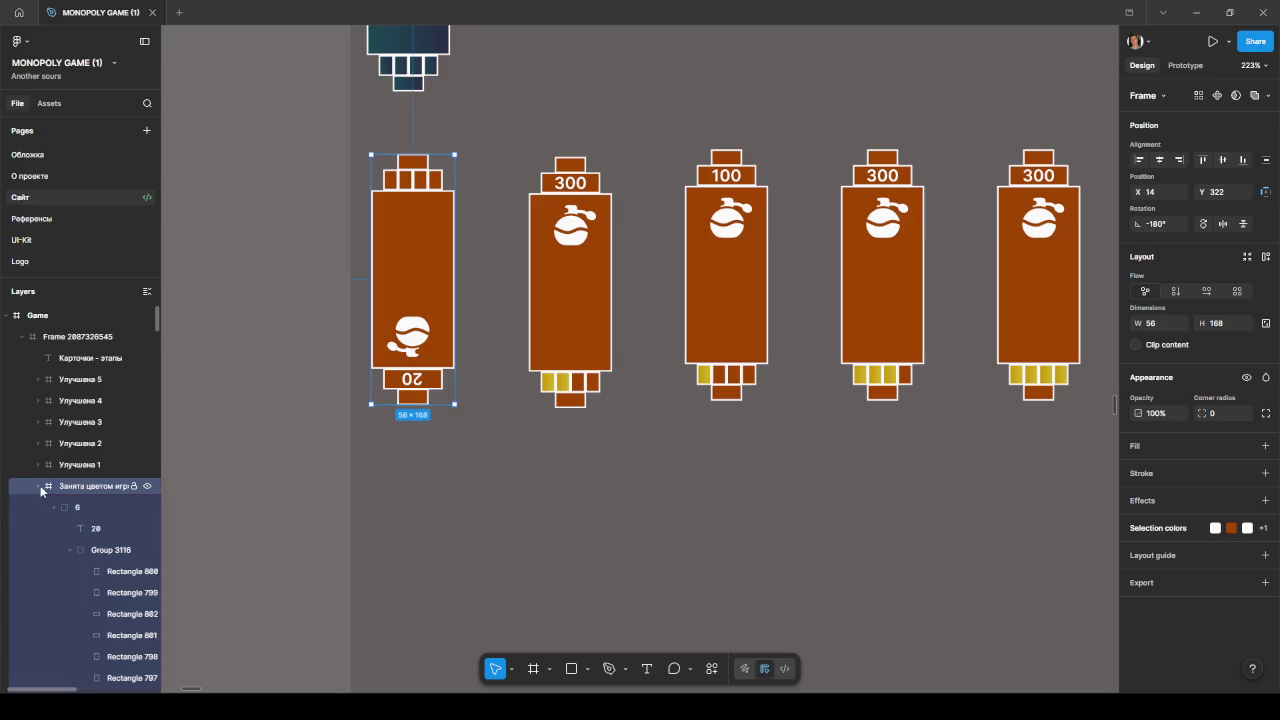
left_click(78, 507)
left_click(86, 528)
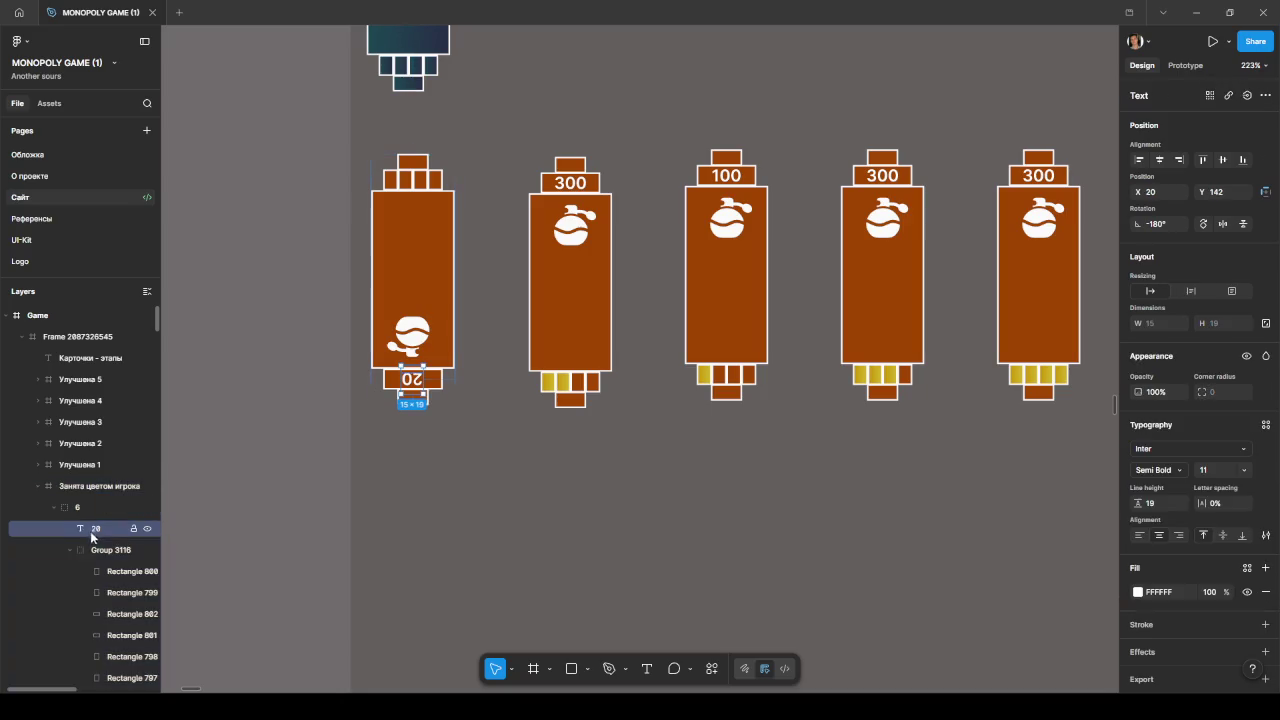
mouse_move(429, 407)
left_mouse_down()
mouse_move(381, 329)
mouse_move(353, 329)
left_mouse_up()
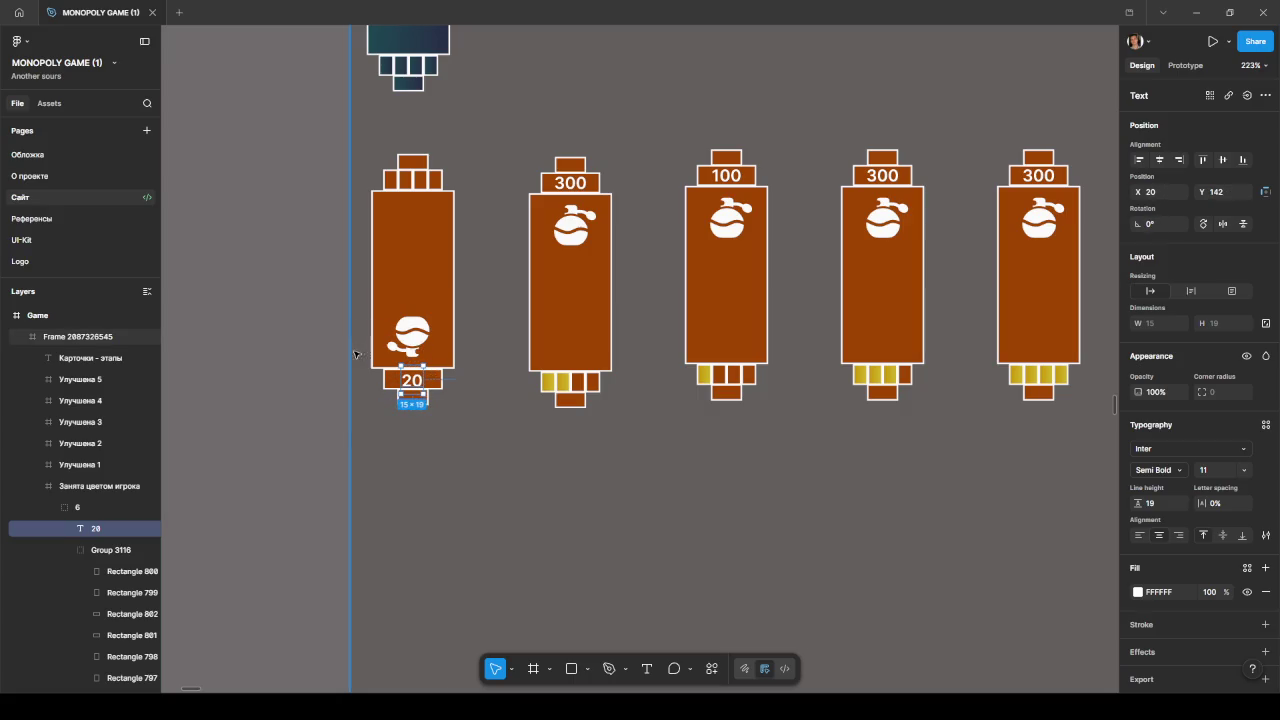
mouse_move(78, 507)
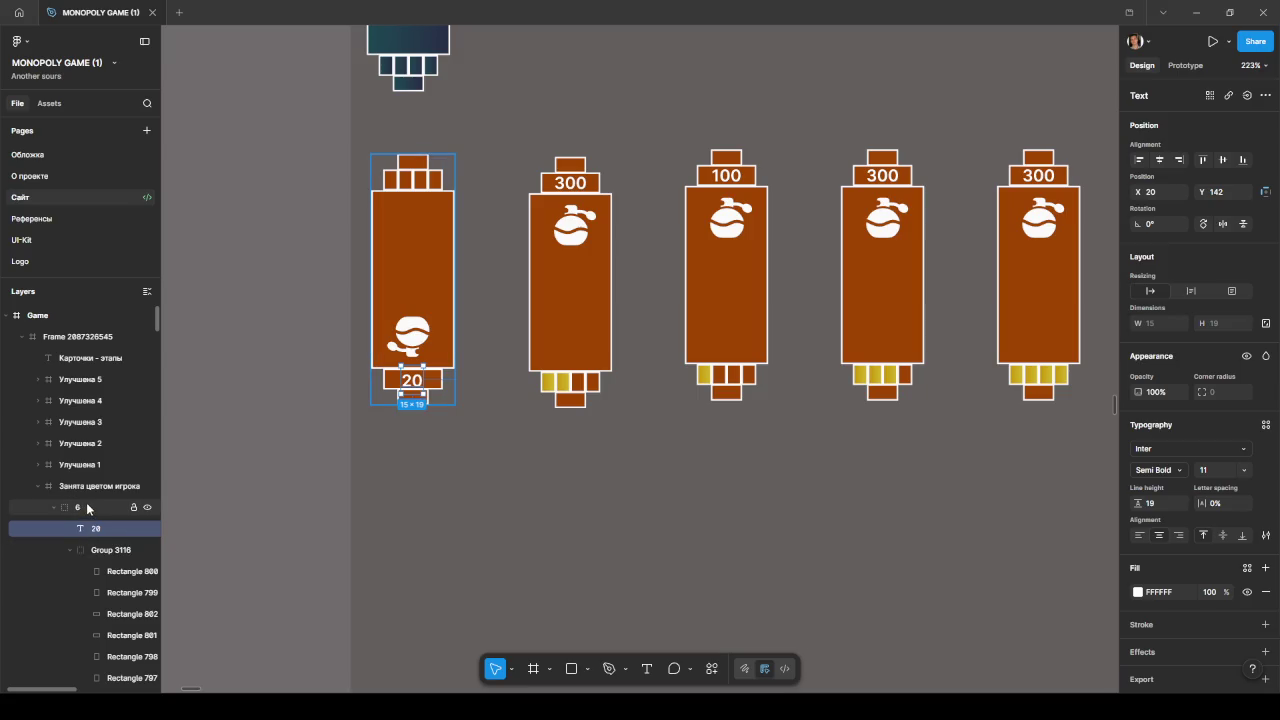
Step: Rotate the 20 card's bottle icon upright and move it to the card's top
left_click(68, 551)
left_click(105, 549)
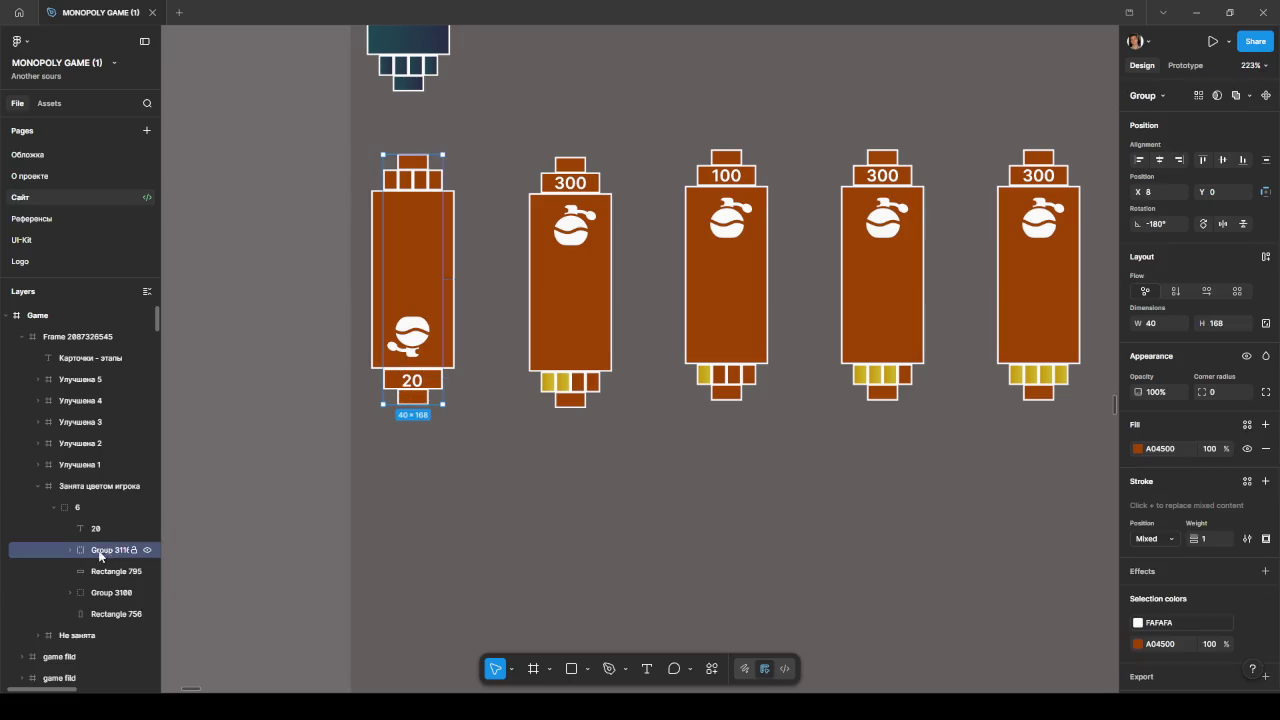
left_click(70, 550)
scroll(110, 574, "down", 1)
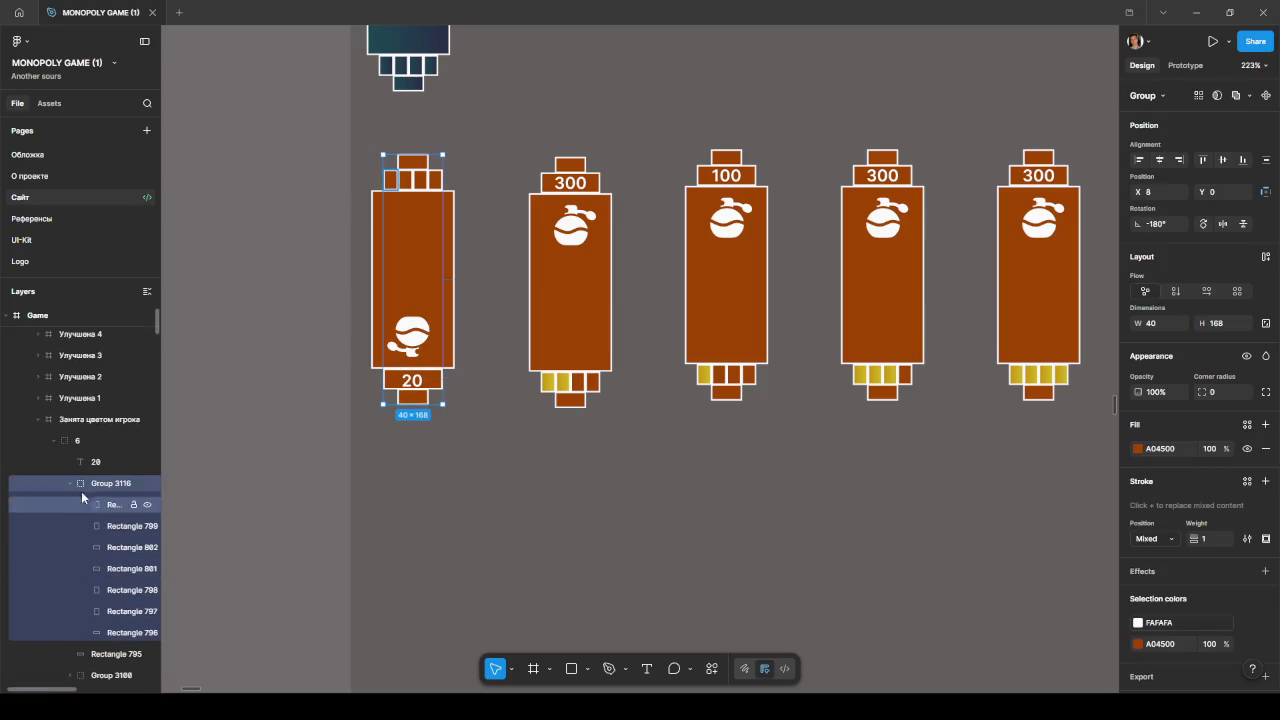
left_click(70, 483)
left_click(97, 507)
left_click(92, 527)
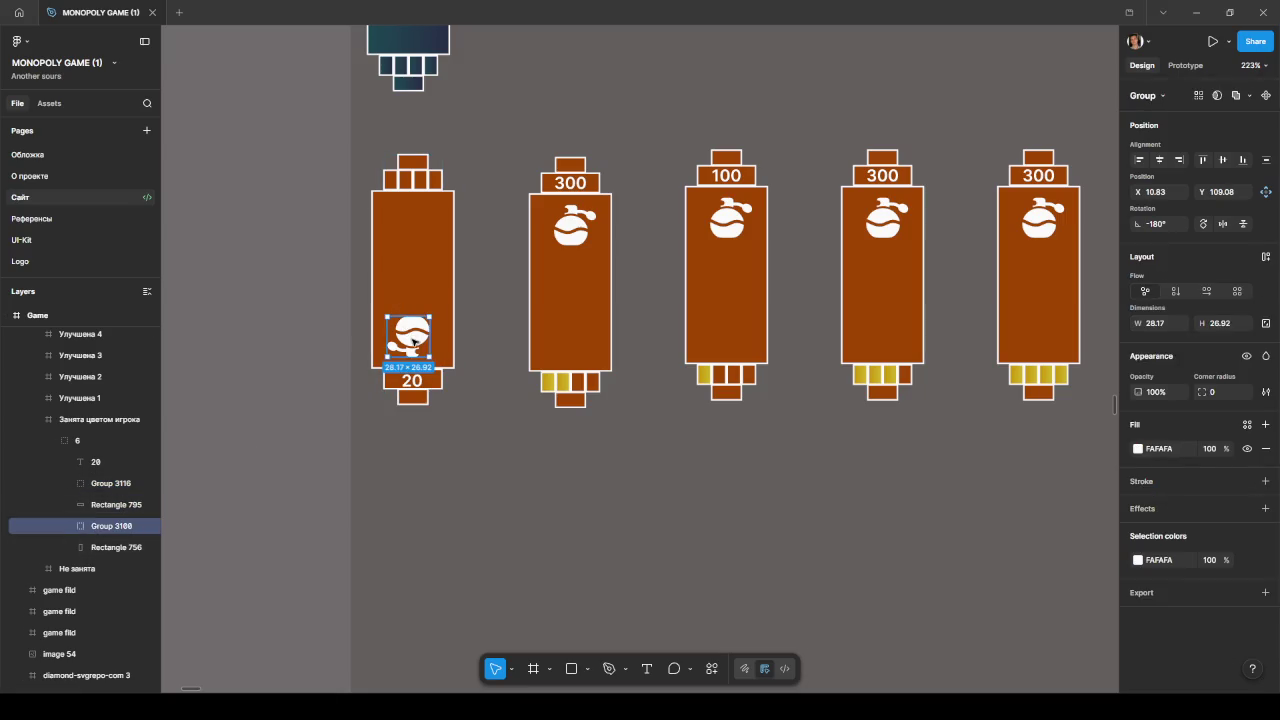
left_click_drag(441, 354, 309, 266)
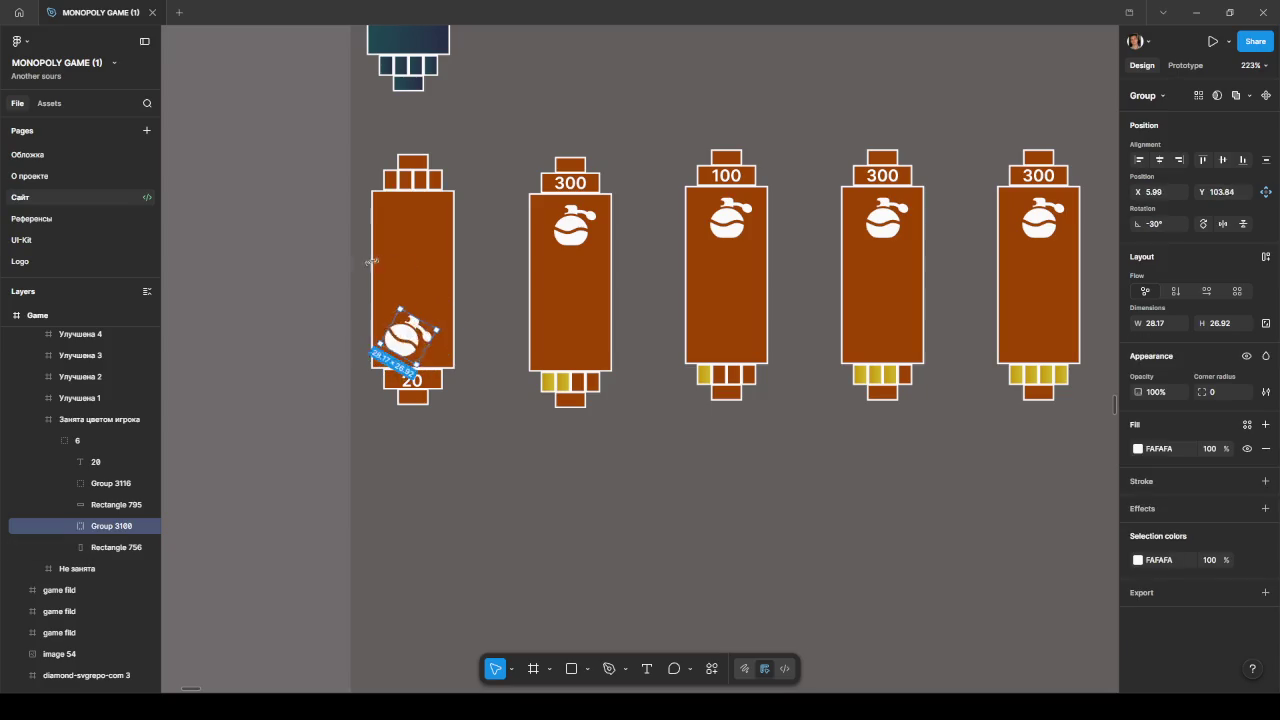
left_click_drag(427, 352, 415, 239)
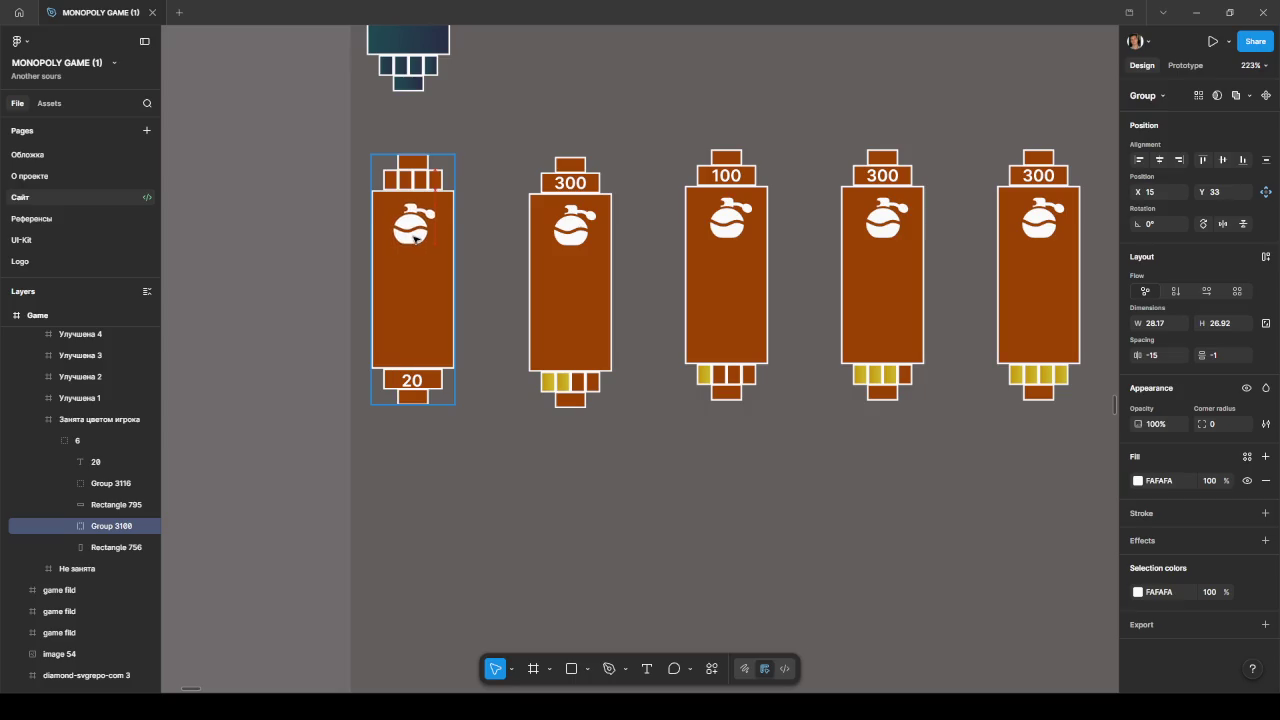
Step: Nudge the 20 label right and up into alignment
left_click(528, 443)
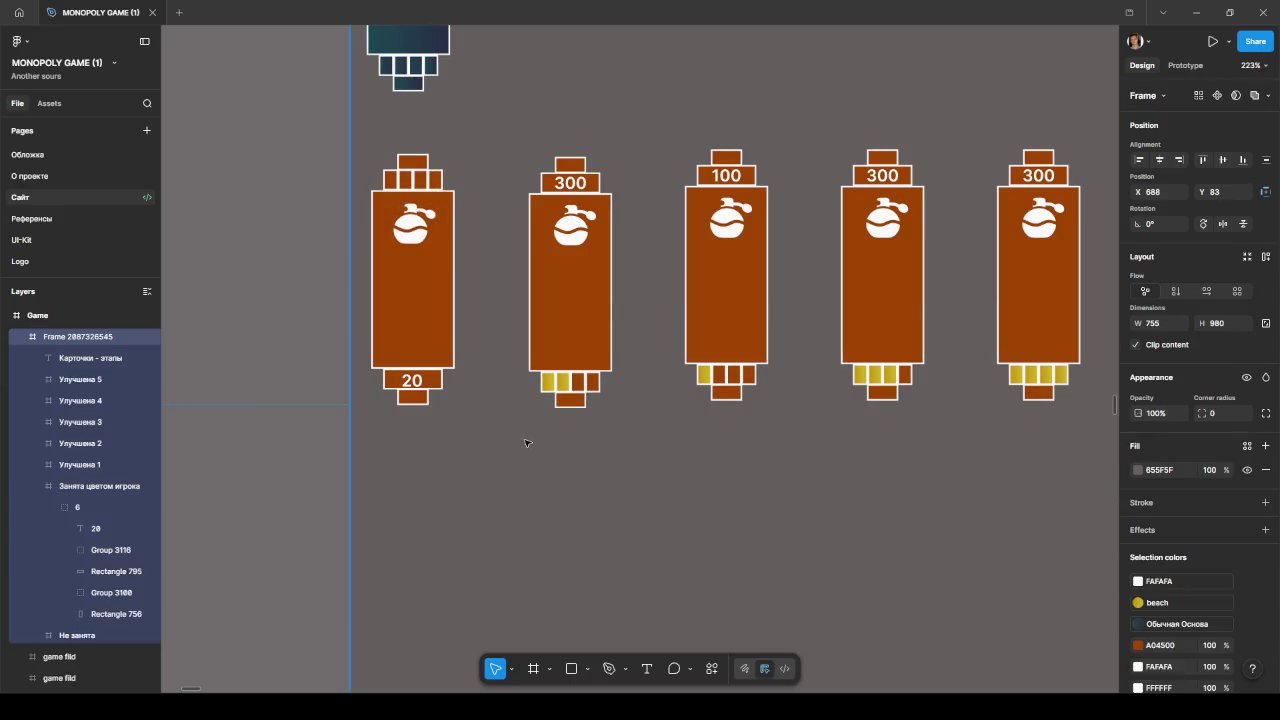
left_click(420, 382)
scroll(414, 410, "up", 2)
scroll(412, 433, "up", 5)
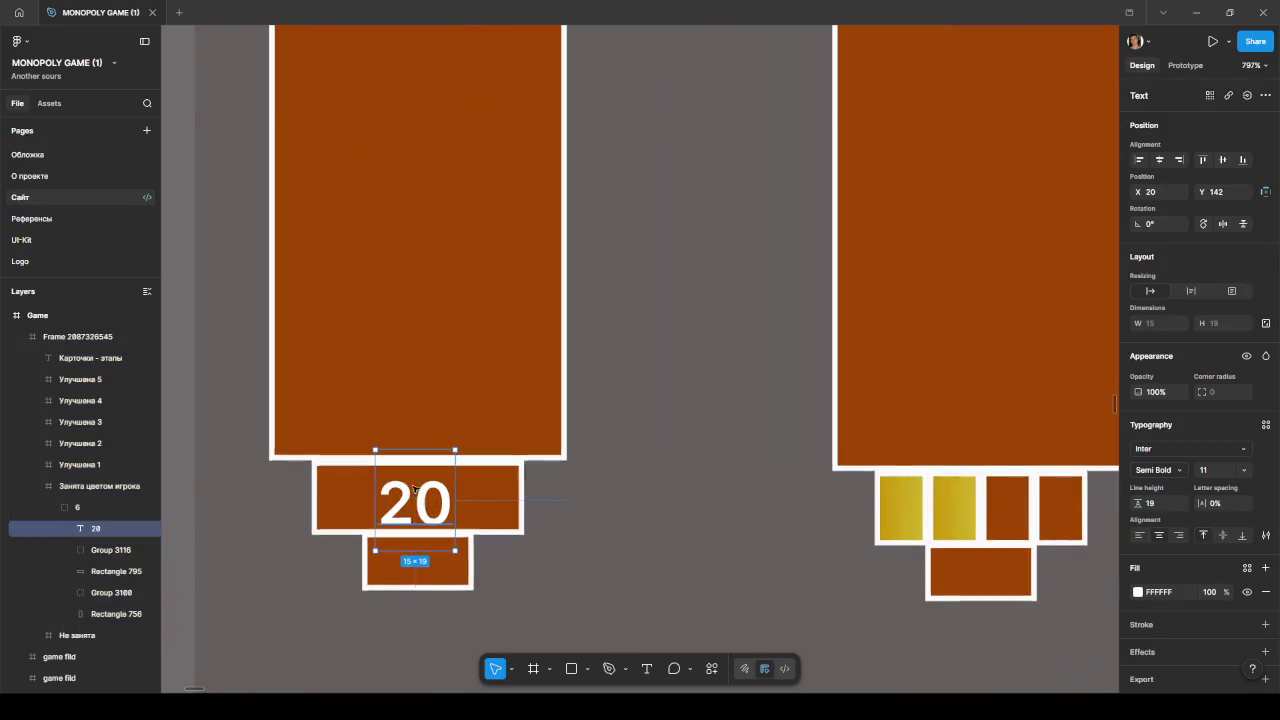
key("Right")
key("Up")
Step: Move the first card's top small rectangle one unit right (X 17→18), centring it over the squares
left_click(614, 537)
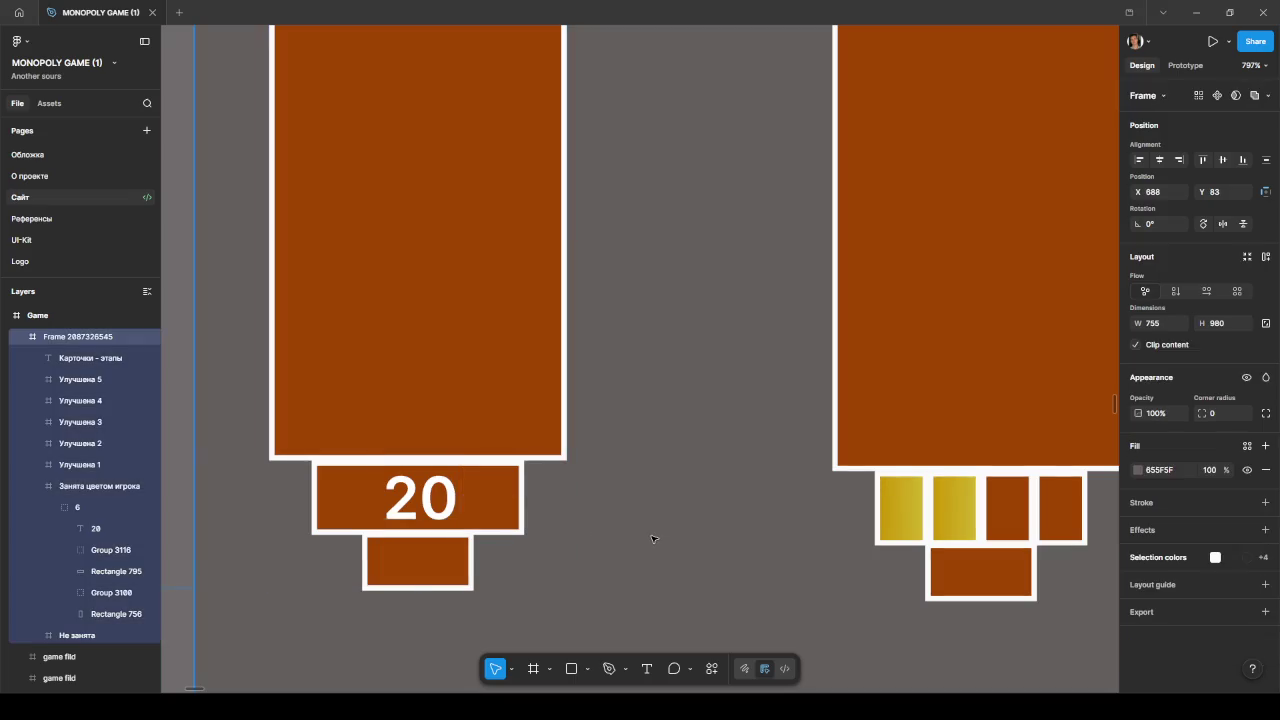
scroll(651, 537, "down", 5)
scroll(651, 540, "down", 1)
left_click_drag(654, 545, 510, 536)
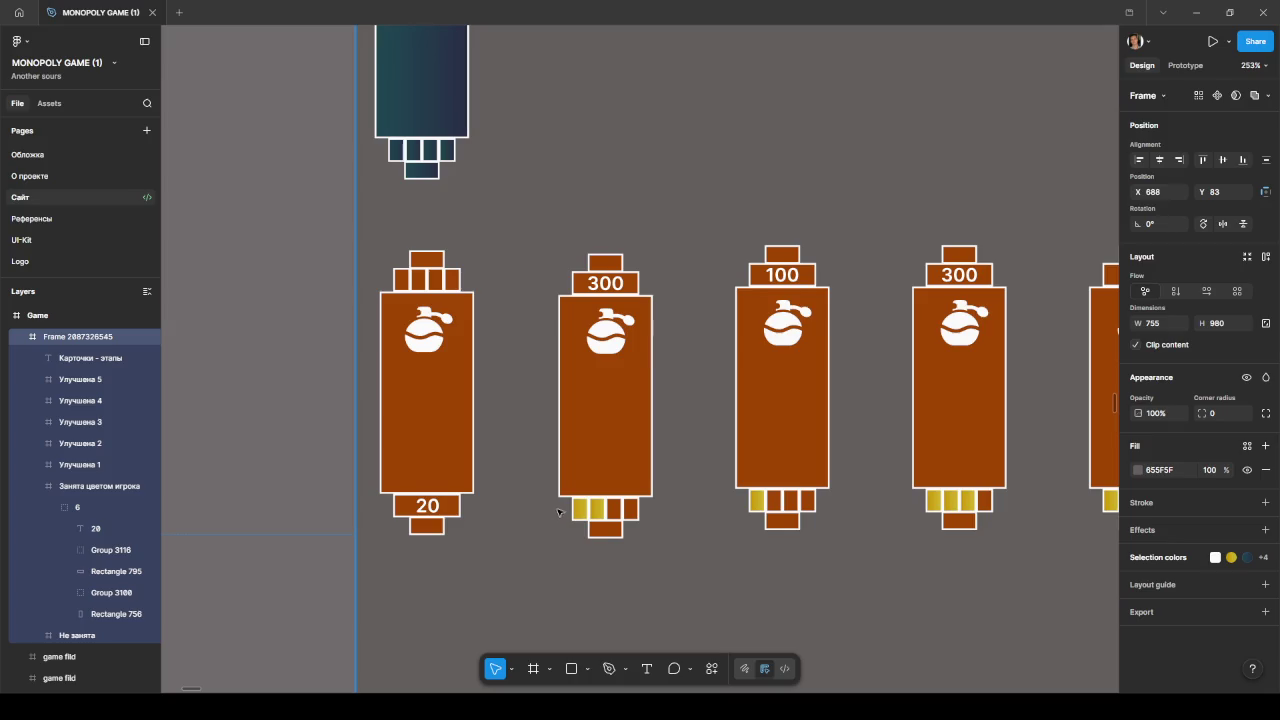
scroll(558, 512, "down", 2)
scroll(558, 513, "down", 1)
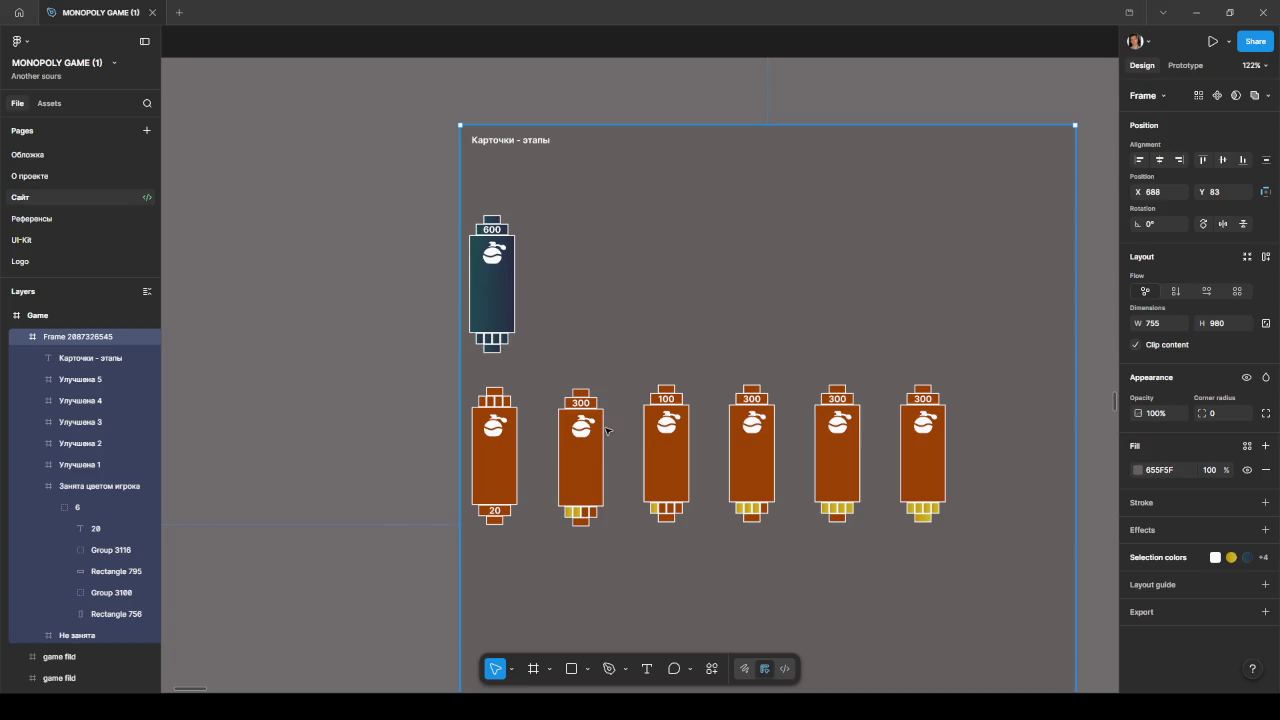
scroll(594, 425, "up", 3)
scroll(592, 415, "up", 2)
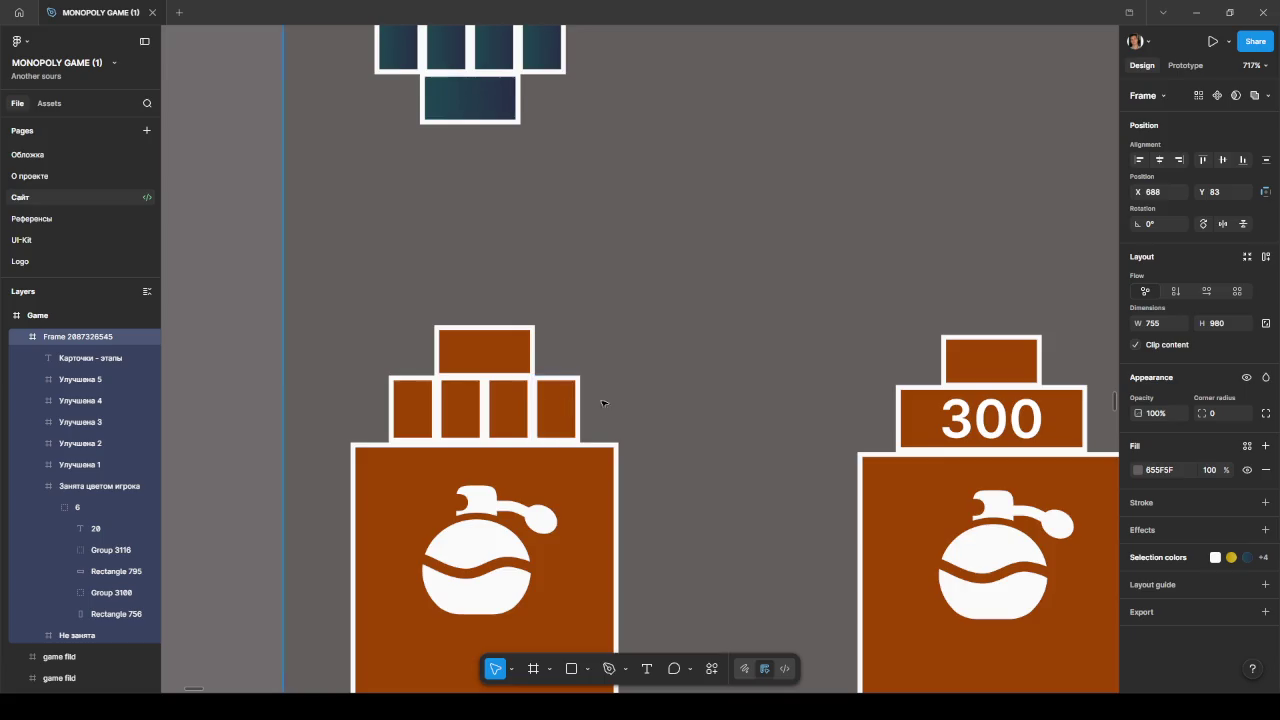
scroll(592, 410, "down", 3)
scroll(590, 401, "up", 2)
scroll(590, 401, "up", 5)
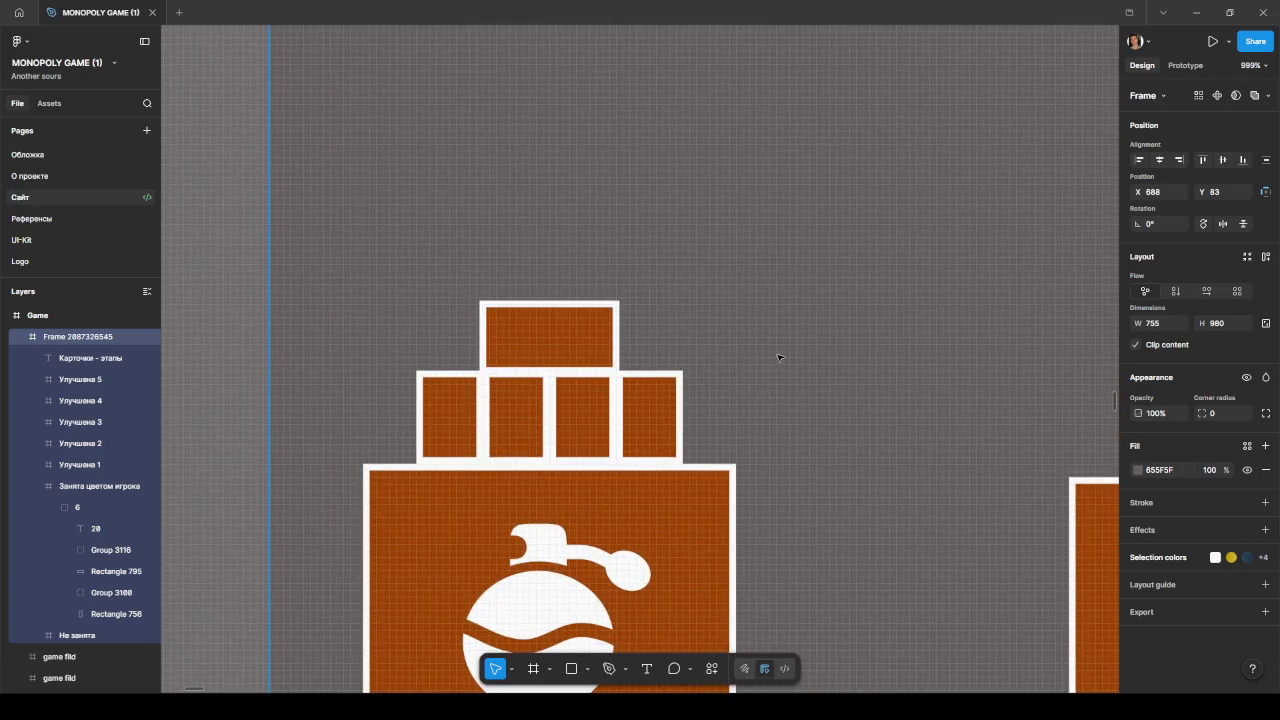
left_click(595, 337, "ctrl")
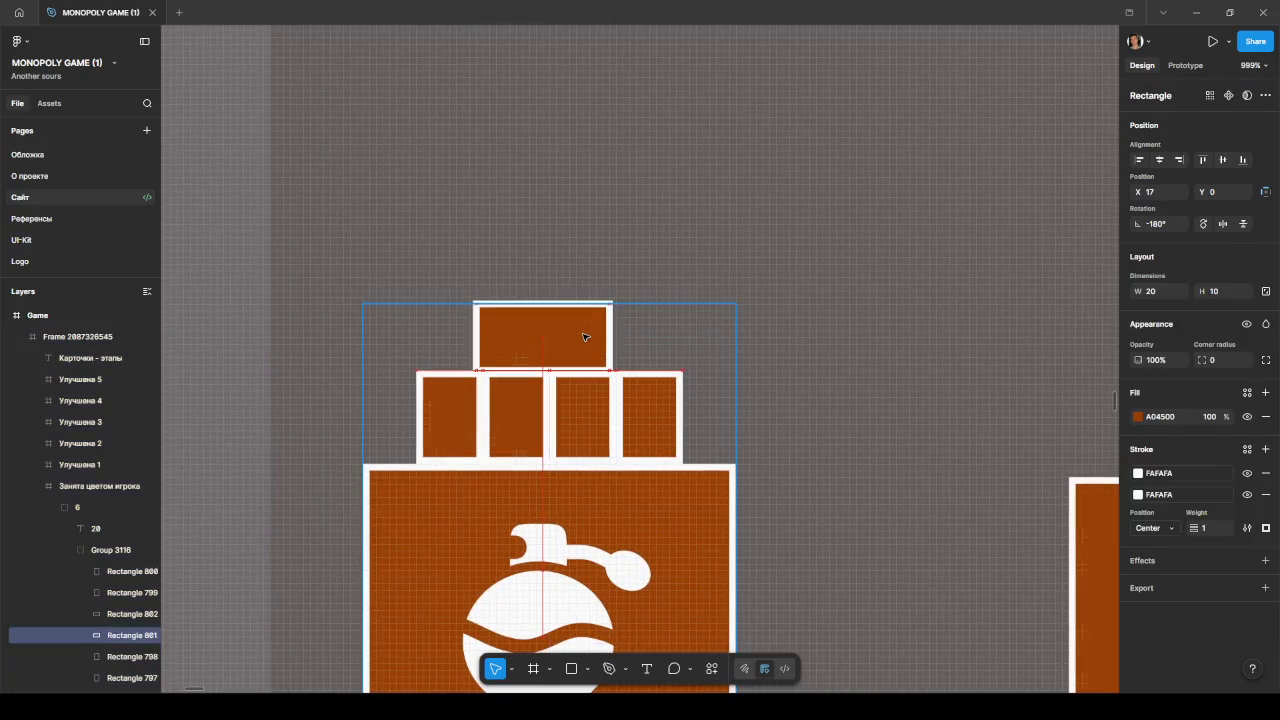
left_click_drag(585, 337, 591, 338)
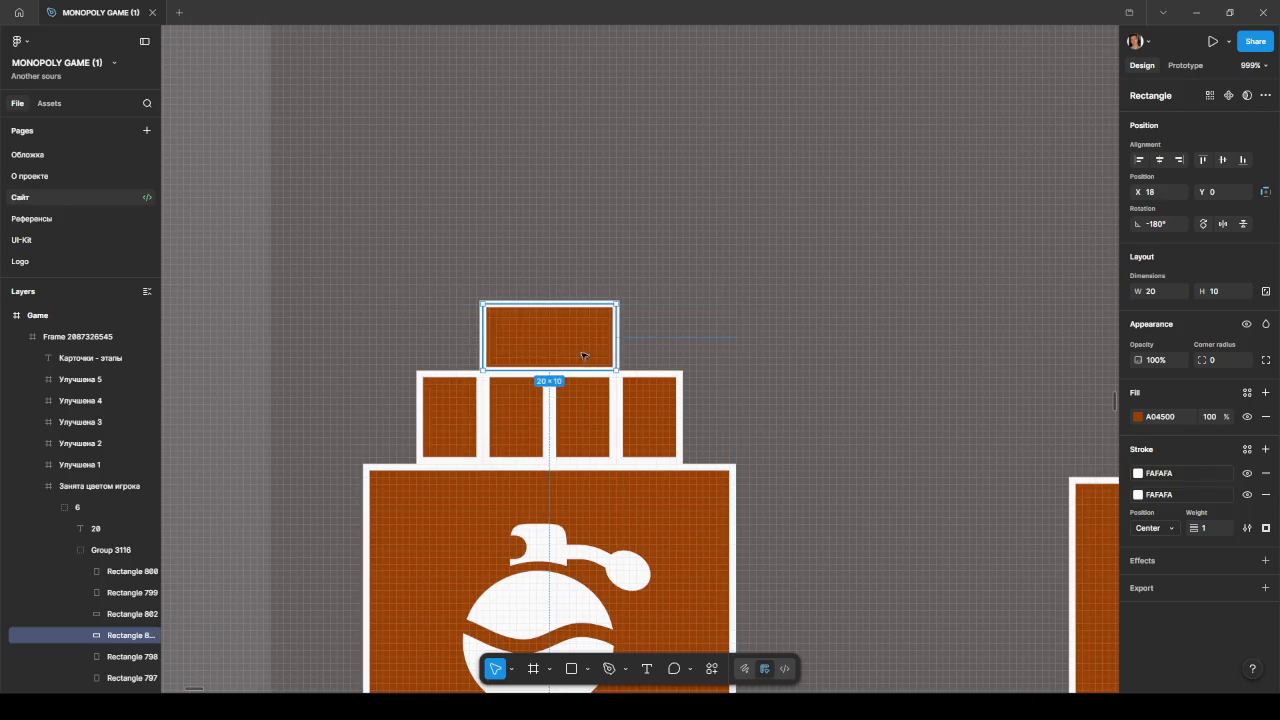
Step: Select the second card's perfume icon
key("Escape")
scroll(784, 412, "down", 5)
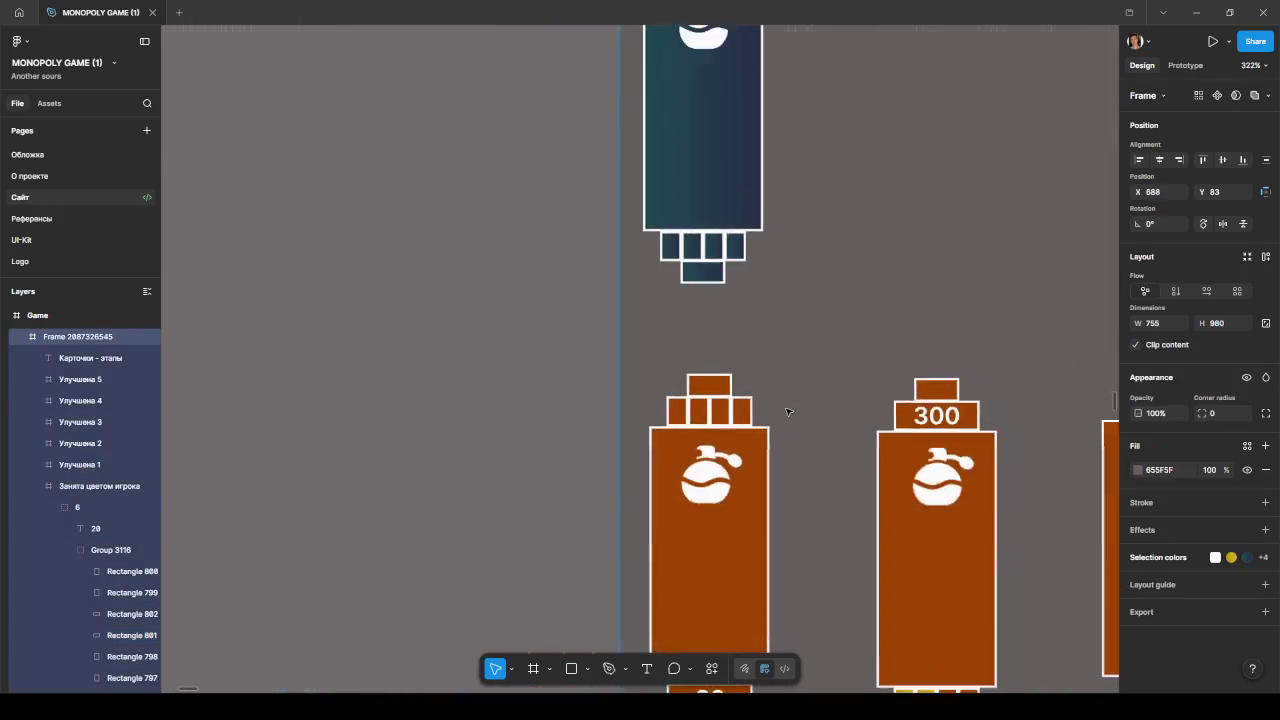
scroll(800, 440, "down", 3)
scroll(609, 323, "down", 3)
scroll(616, 327, "down", 2)
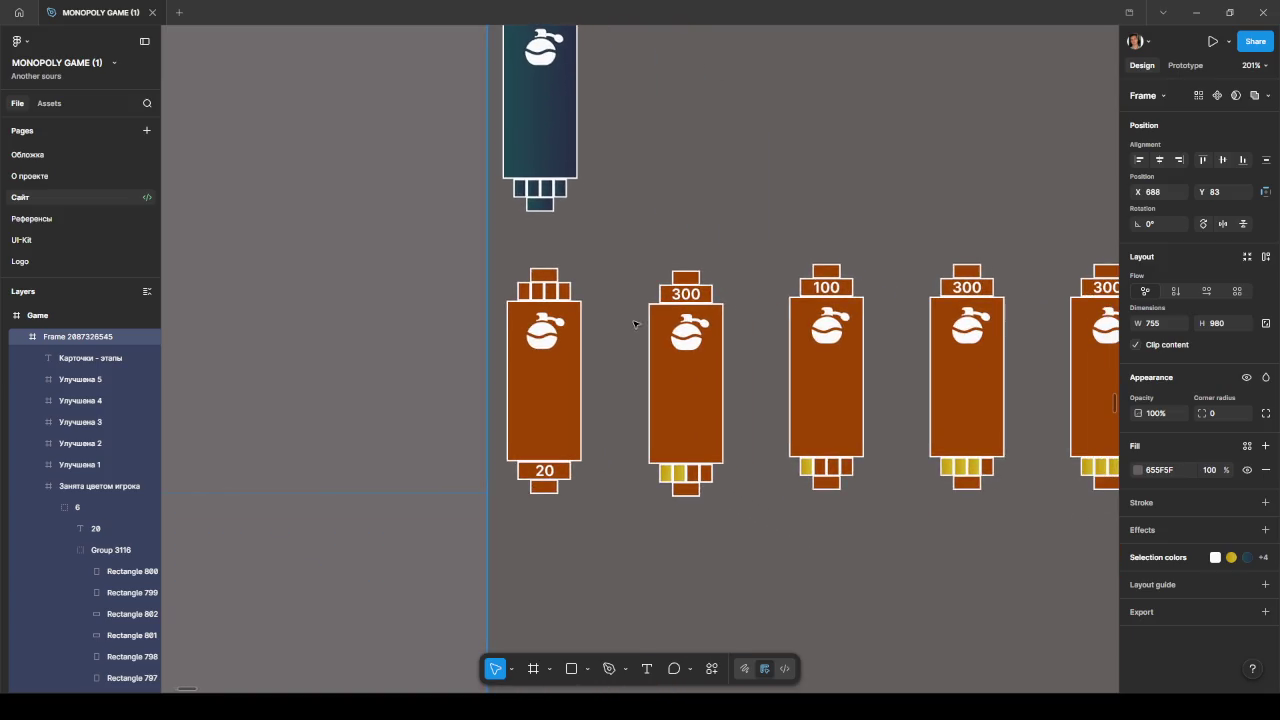
left_click(691, 331, "ctrl")
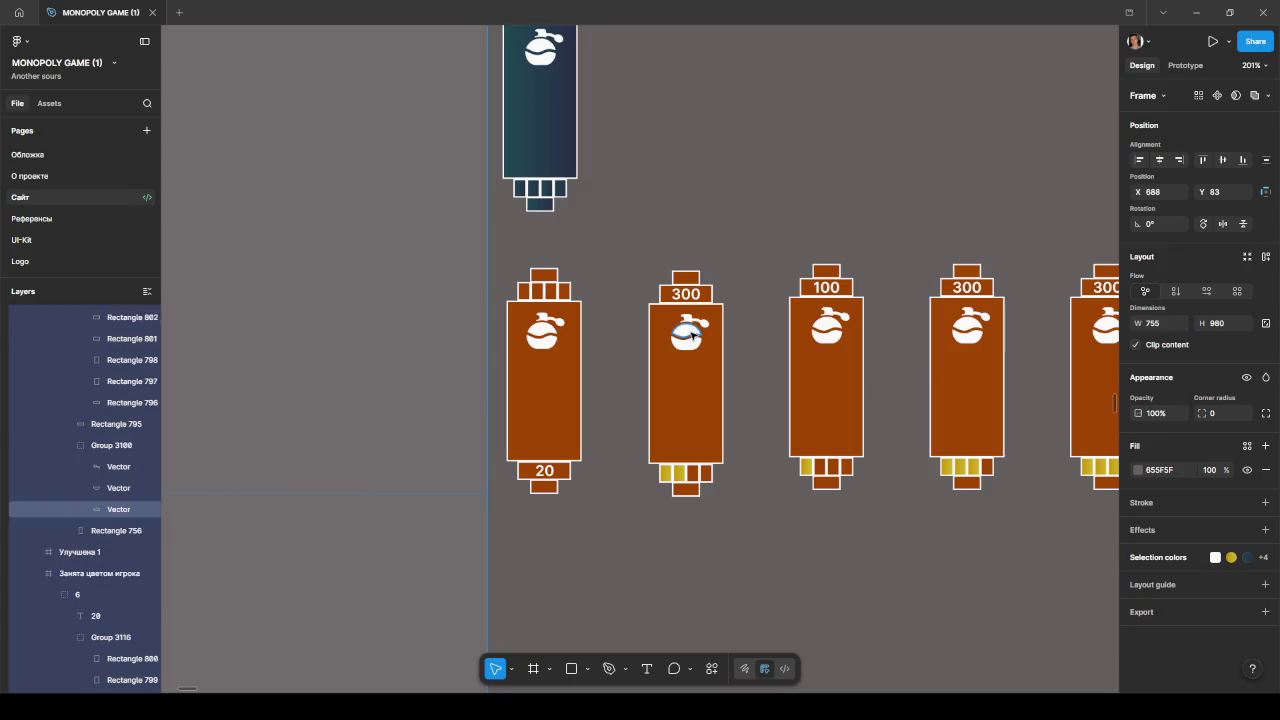
Step: Delete the second card's perfume icon group
left_click(88, 447)
key("Delete")
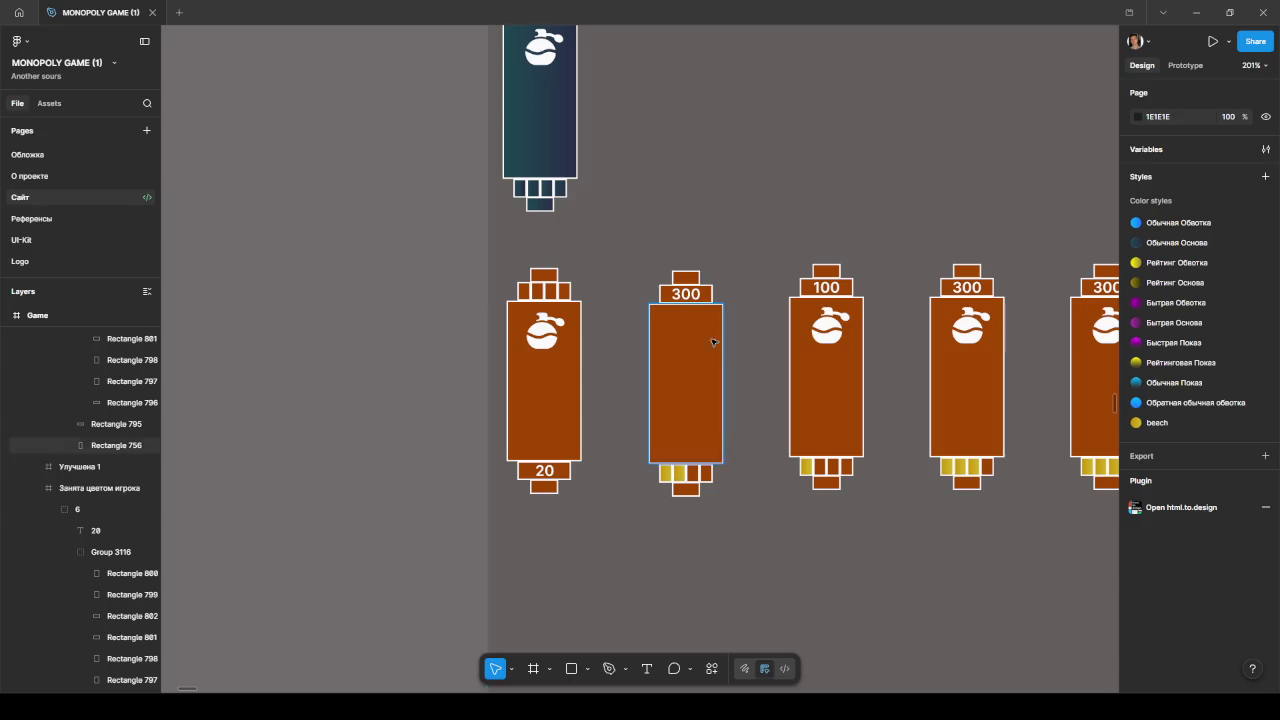
scroll(810, 398, "down", 2)
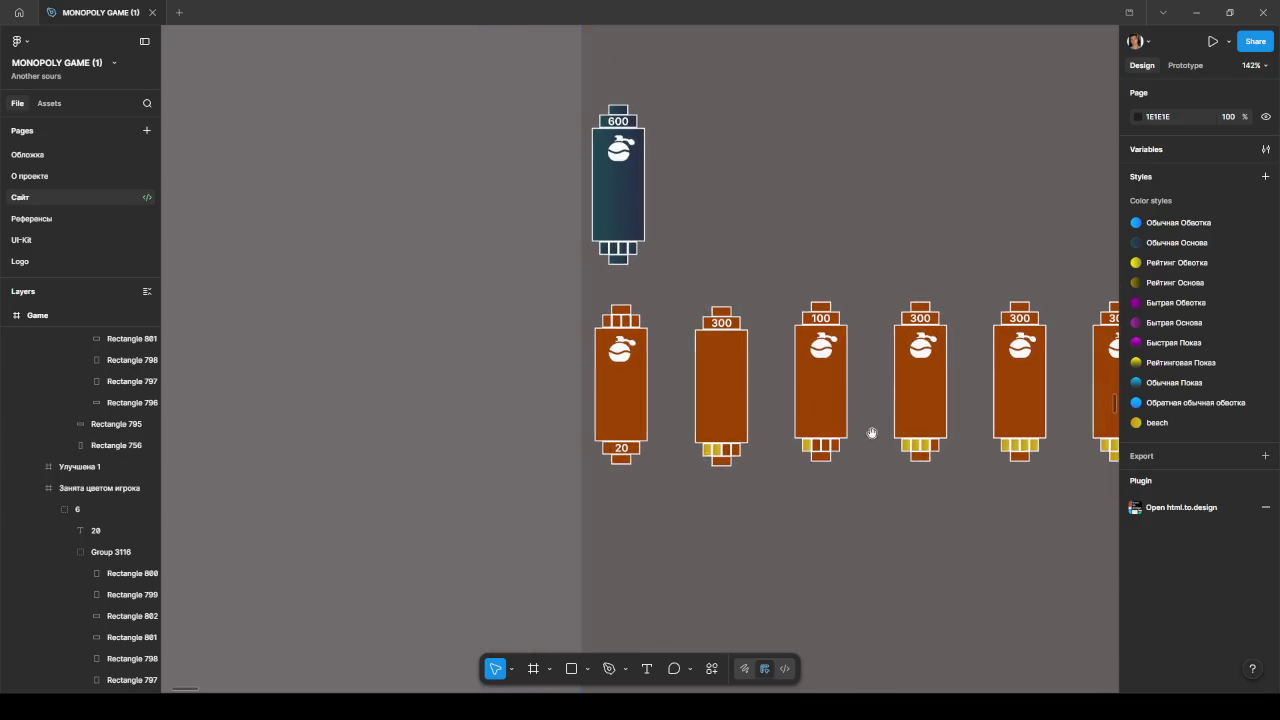
scroll(871, 434, "down", 2)
Step: Rotate the whole Улучшена 2 card 180° so 300 sits at the bottom
left_click(606, 400)
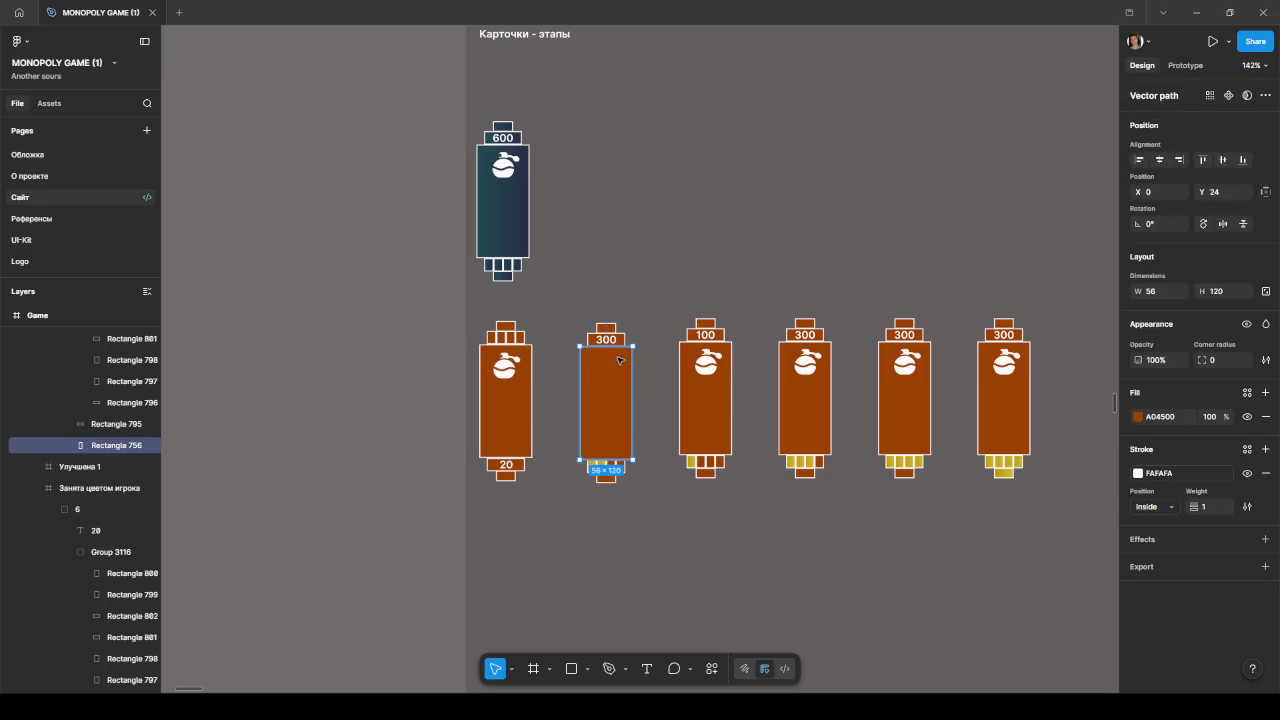
scroll(98, 440, "up", 3)
scroll(98, 440, "up", 2)
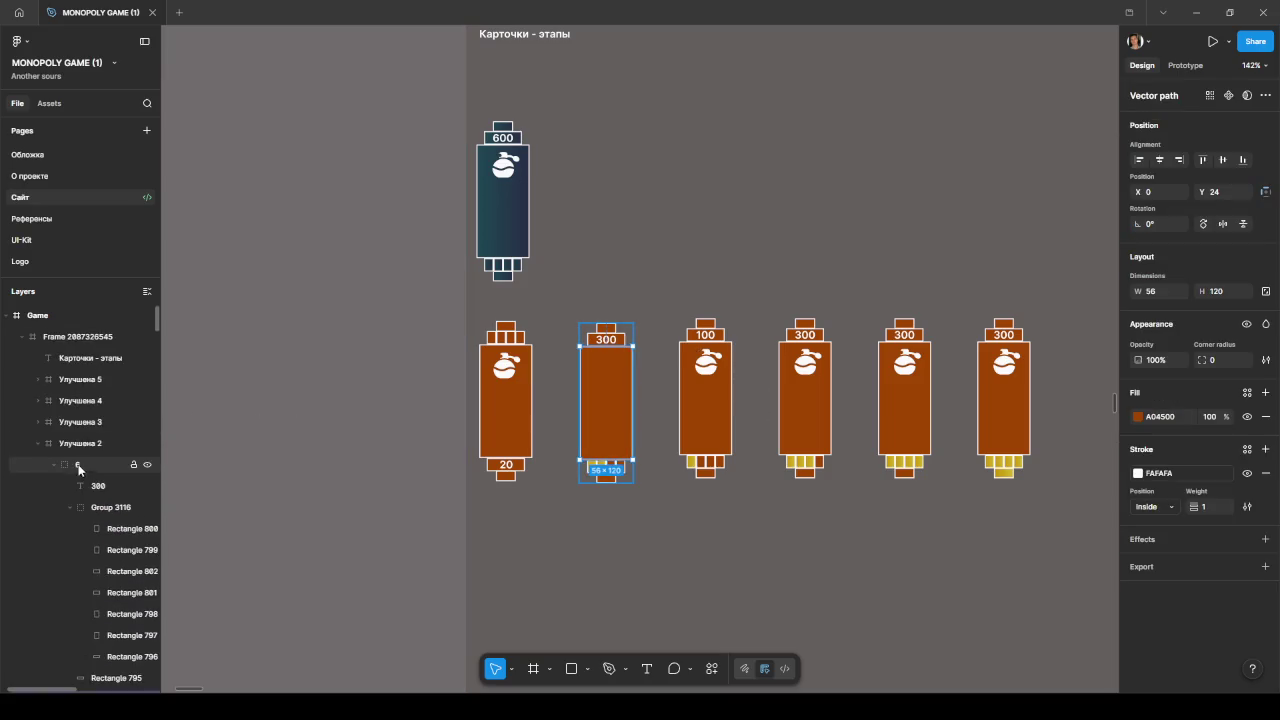
left_click(120, 442)
left_click_drag(641, 316, 565, 499)
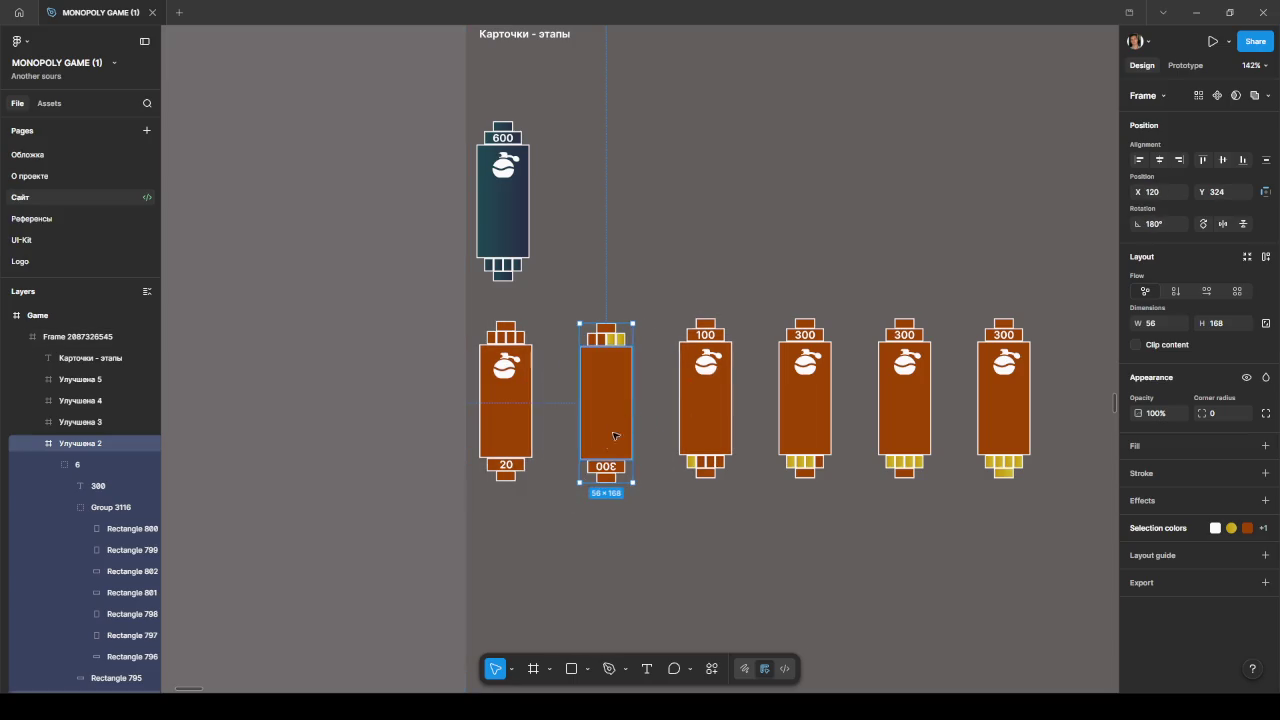
Step: Move two brown squares from the second card's top row to the row's right end
scroll(606, 463, "up", 5)
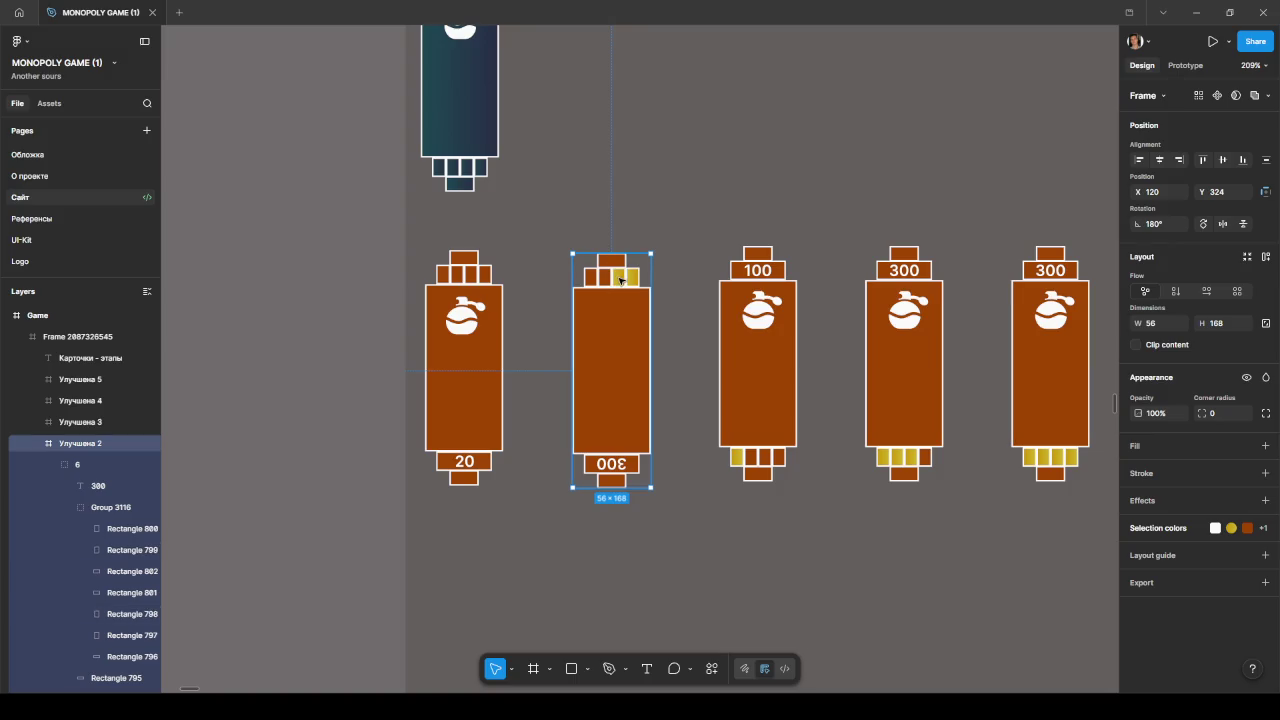
scroll(620, 281, "up", 5)
left_click(606, 276, "ctrl")
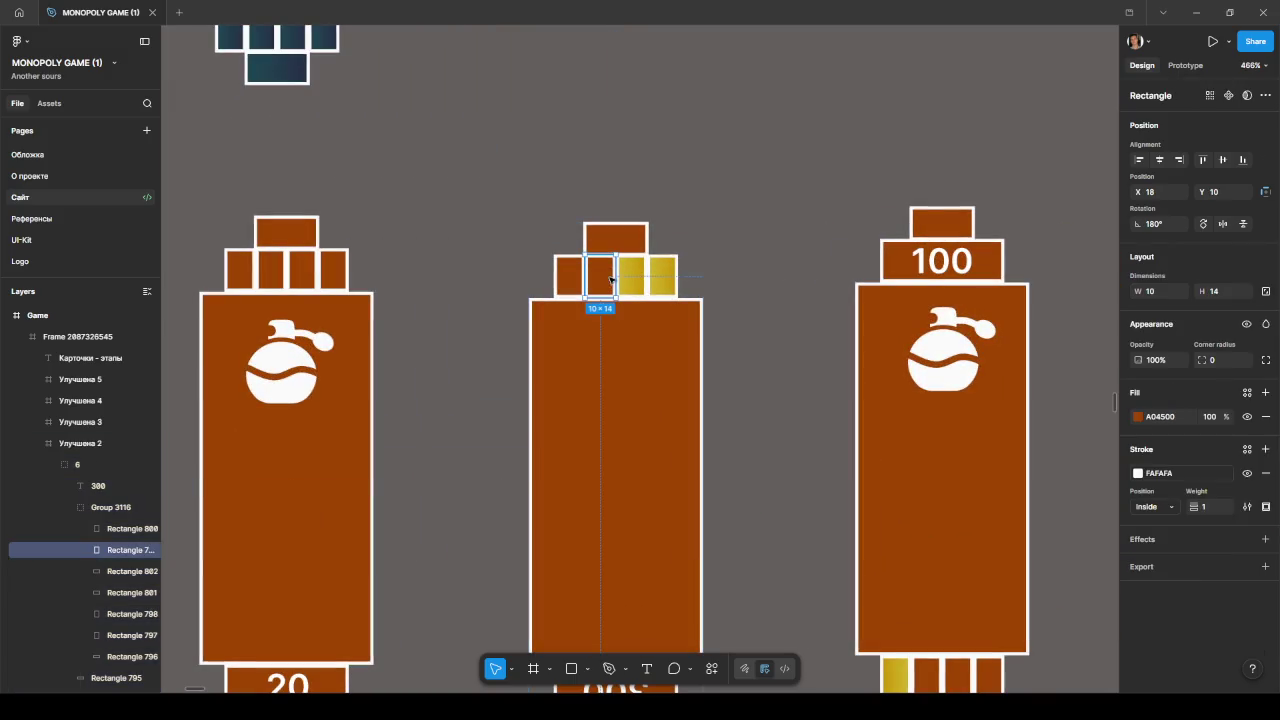
scroll(626, 284, "up", 5)
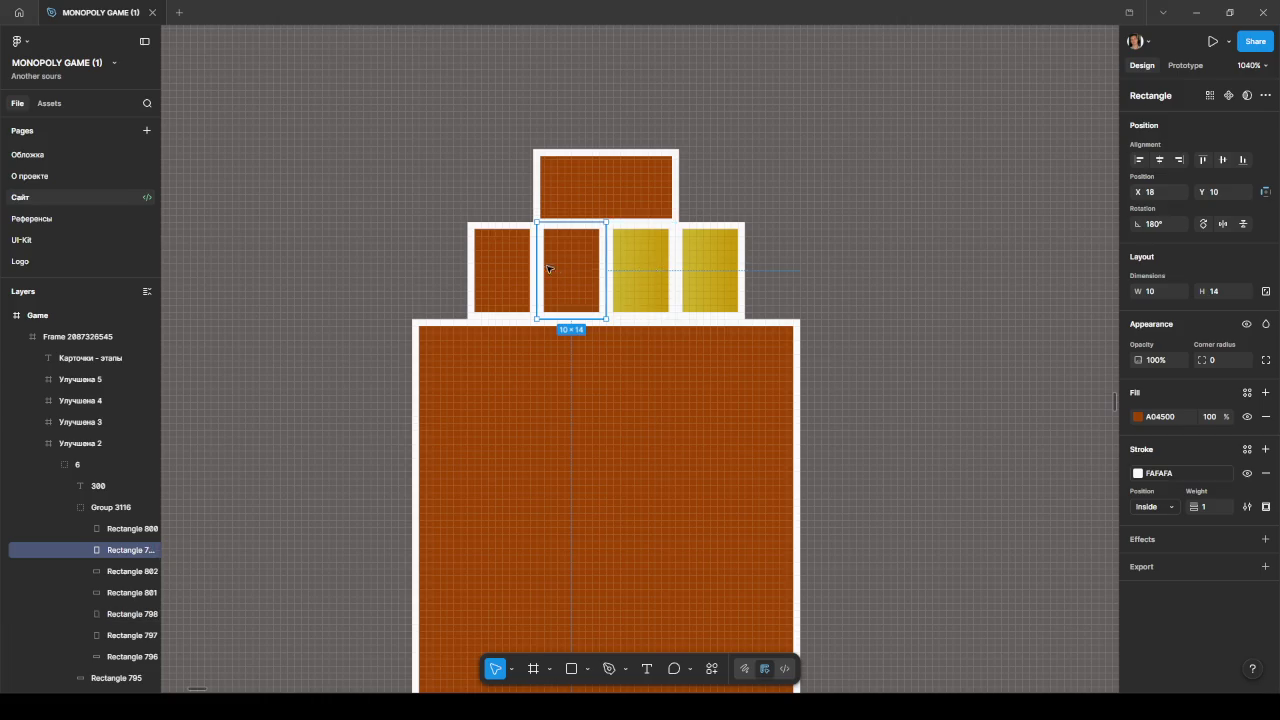
left_click(510, 270, "shift")
left_click_drag(511, 270, 820, 271)
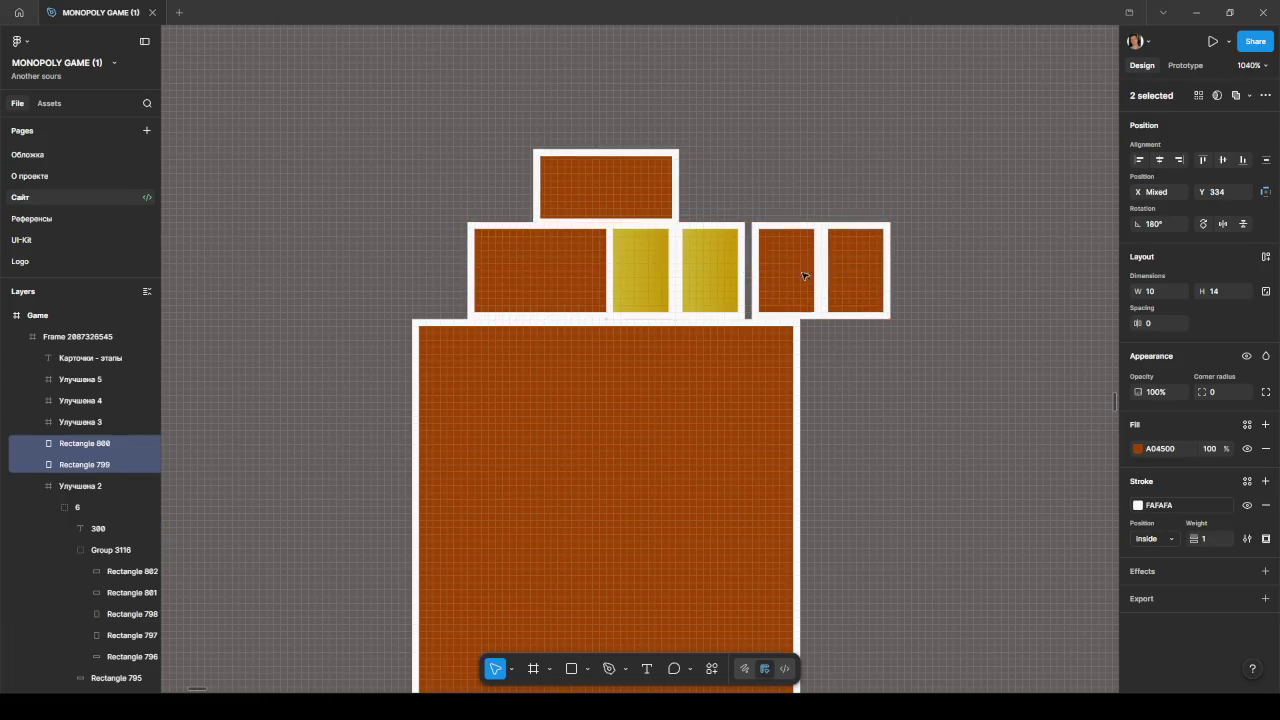
Step: Put the two yellow squares first in the row, with the brown squares following
left_click(656, 278)
left_click(694, 286, "shift")
left_click_drag(694, 286, 570, 285)
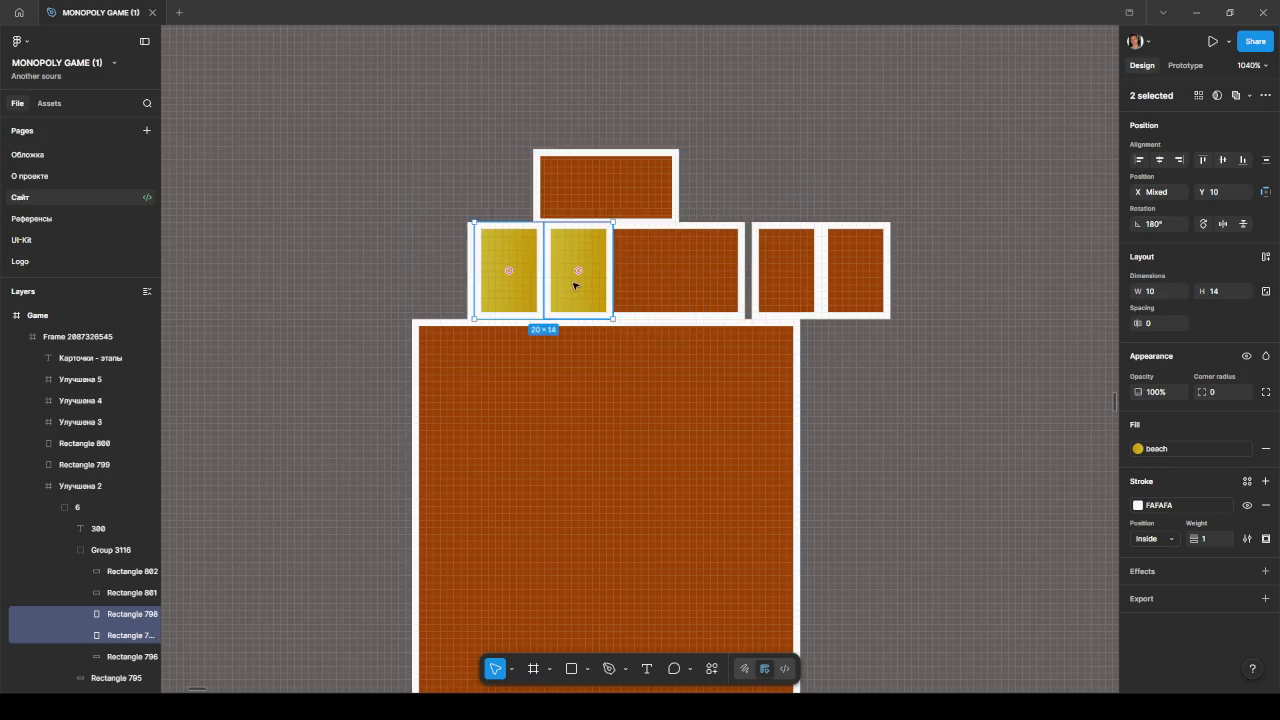
left_click(818, 277)
left_click(855, 278, "shift")
left_click_drag(855, 278, 638, 286)
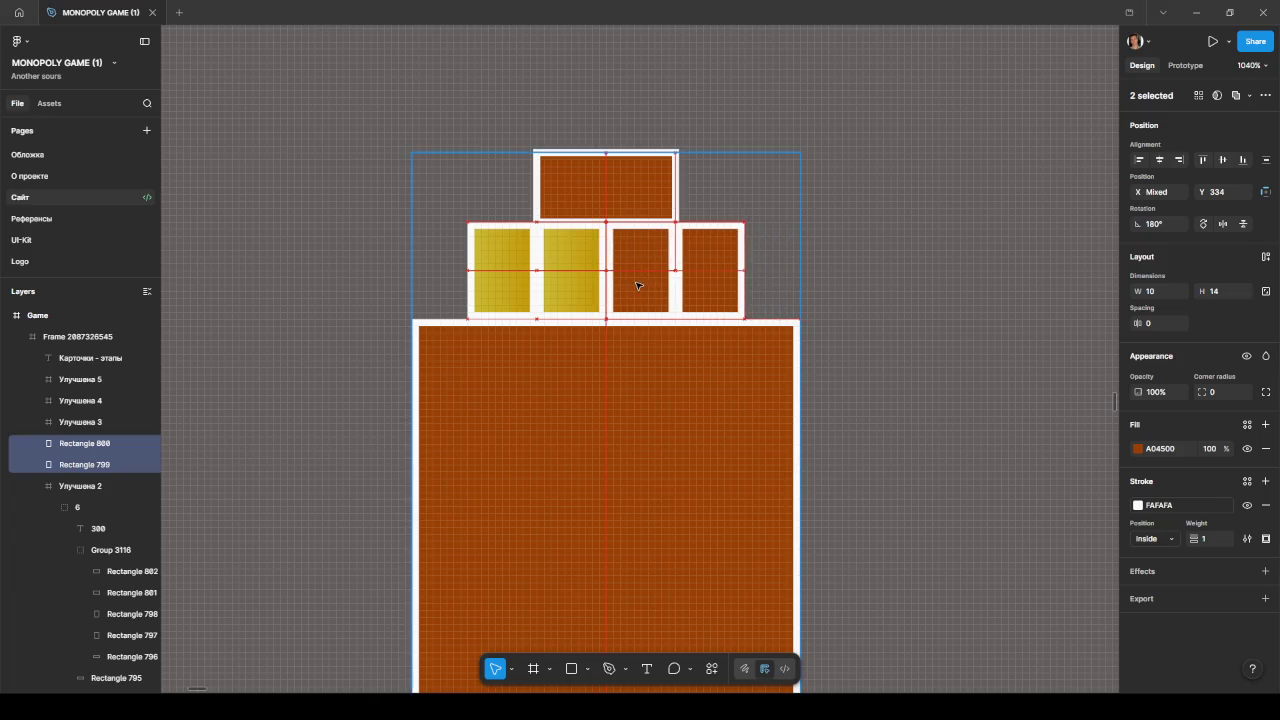
scroll(720, 320, "down", 10)
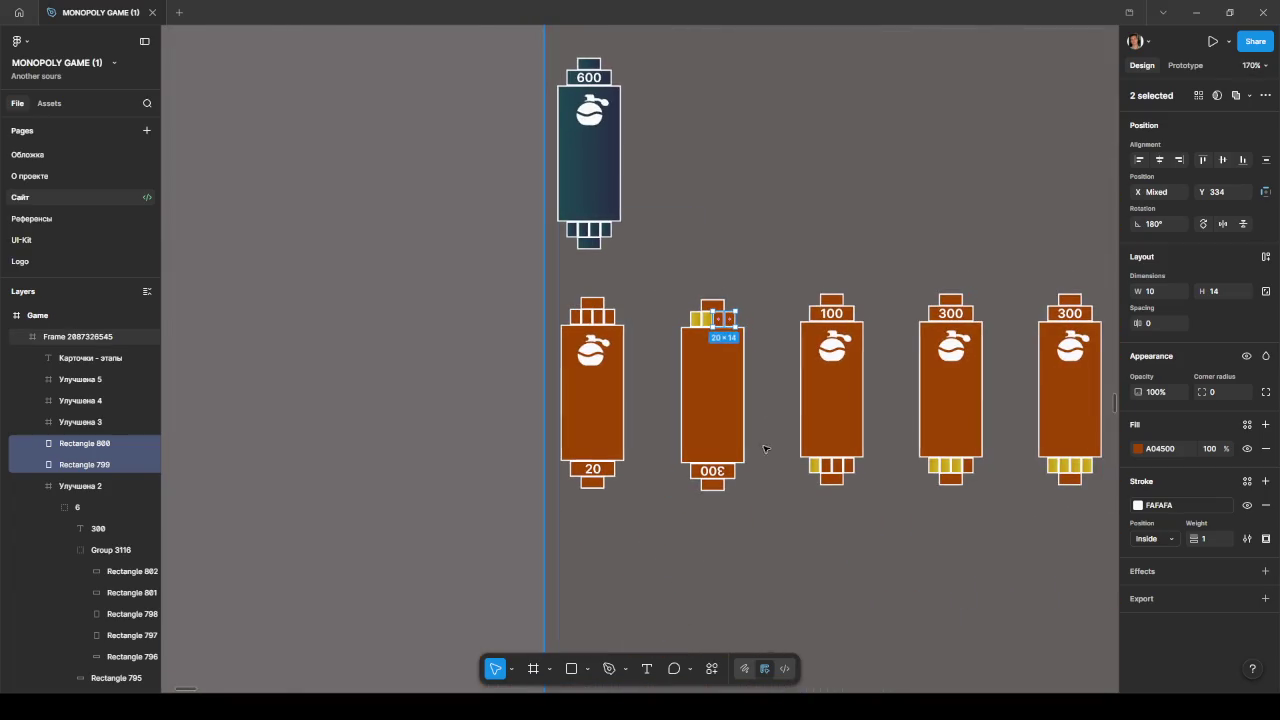
left_click(770, 485)
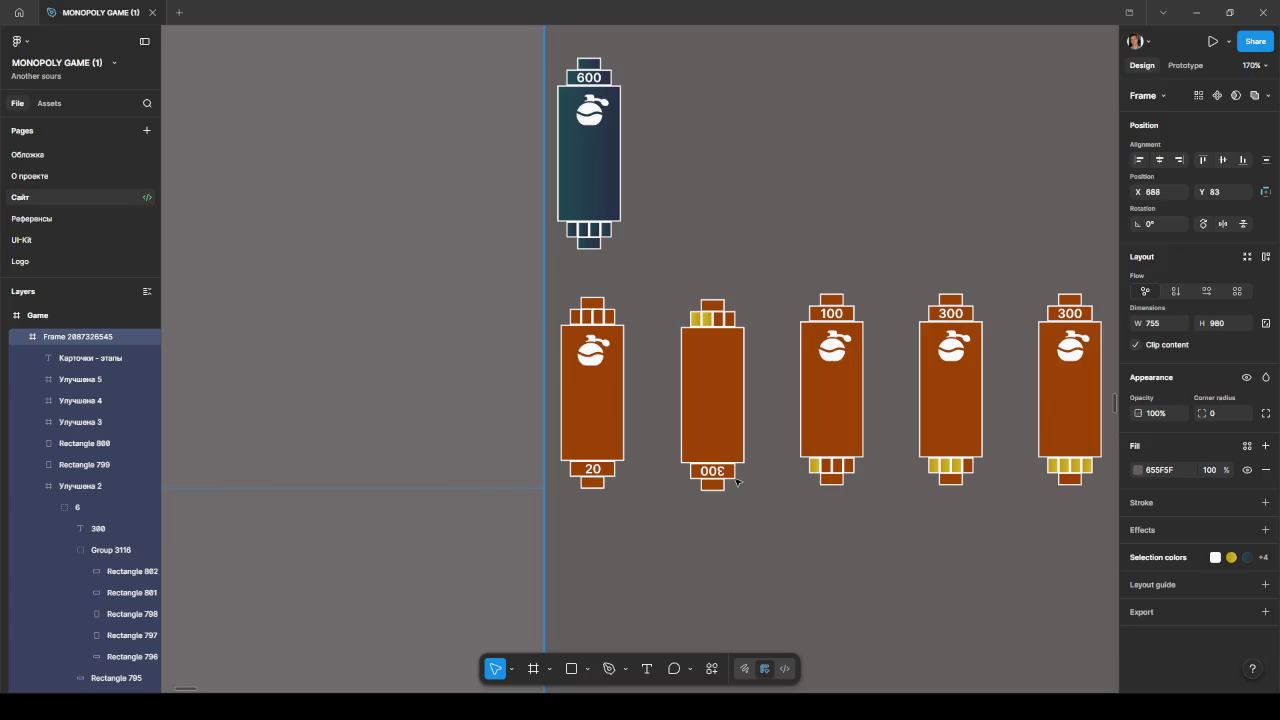
Step: Turn the second card's upside-down 300 label upright again
left_click(722, 472)
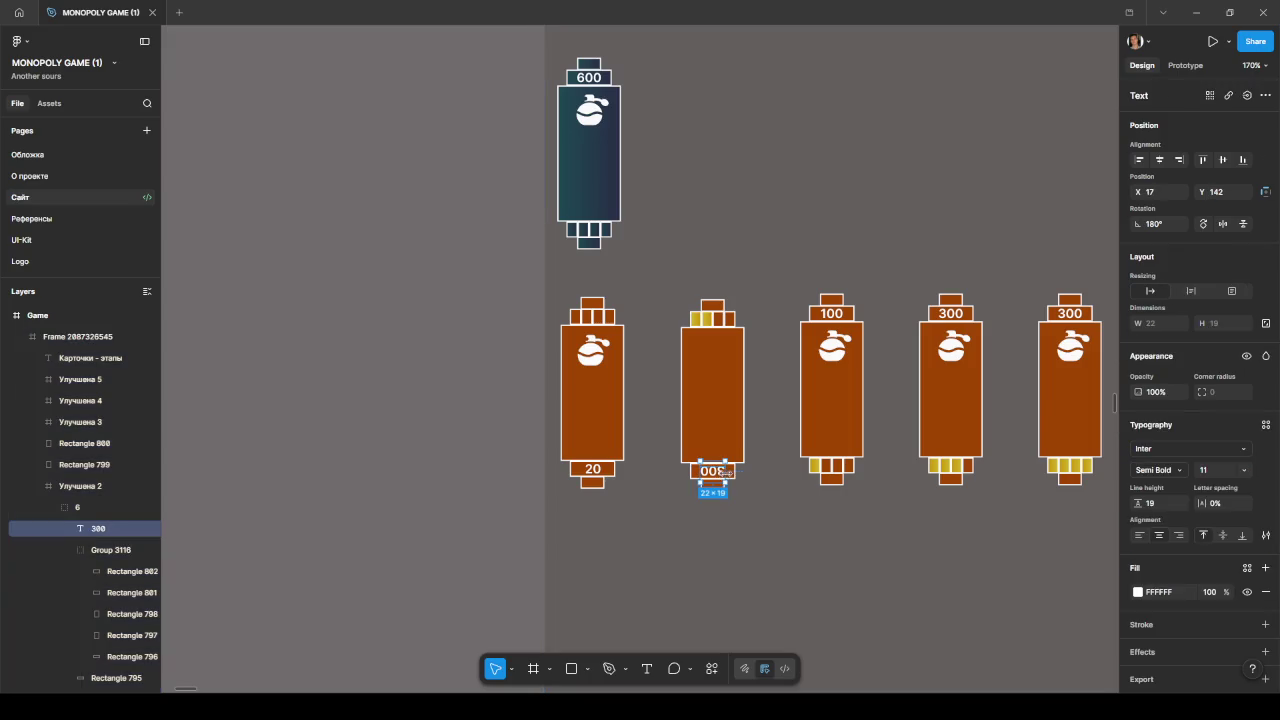
mouse_move(732, 486)
left_mouse_down()
mouse_move(640, 428)
mouse_move(676, 440)
left_mouse_up()
scroll(724, 484, "up", 5)
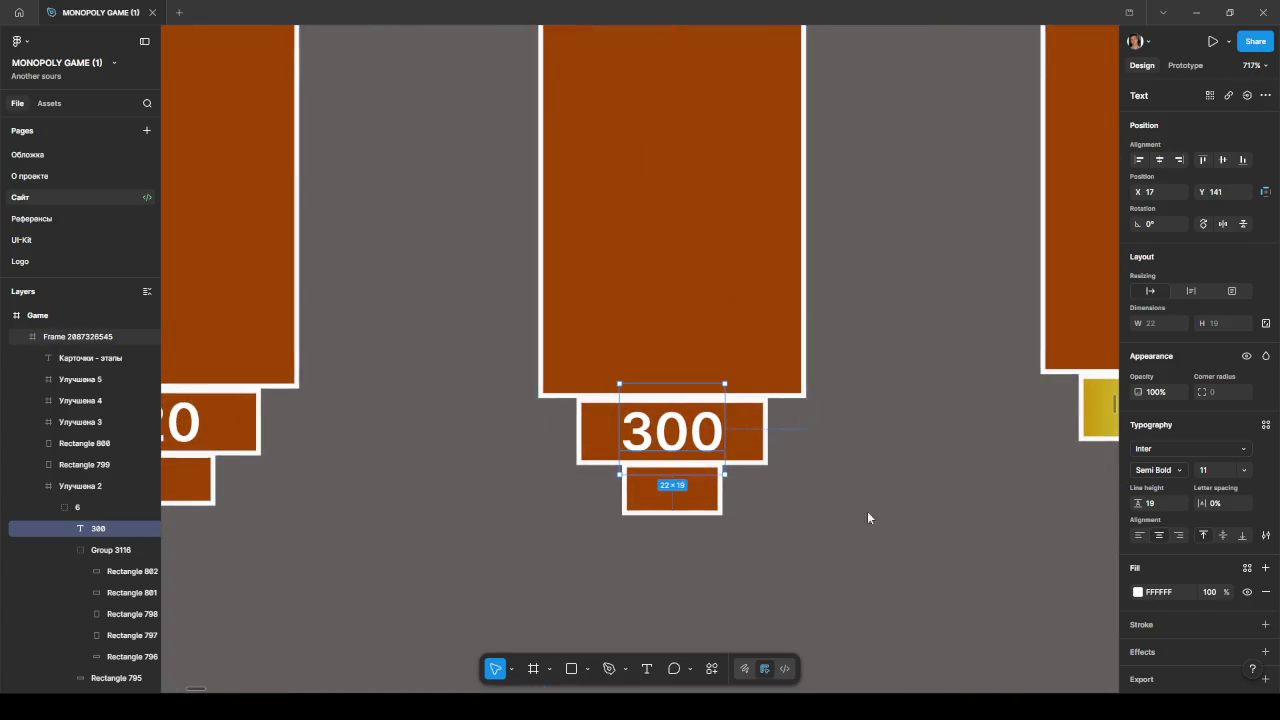
left_click(869, 514)
scroll(869, 514, "down", 6)
left_click_drag(903, 526, 830, 532)
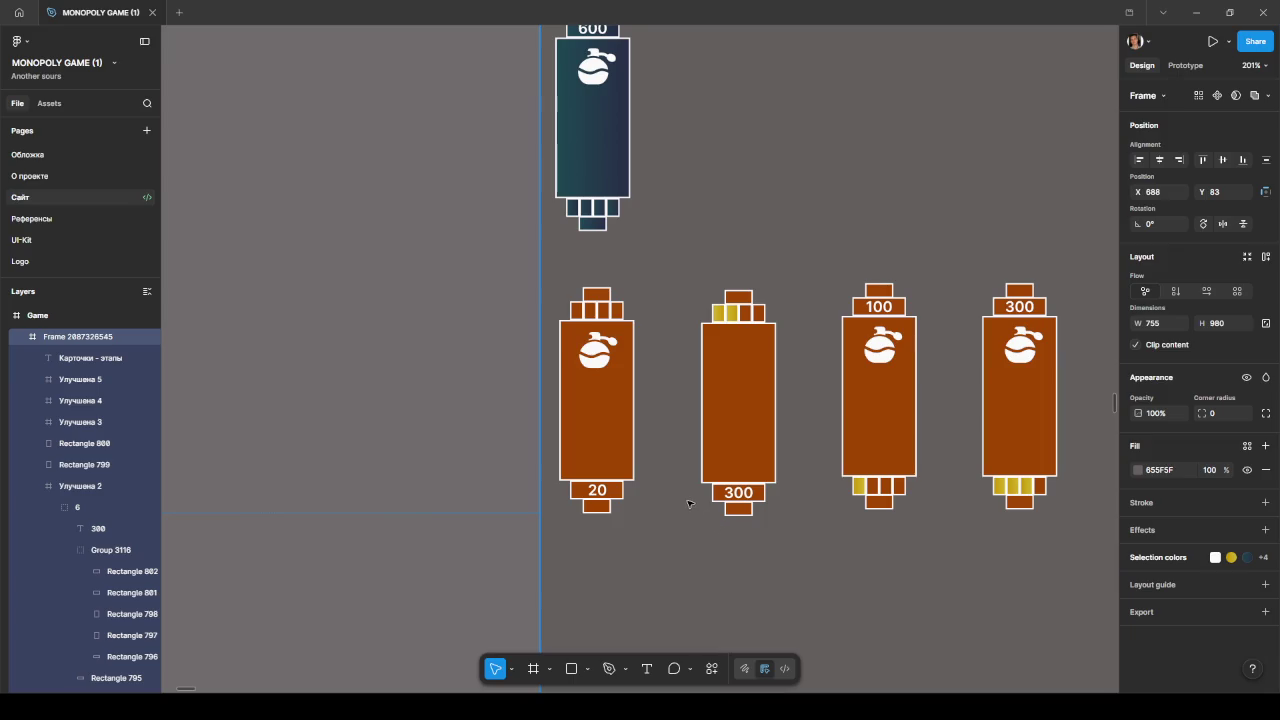
Step: Select the first card's perfume icon group, then marquee-select the four rightmost brown cards
scroll(644, 300, "up", 3)
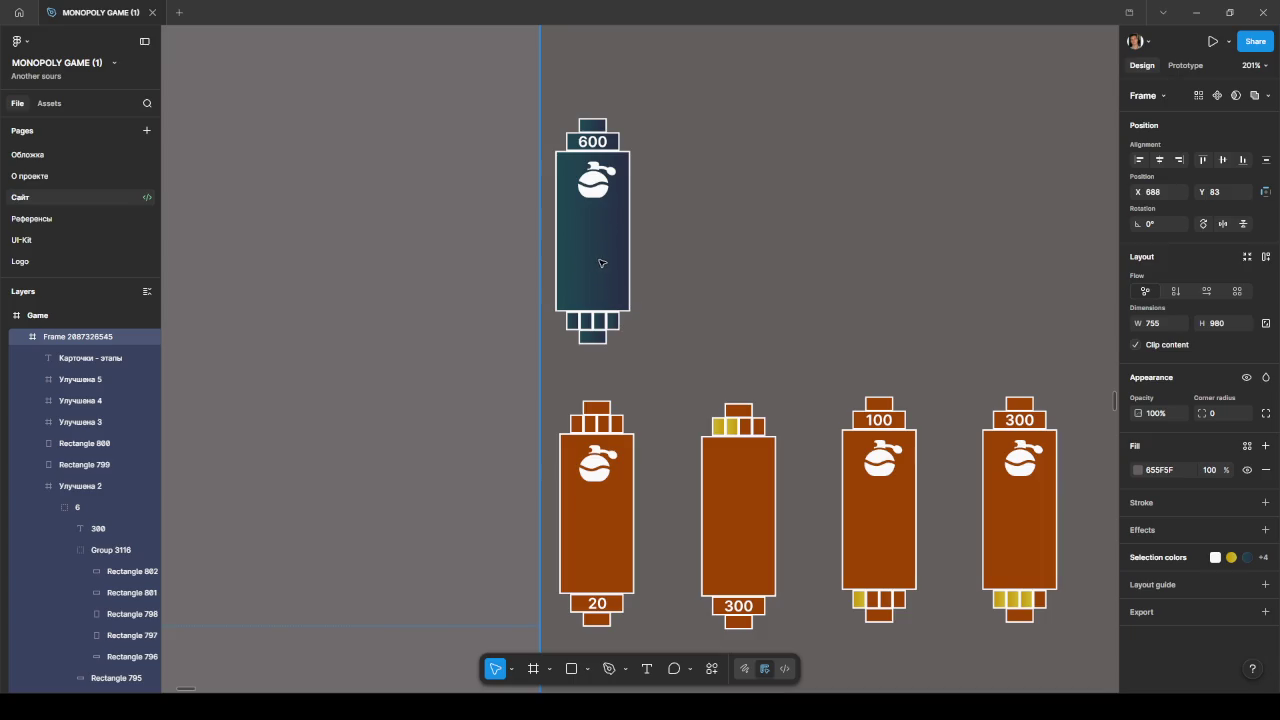
scroll(666, 449, "down", 5)
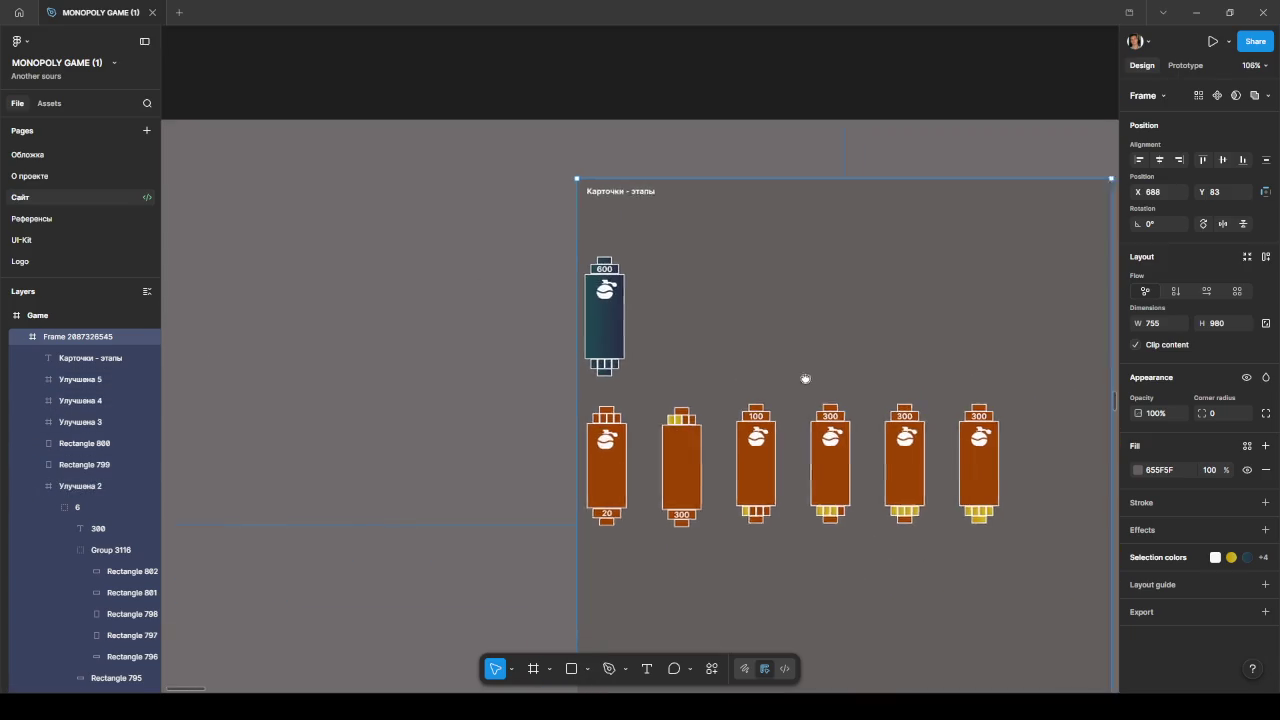
left_click_drag(811, 383, 765, 363)
left_click(559, 424, "ctrl")
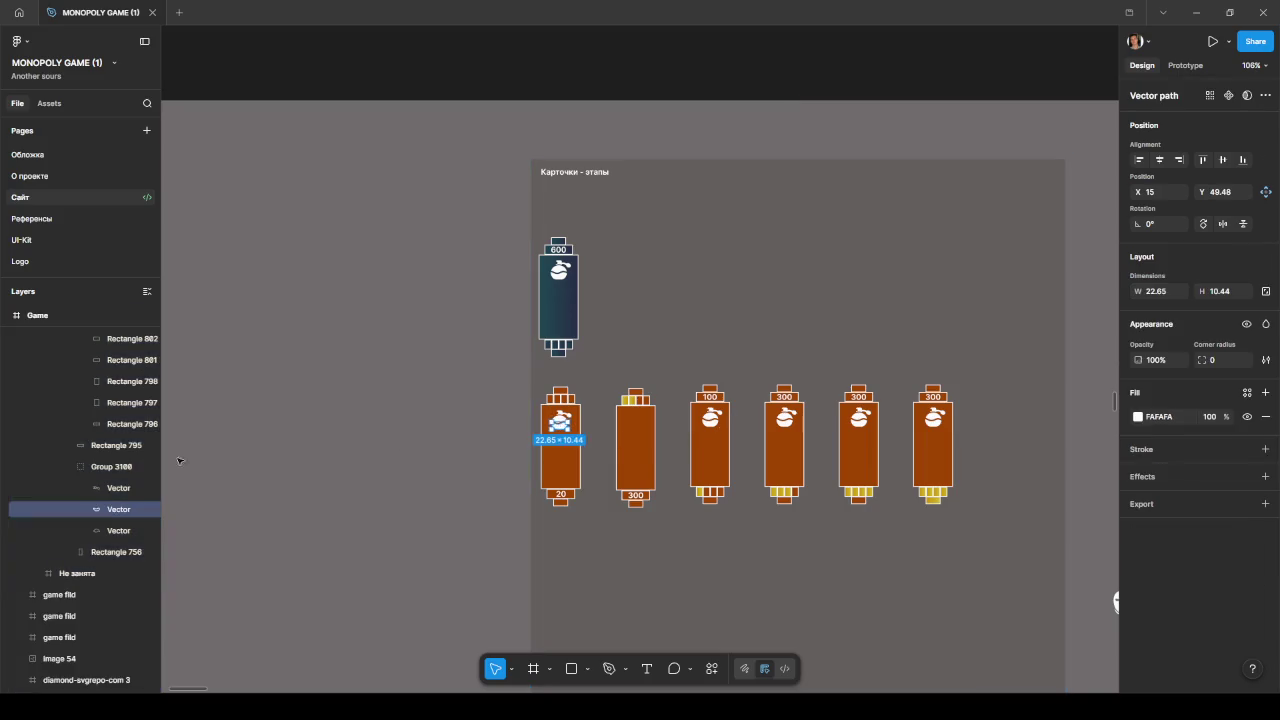
left_click(104, 467)
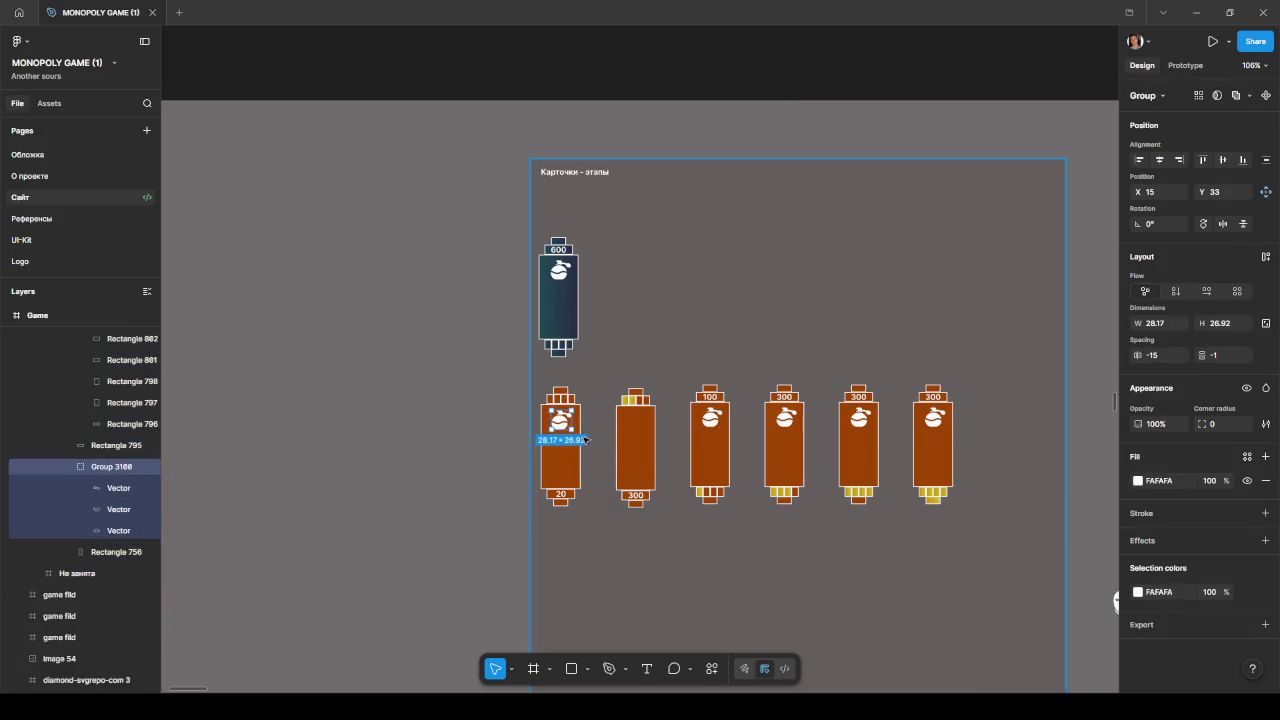
left_click(629, 427)
key("Return")
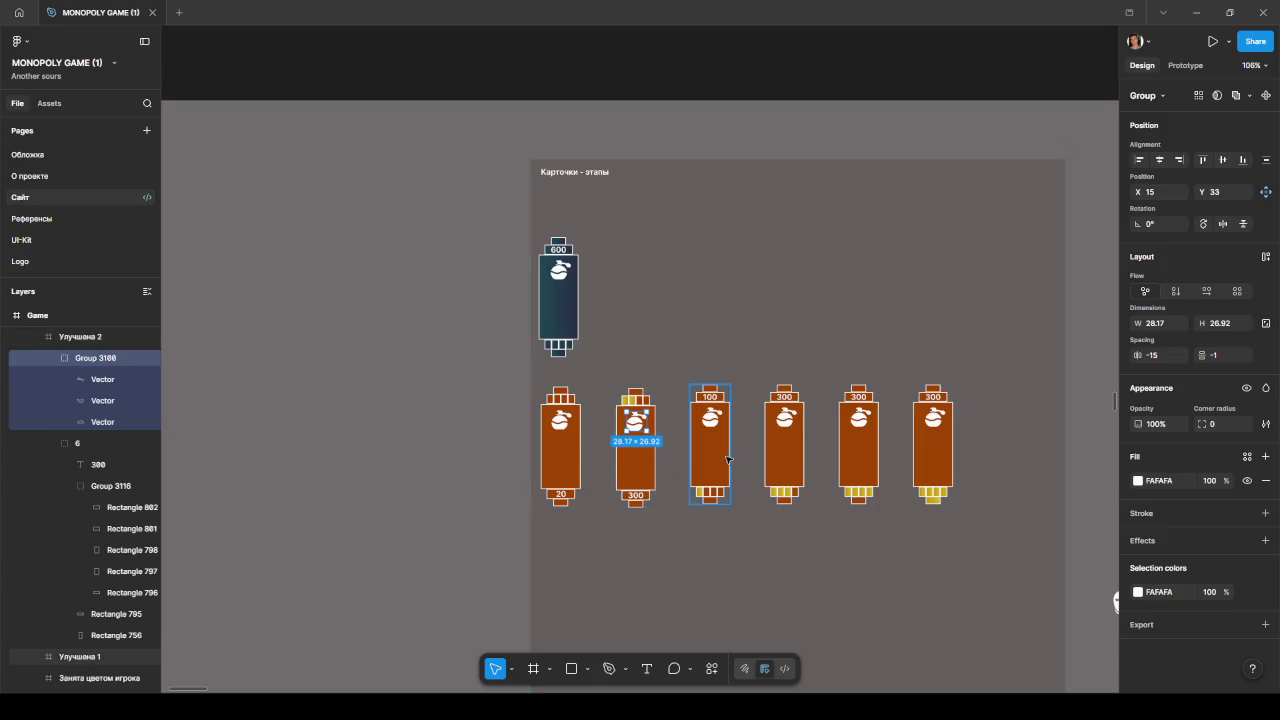
left_click_drag(733, 459, 947, 458)
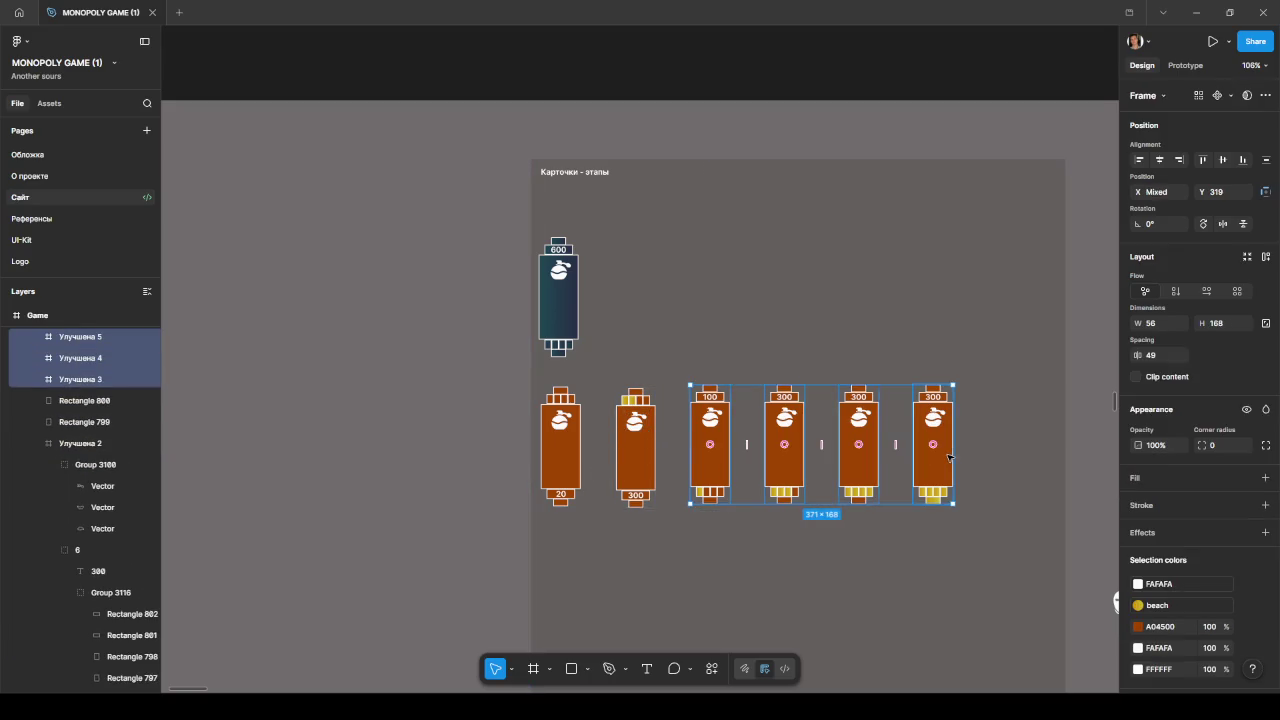
Step: Delete the four extra brown cards, keeping the dark 600 card and the 20 and 300 cards
key("Delete")
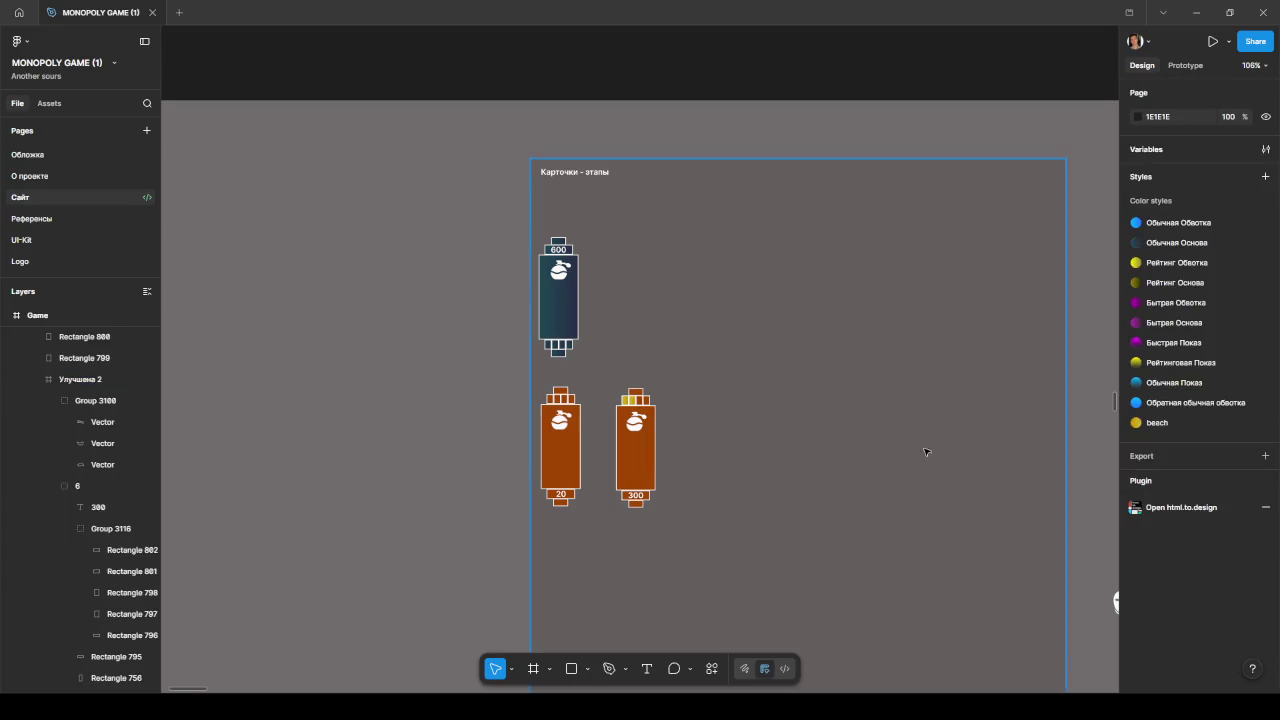
scroll(690, 470, "up", 5)
left_click_drag(666, 463, 734, 461)
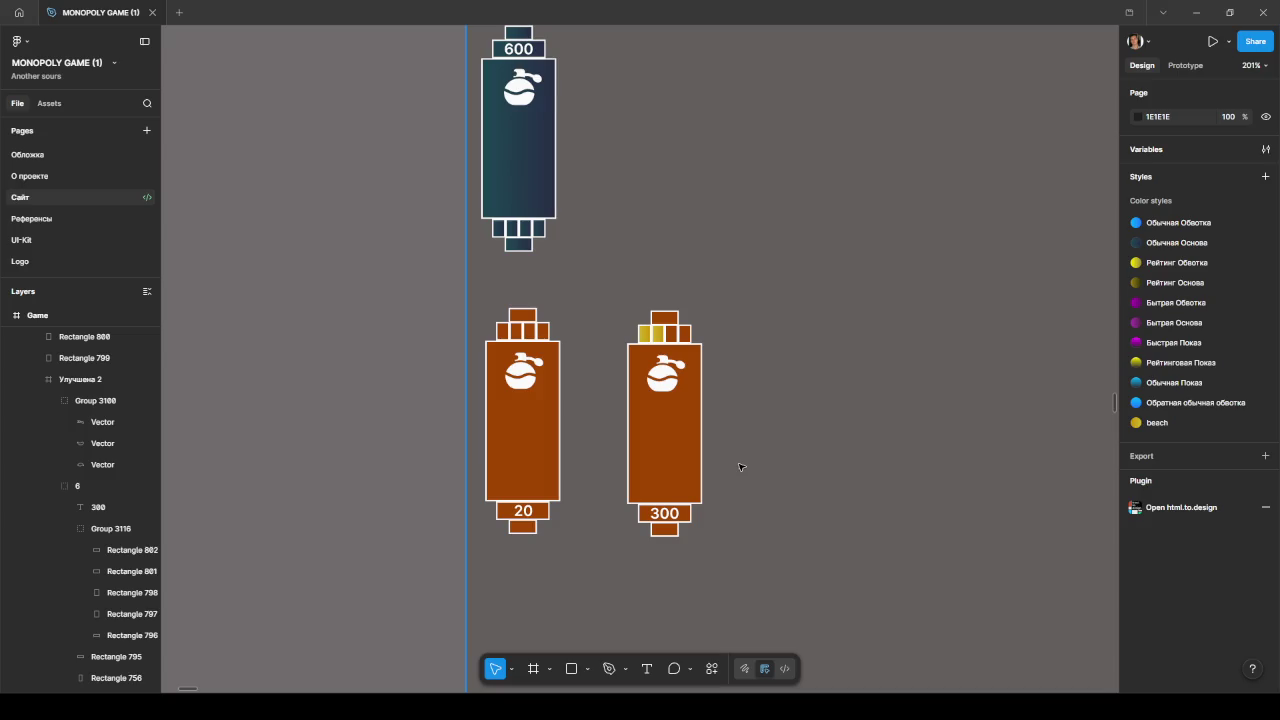
scroll(666, 344, "up", 5)
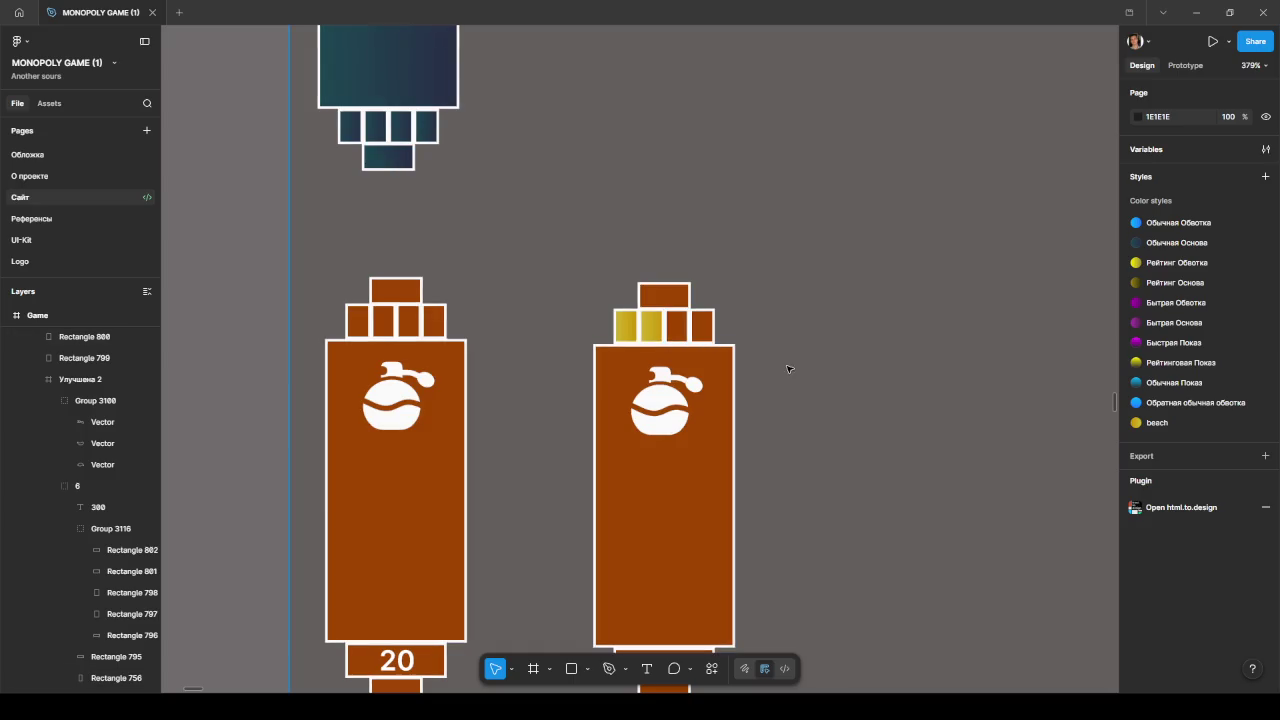
scroll(791, 437, "down", 2)
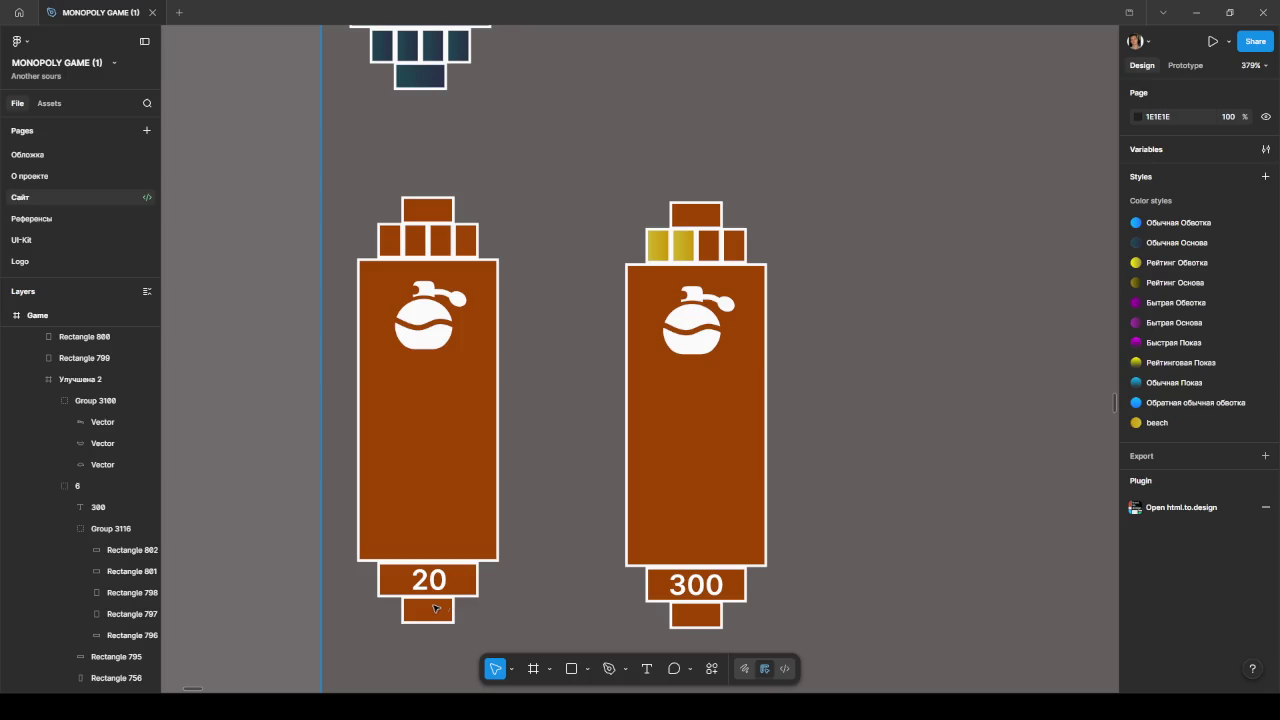
scroll(550, 570, "up", 5)
scroll(548, 572, "down", 3, "ctrl")
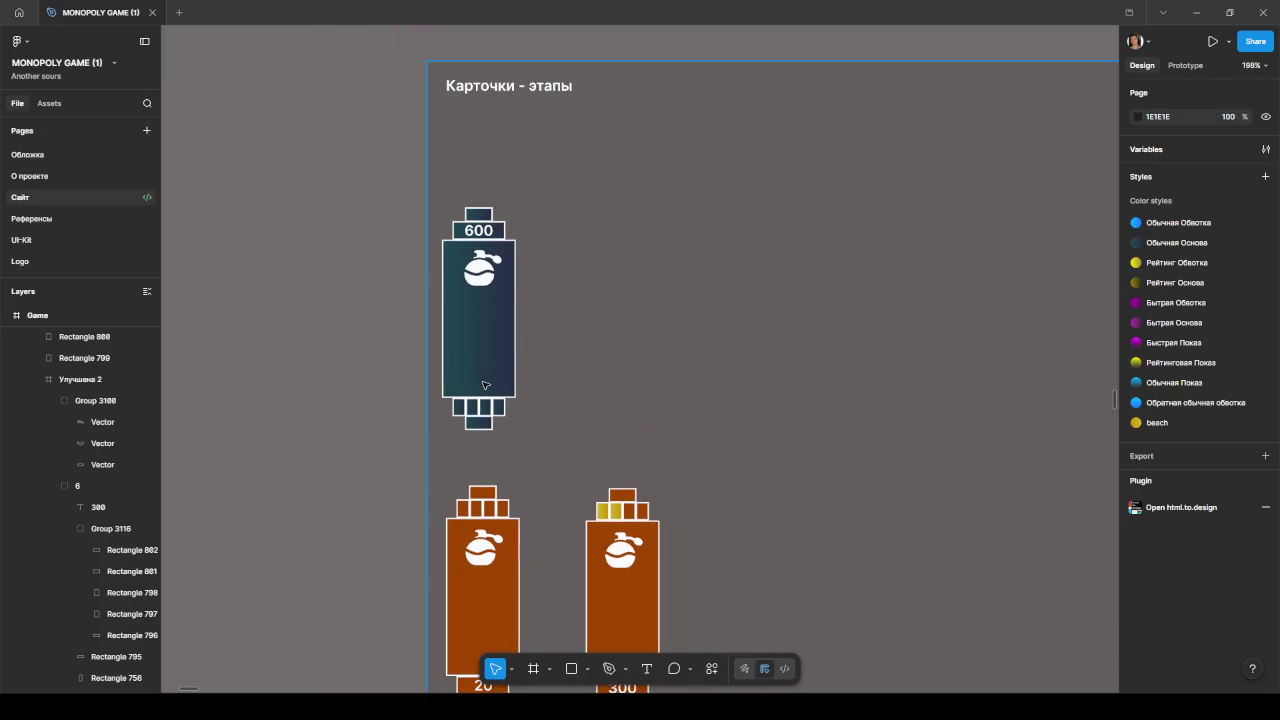
left_click(480, 189)
scroll(485, 189, "down", 1)
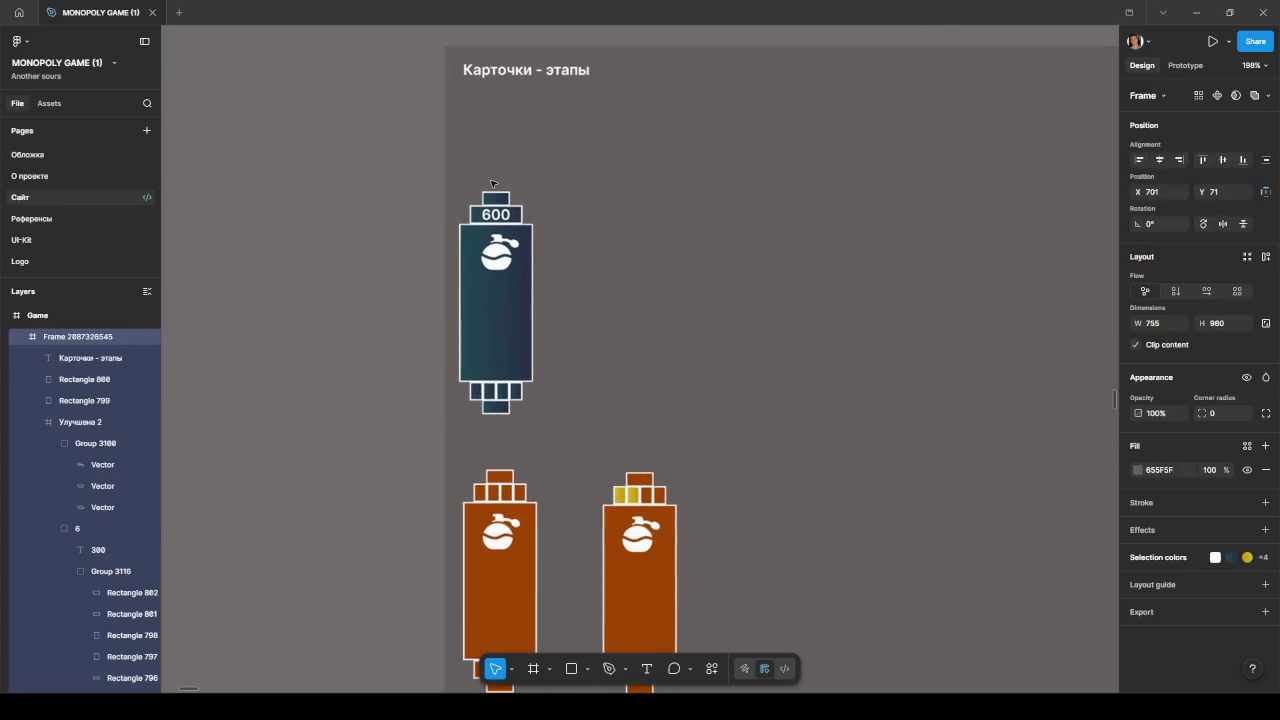
Step: Flip the dark 600 card with Shift+V and replace its flipped bottle icon with an upright copy
left_click(493, 229)
key("shift+v")
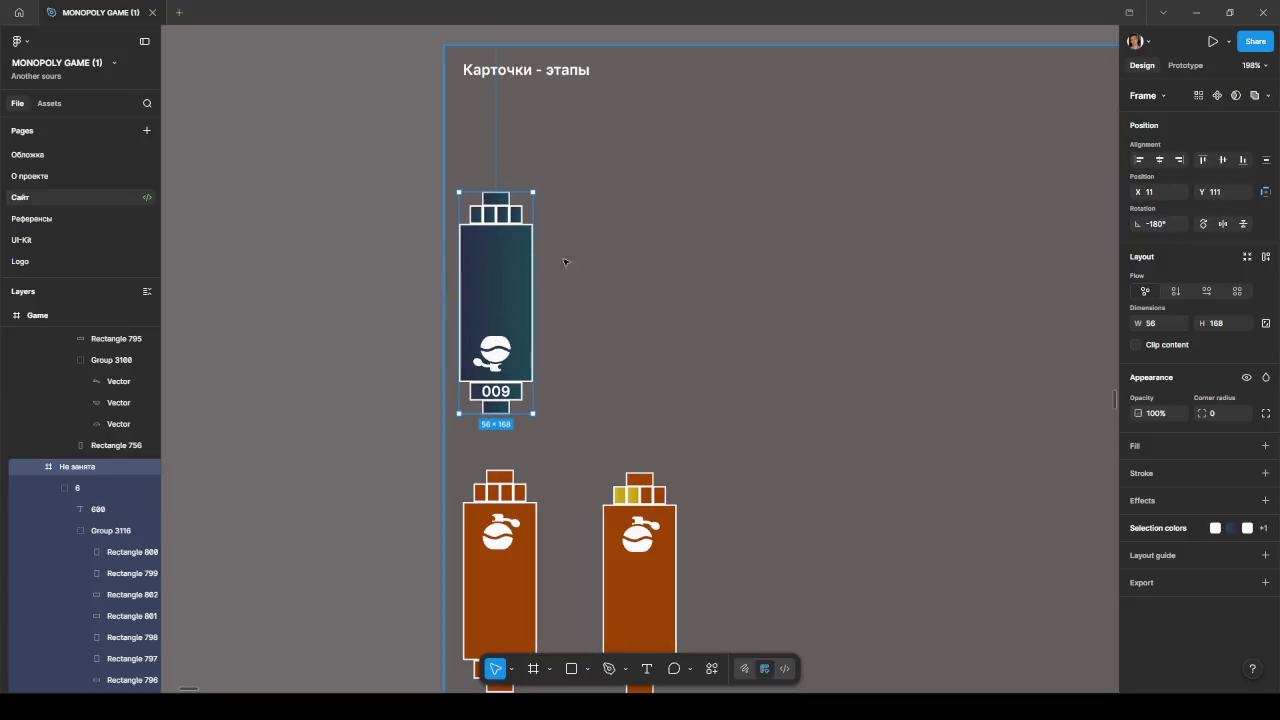
left_click(495, 350)
key("ctrl+v")
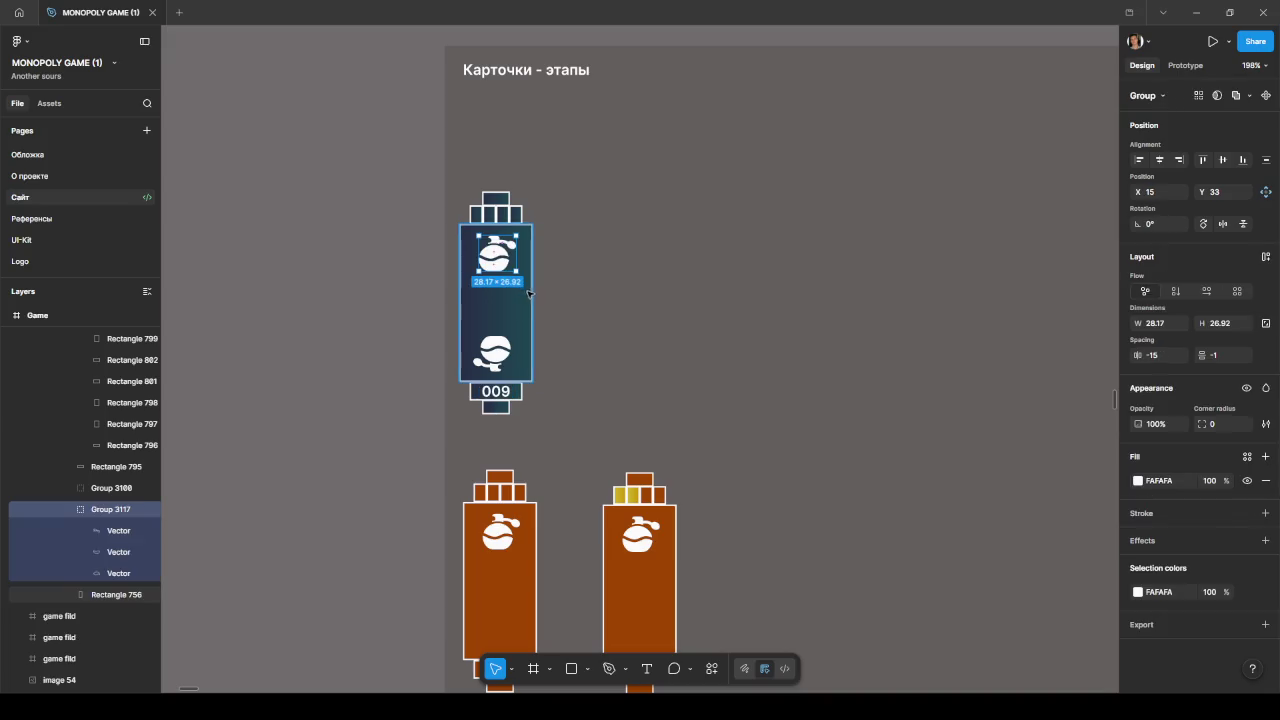
left_click(497, 357)
key("Delete")
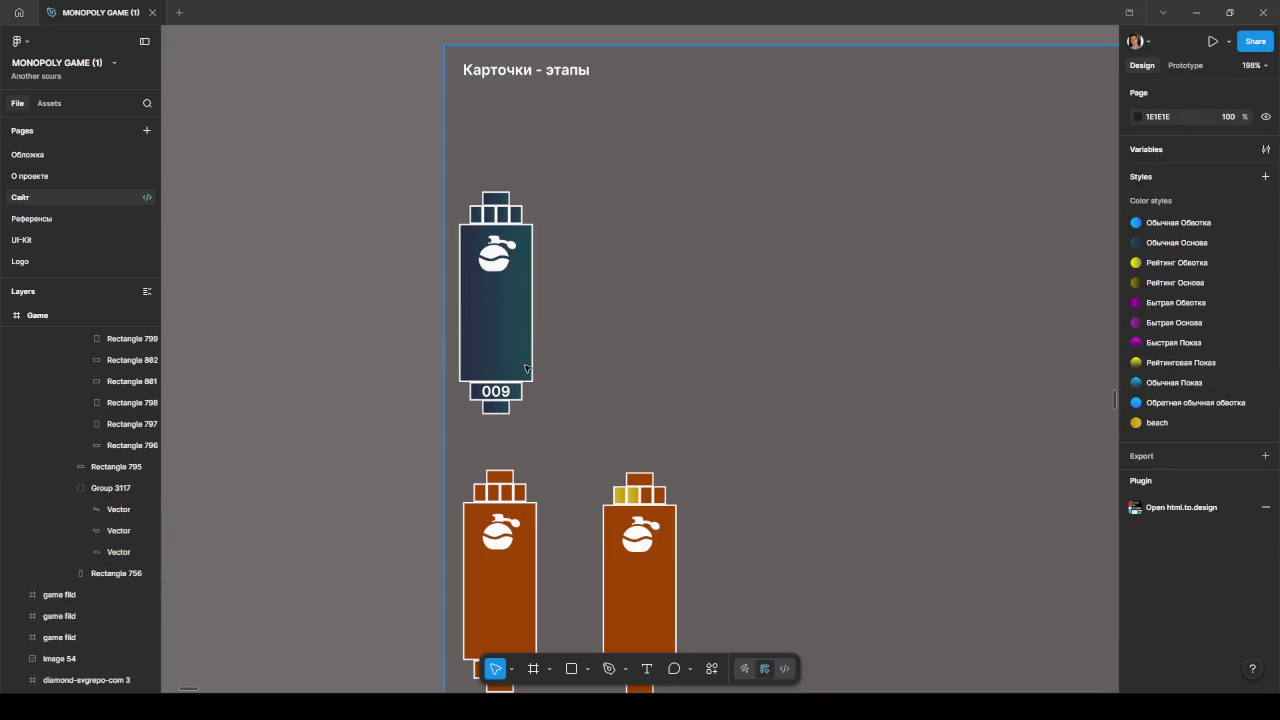
Step: Rotate the dark card's 600 label back upright
left_click(505, 396)
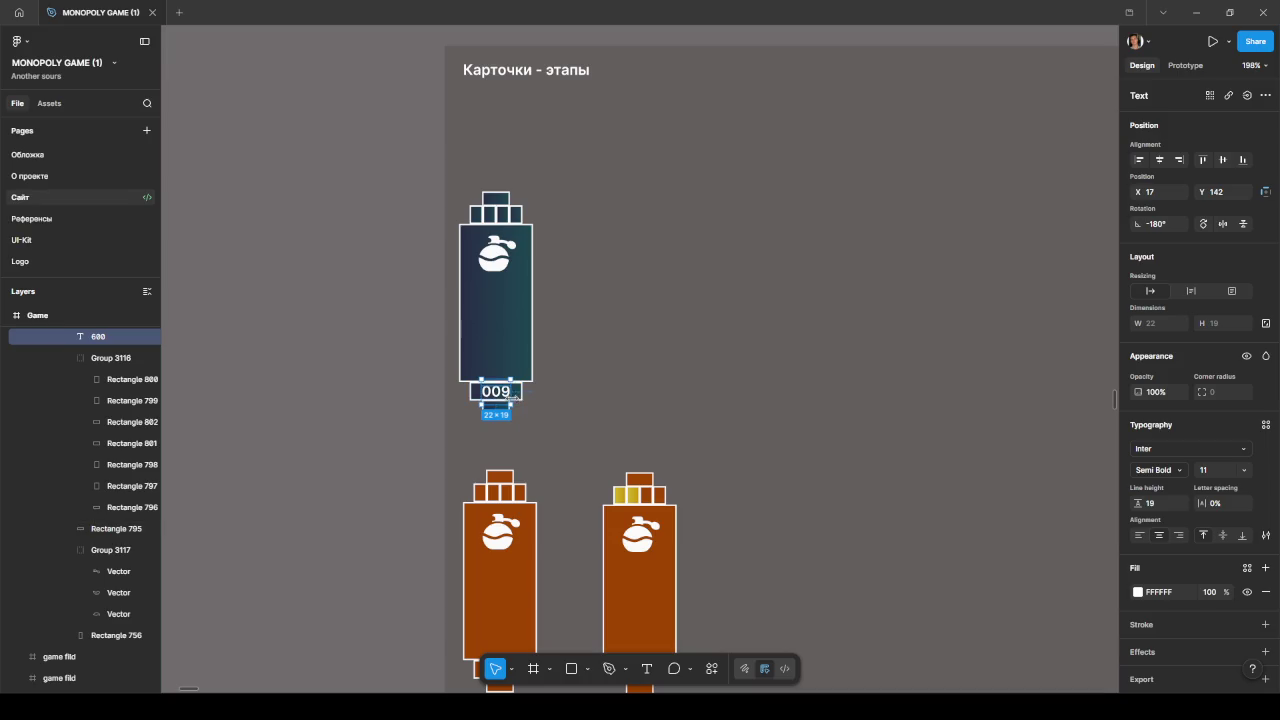
left_click_drag(517, 407, 418, 345)
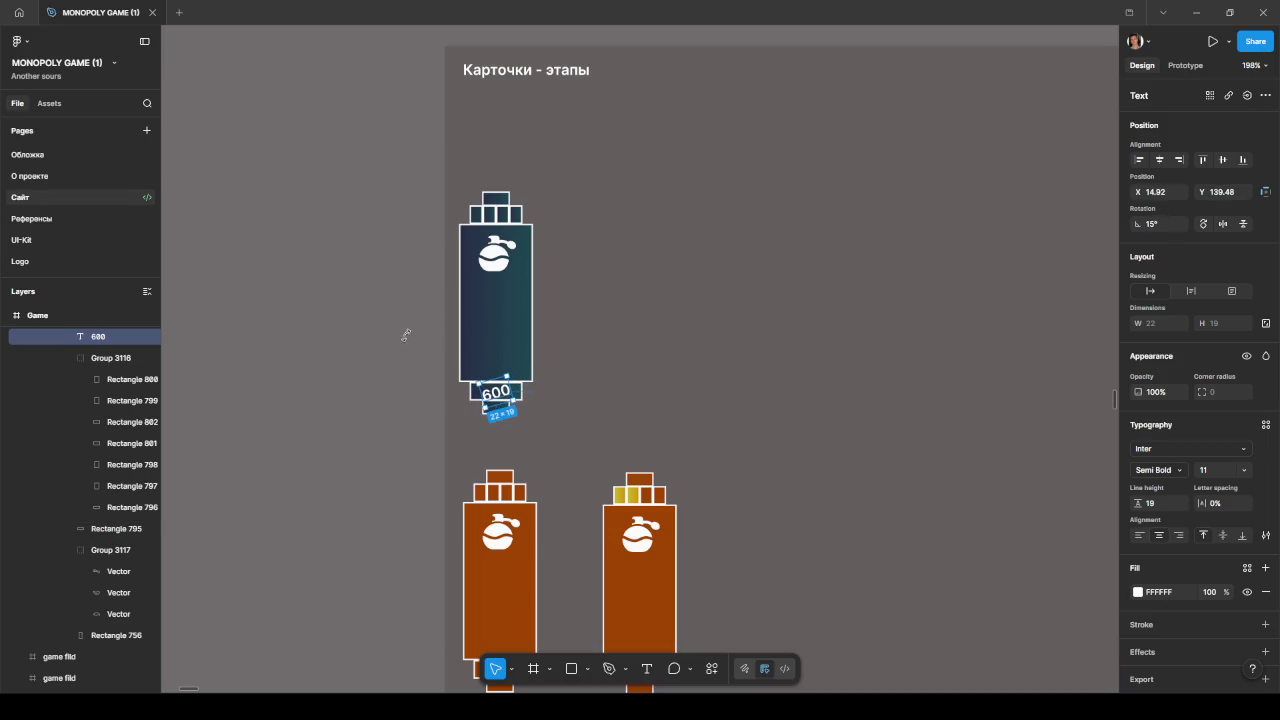
scroll(495, 428, "up", 5)
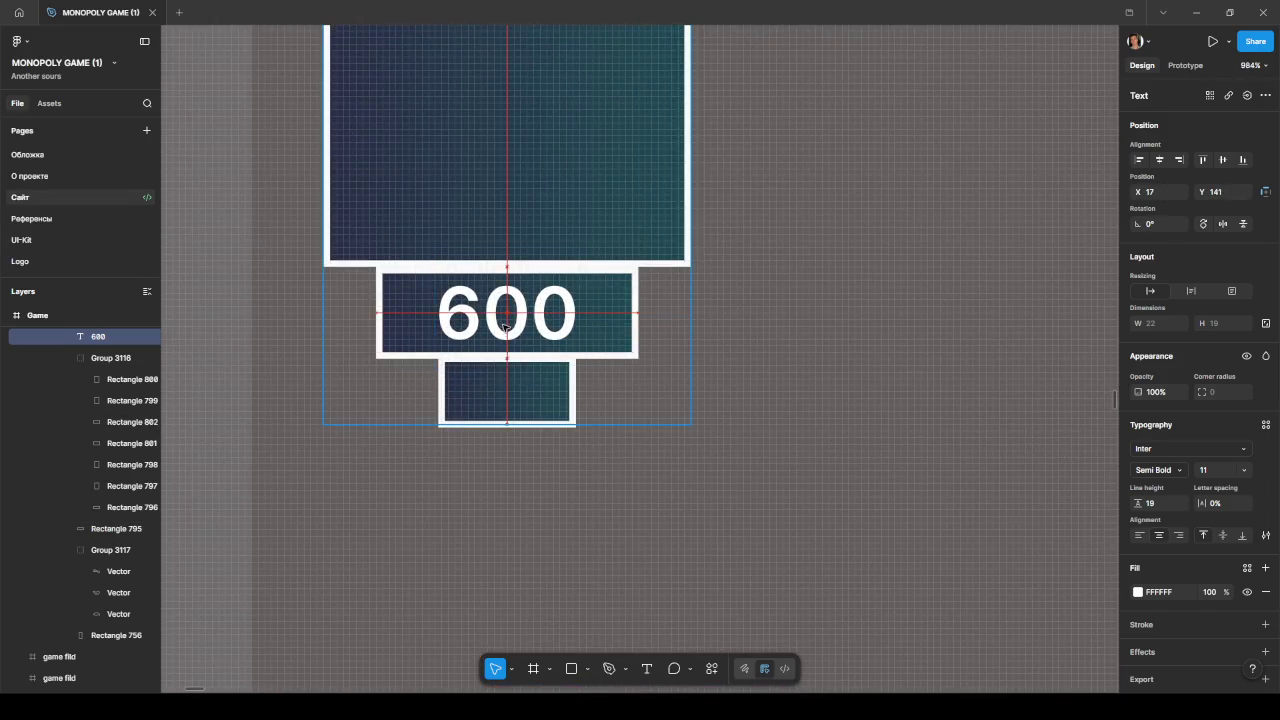
left_click(787, 356)
scroll(787, 356, "down", 10)
scroll(787, 356, "down", 3)
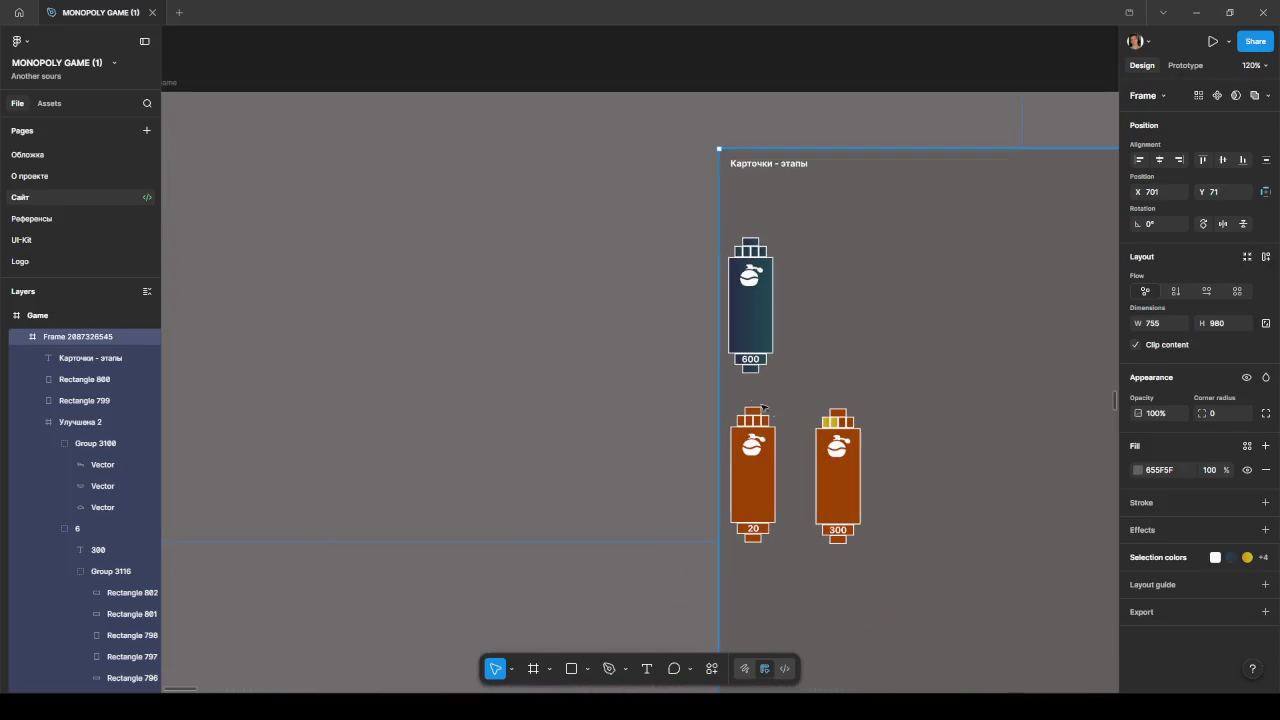
scroll(757, 337, "right", 3)
scroll(700, 340, "right", 3)
scroll(645, 345, "down", 5)
scroll(726, 409, "down", 3)
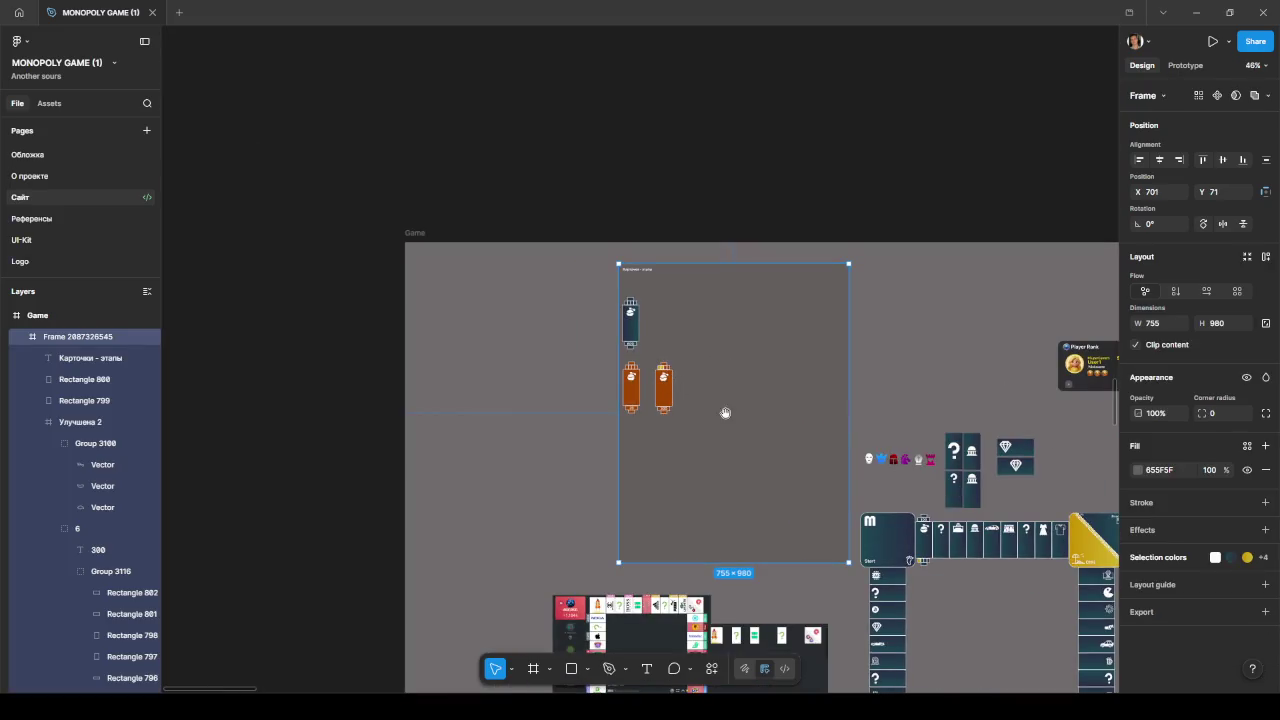
scroll(643, 346, "right", 2)
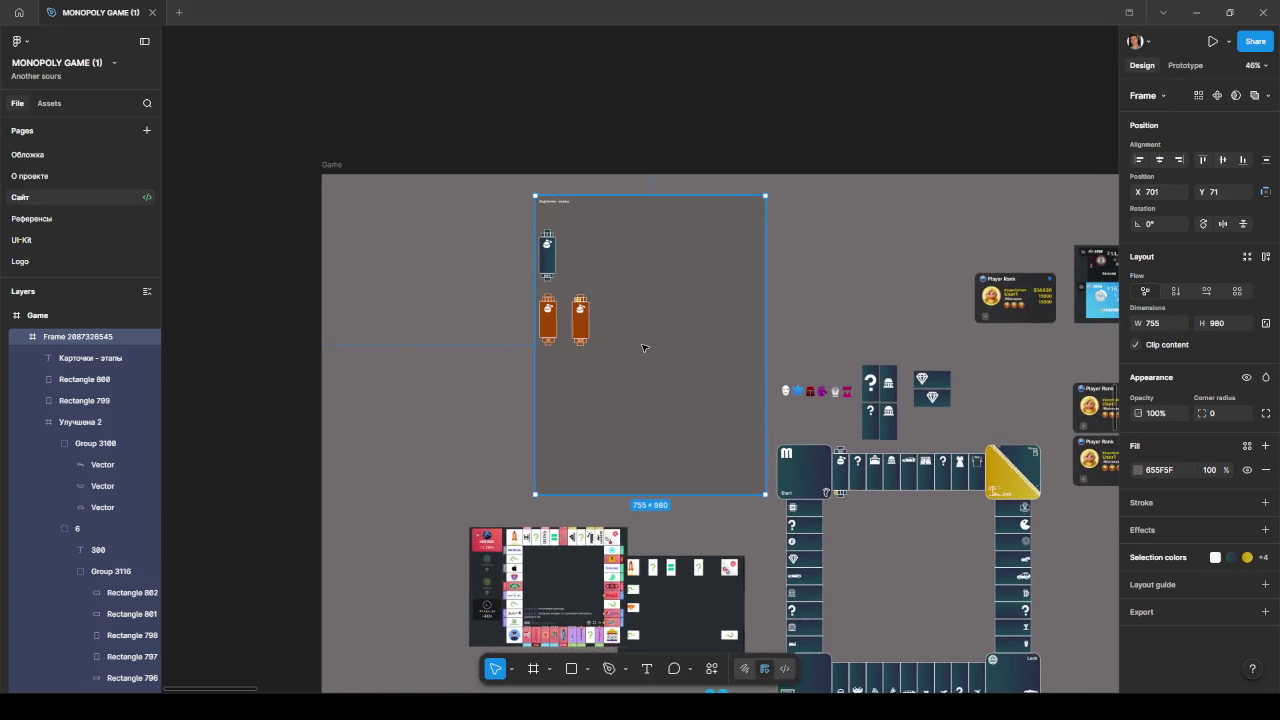
scroll(570, 326, "up", 3)
scroll(570, 326, "up", 1)
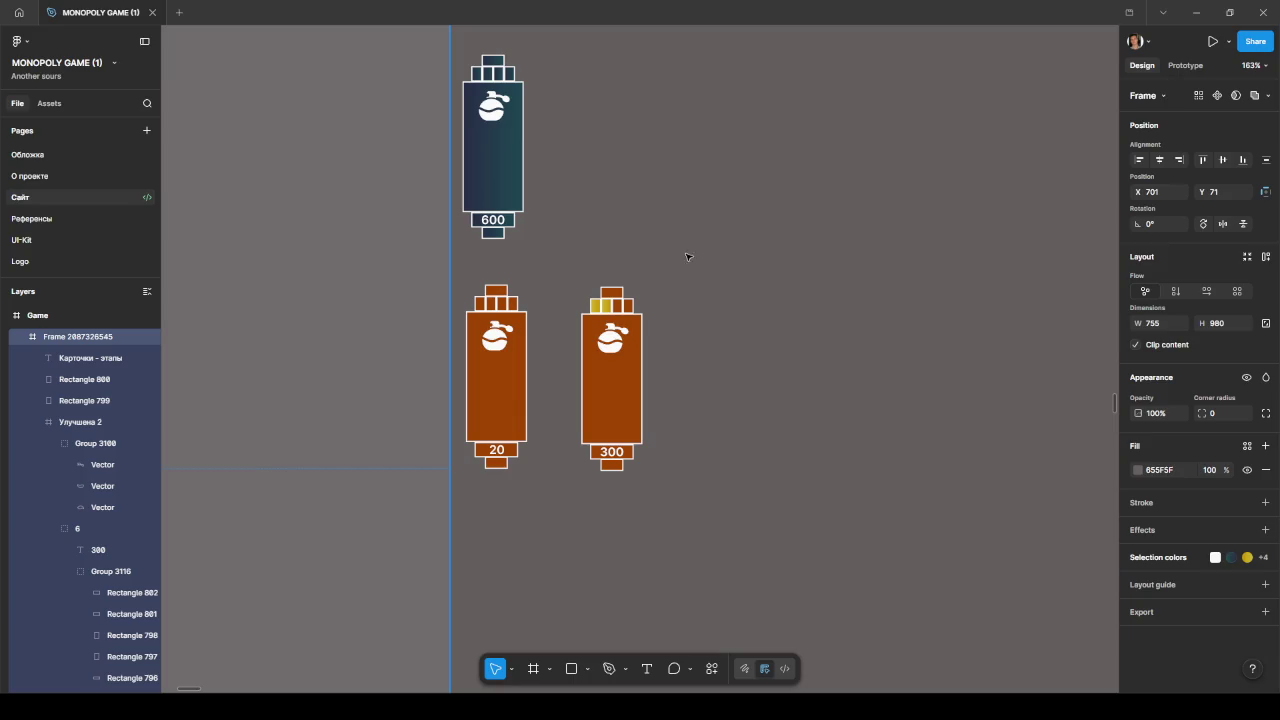
scroll(680, 275, "up", 2)
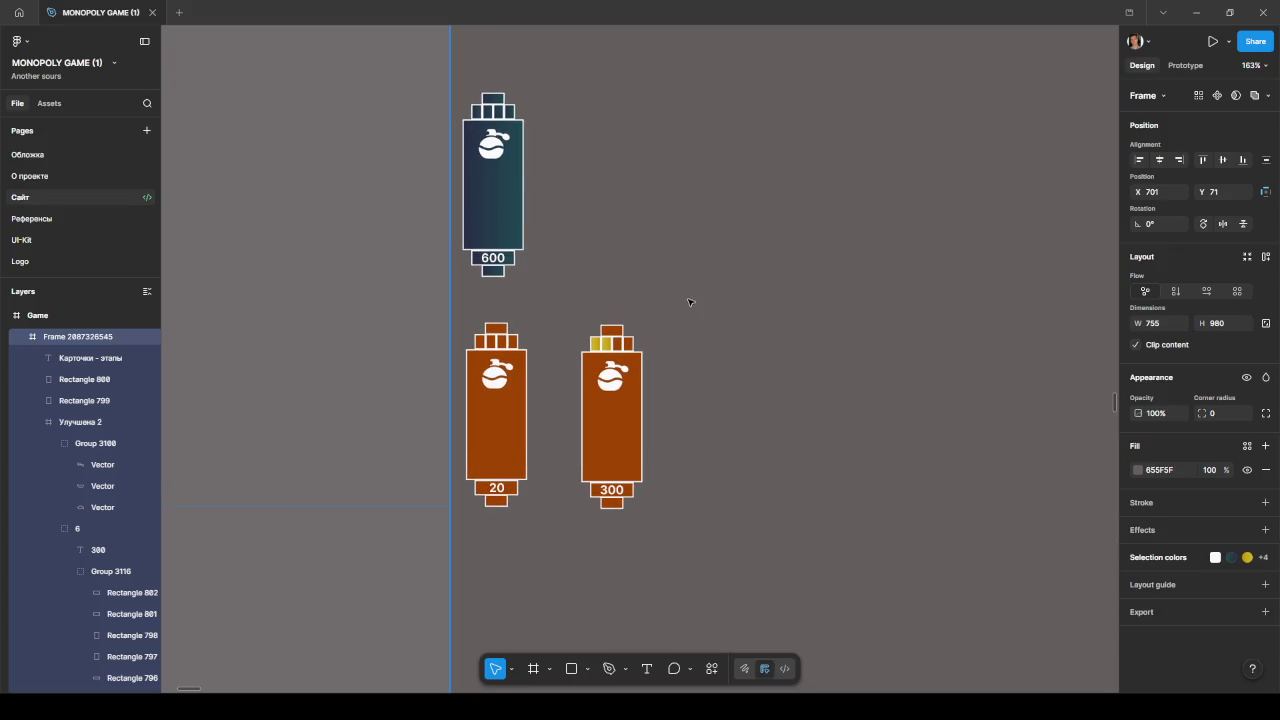
scroll(690, 305, "down", 5)
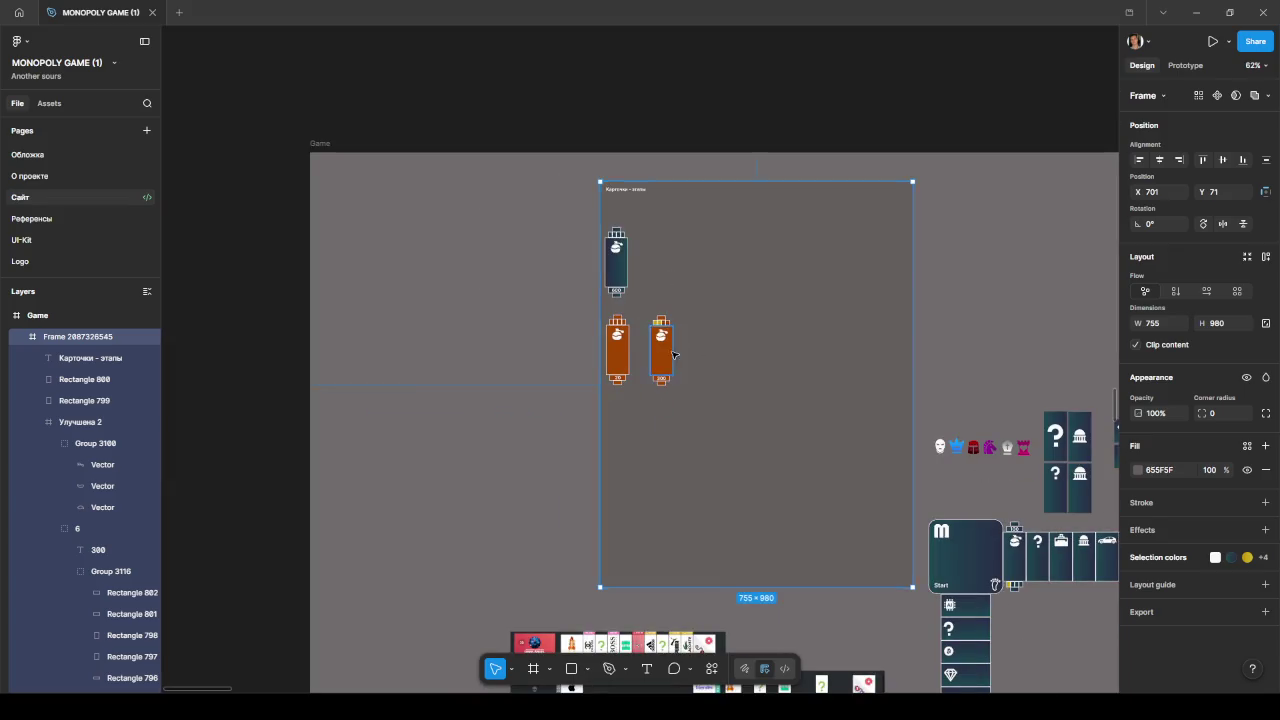
scroll(700, 350, "up", 3)
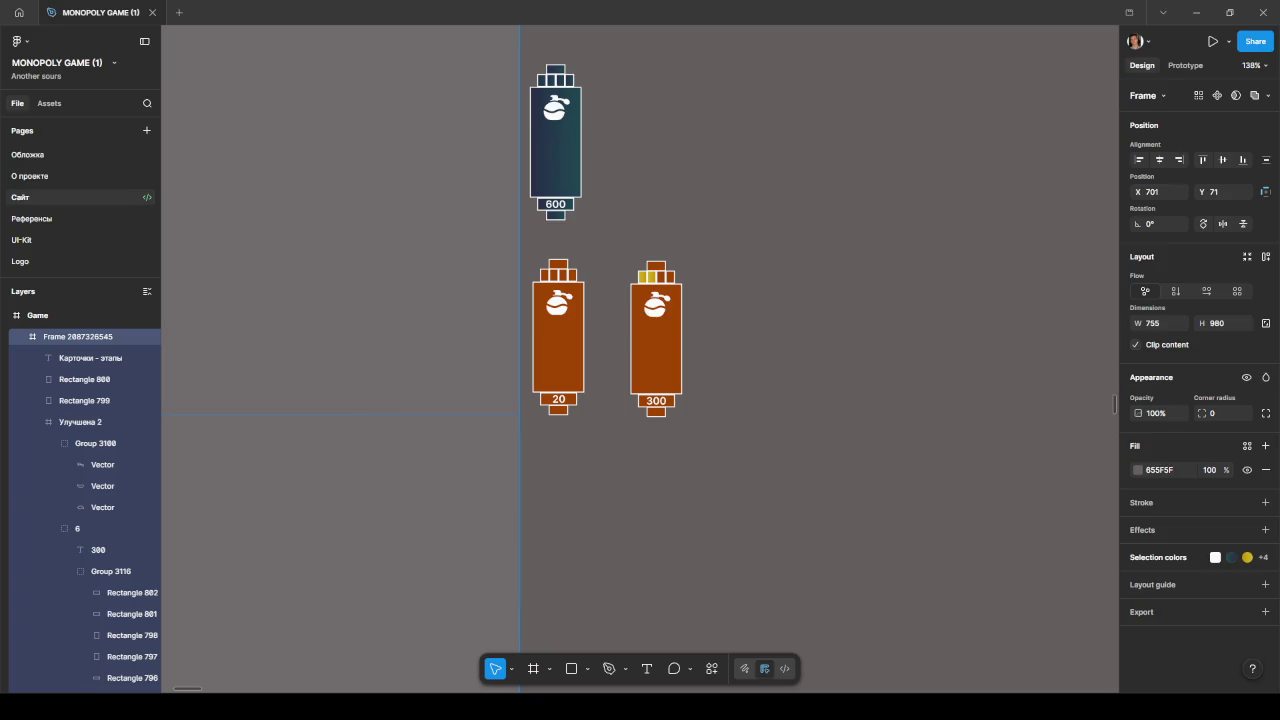
Step: On the 300 card, delete a stray copied square and narrow the top and bottom small blocks
scroll(672, 265, "up", 5)
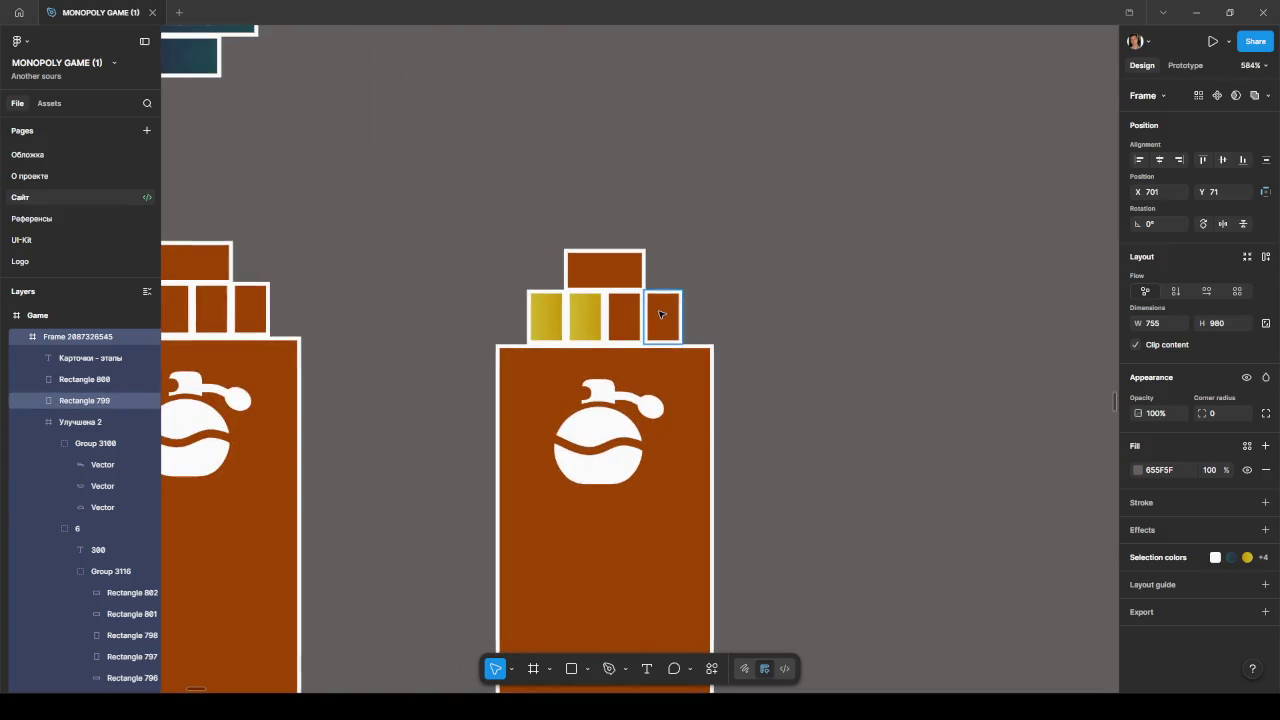
left_click(661, 315)
left_click_drag(664, 318, 665, 283)
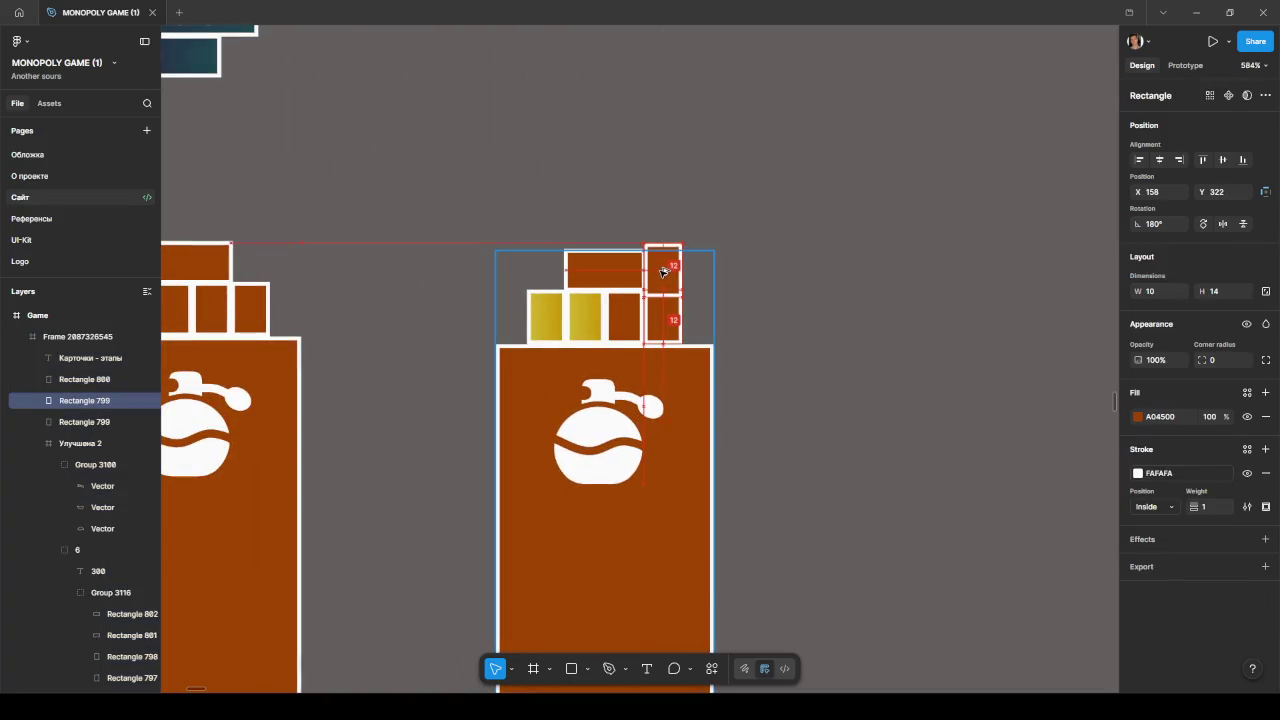
left_click(666, 283)
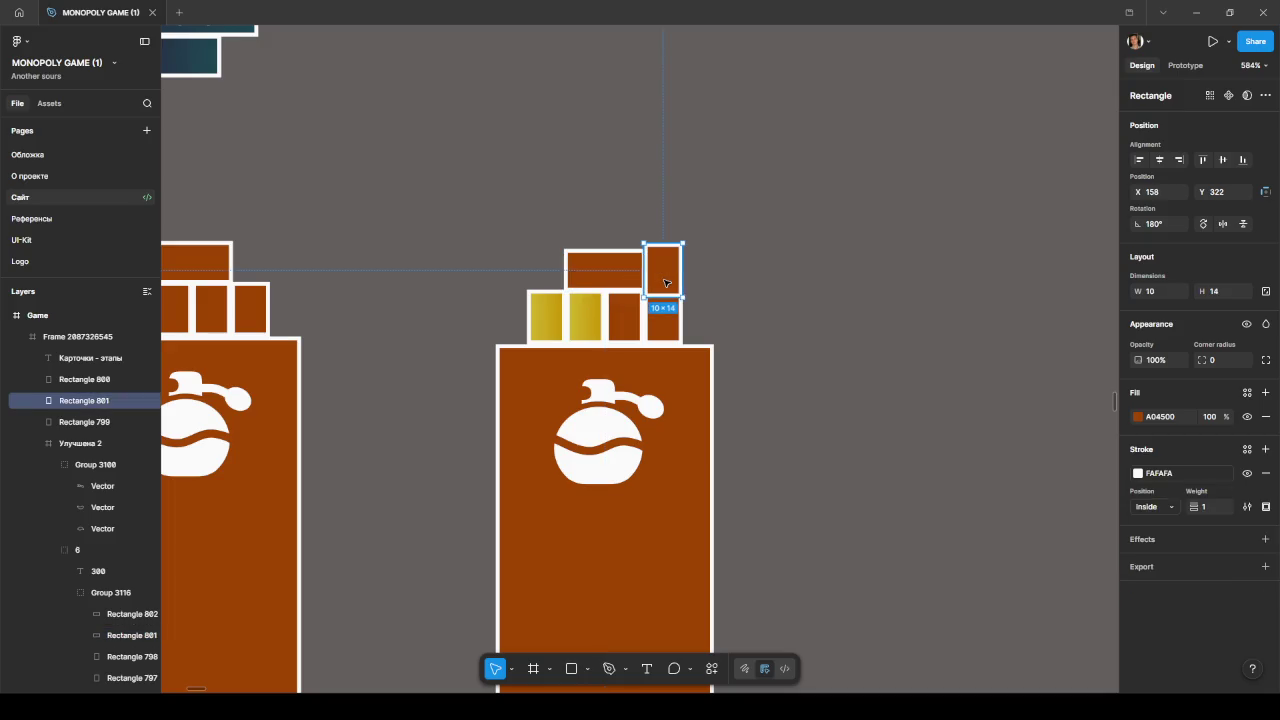
key("Delete")
left_click(628, 276)
left_click_drag(652, 273, 614, 274)
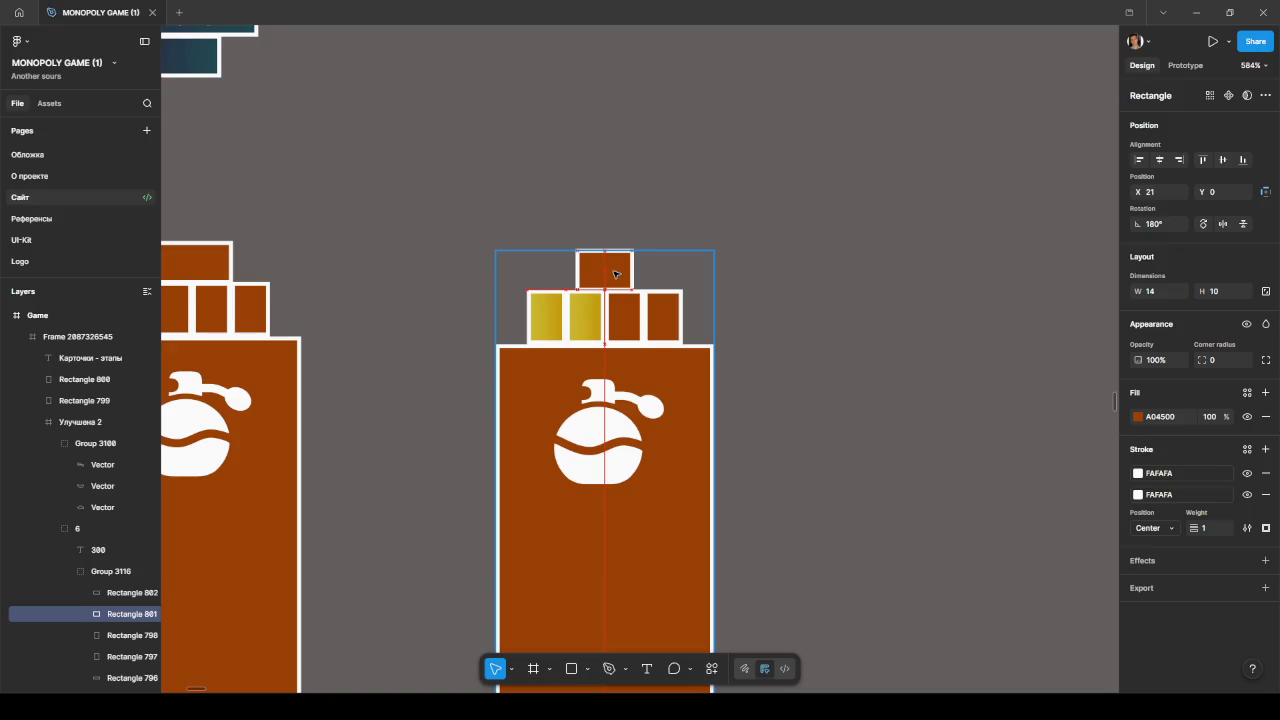
left_click(767, 296)
scroll(758, 300, "down", 5)
left_click(640, 356)
left_click_drag(645, 358, 604, 360)
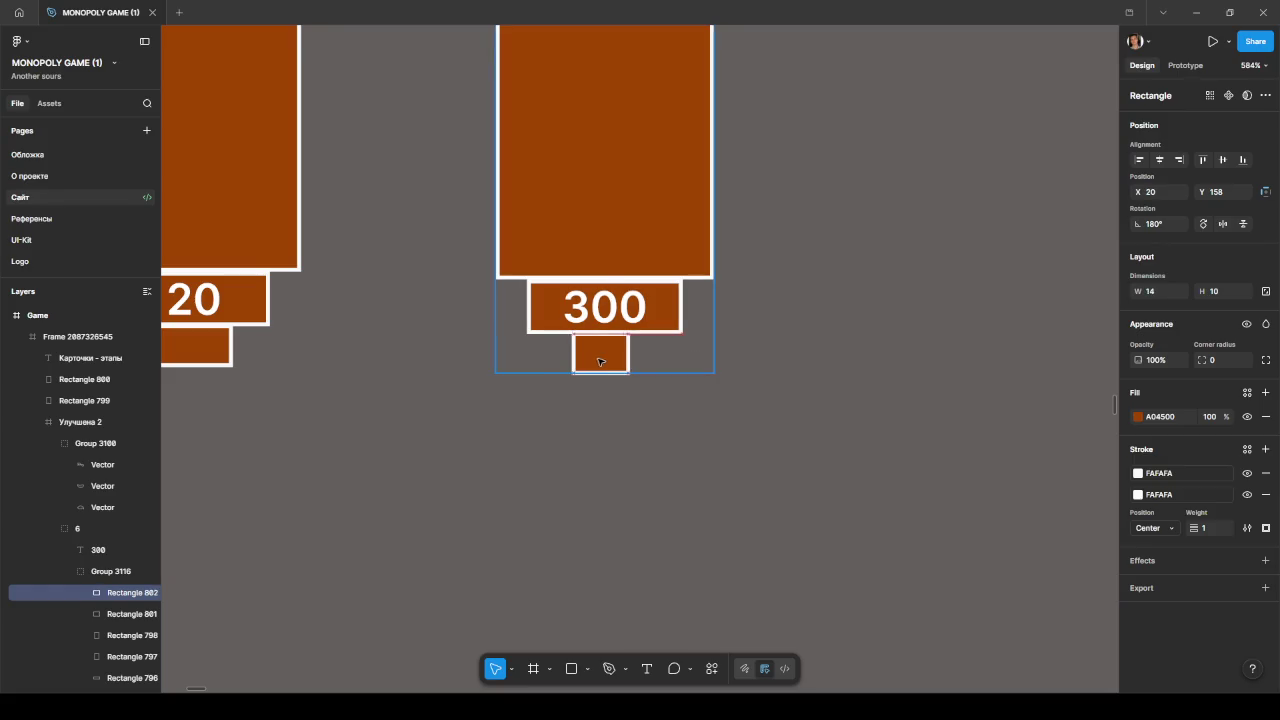
Step: Resize the 20 card's top and bottom small rectangles to 14×10, centring the top one
left_click(820, 329)
scroll(794, 329, "down", 5, "ctrl")
scroll(794, 329, "up", 1)
scroll(790, 326, "up", 3)
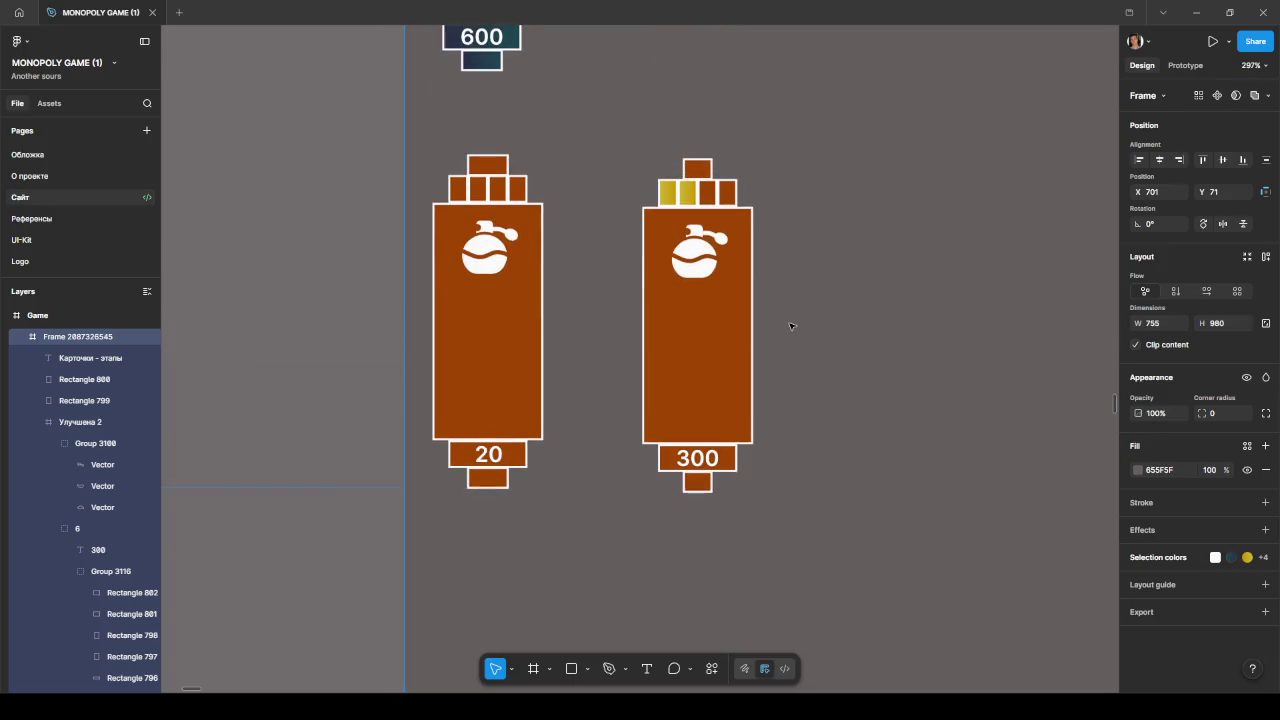
left_click(498, 166, "ctrl")
left_click_drag(499, 166, 495, 167)
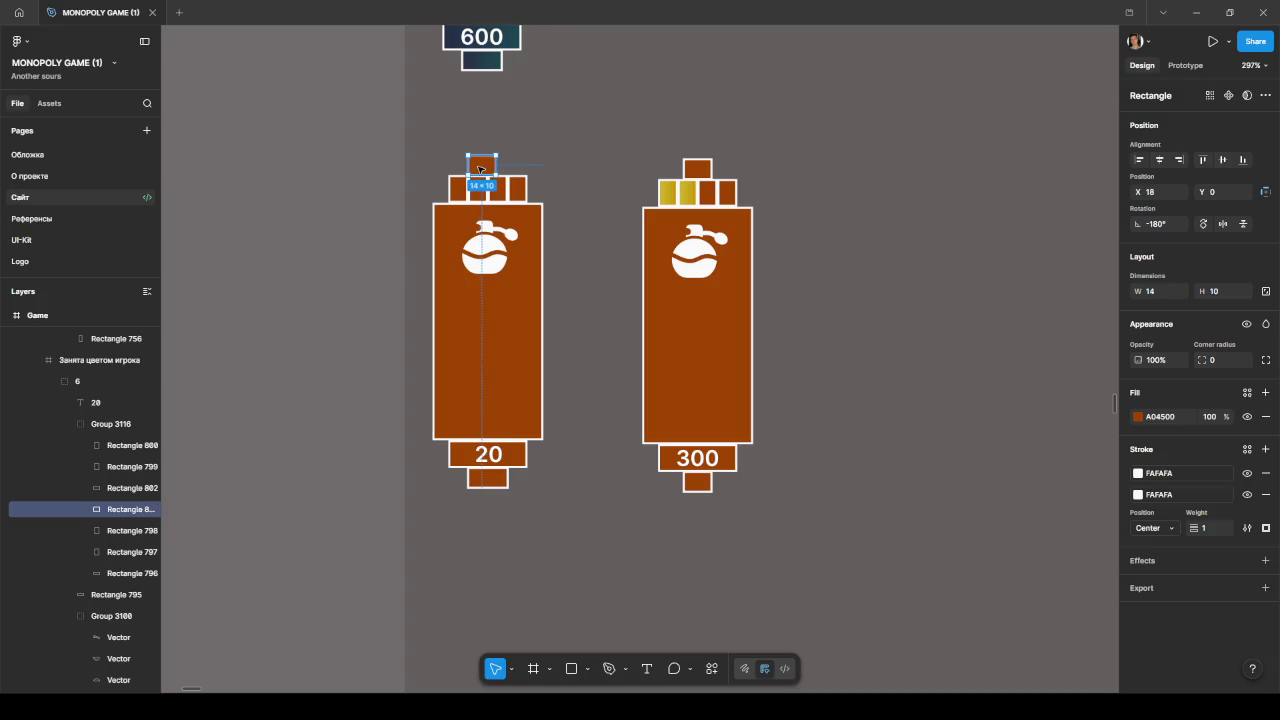
left_click_drag(484, 169, 493, 169)
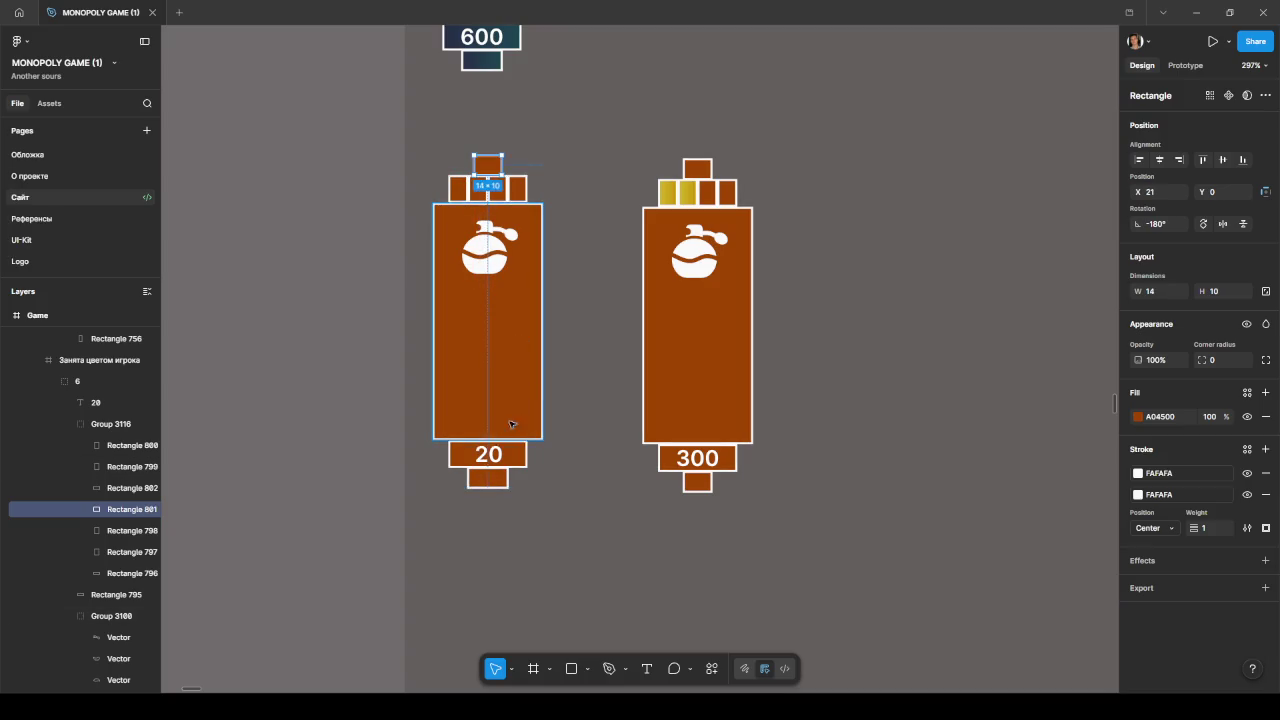
left_click(482, 481)
left_click_drag(508, 477, 481, 481)
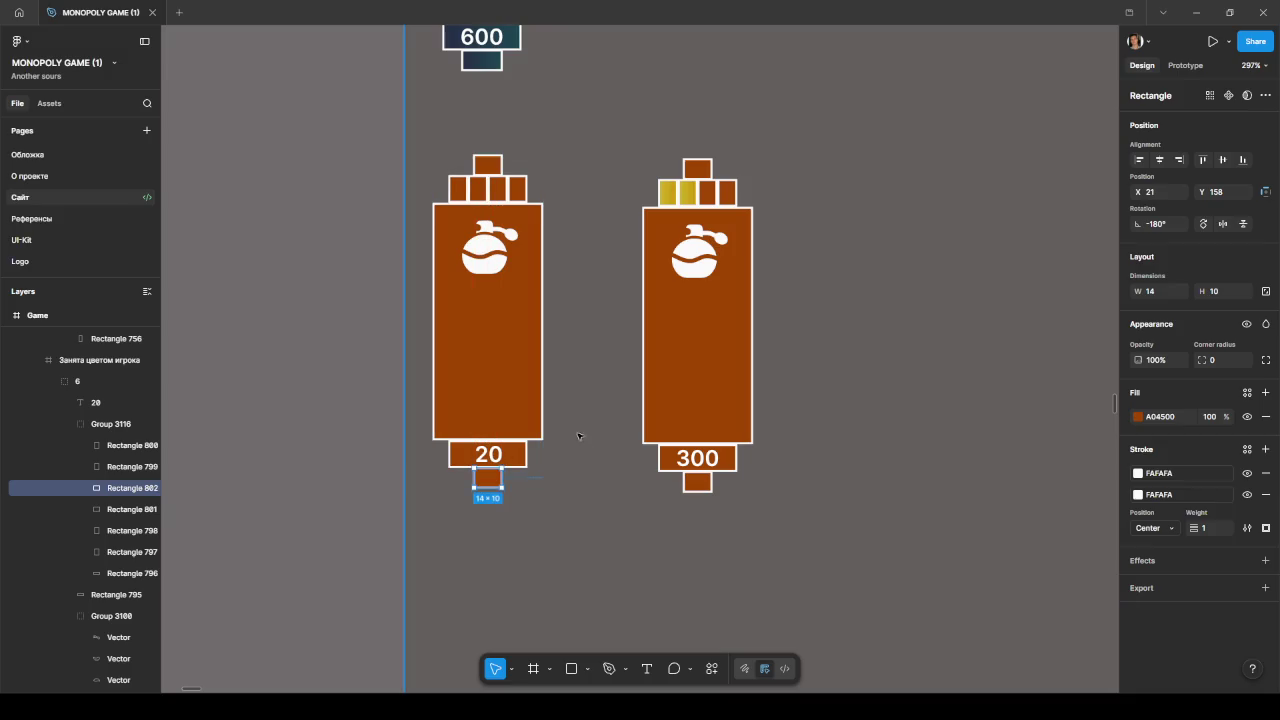
Step: Resize the 600 card's bottom and top small rectangles to 14×10
scroll(520, 400, "up", 5)
left_click(481, 296)
left_click_drag(502, 292, 487, 294)
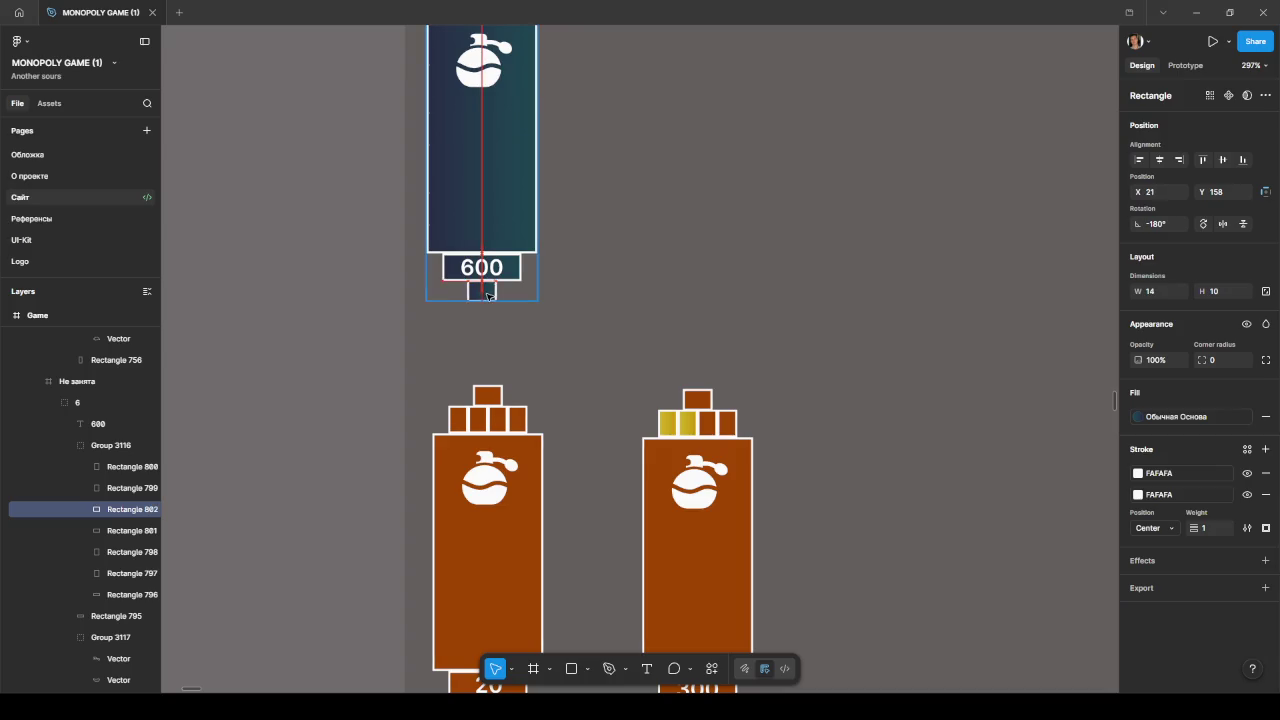
scroll(488, 290, "up", 5)
left_click(475, 405)
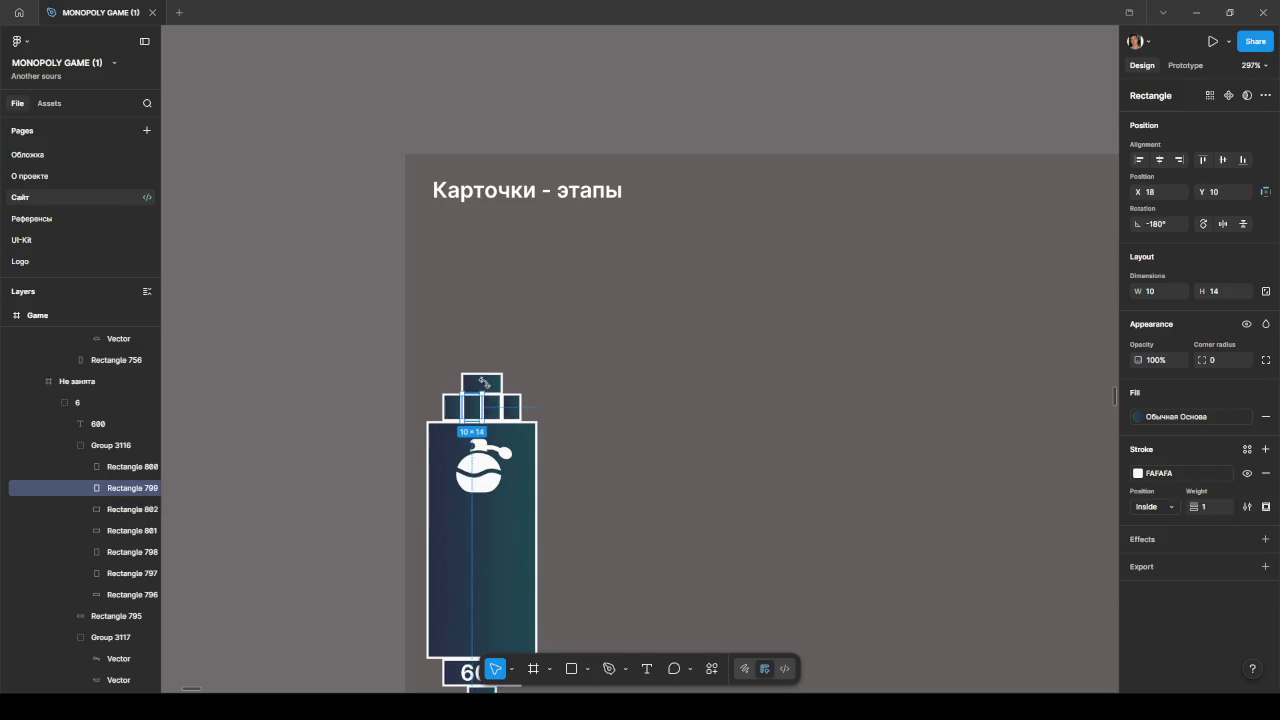
left_click(483, 383)
left_click_drag(502, 381, 497, 380)
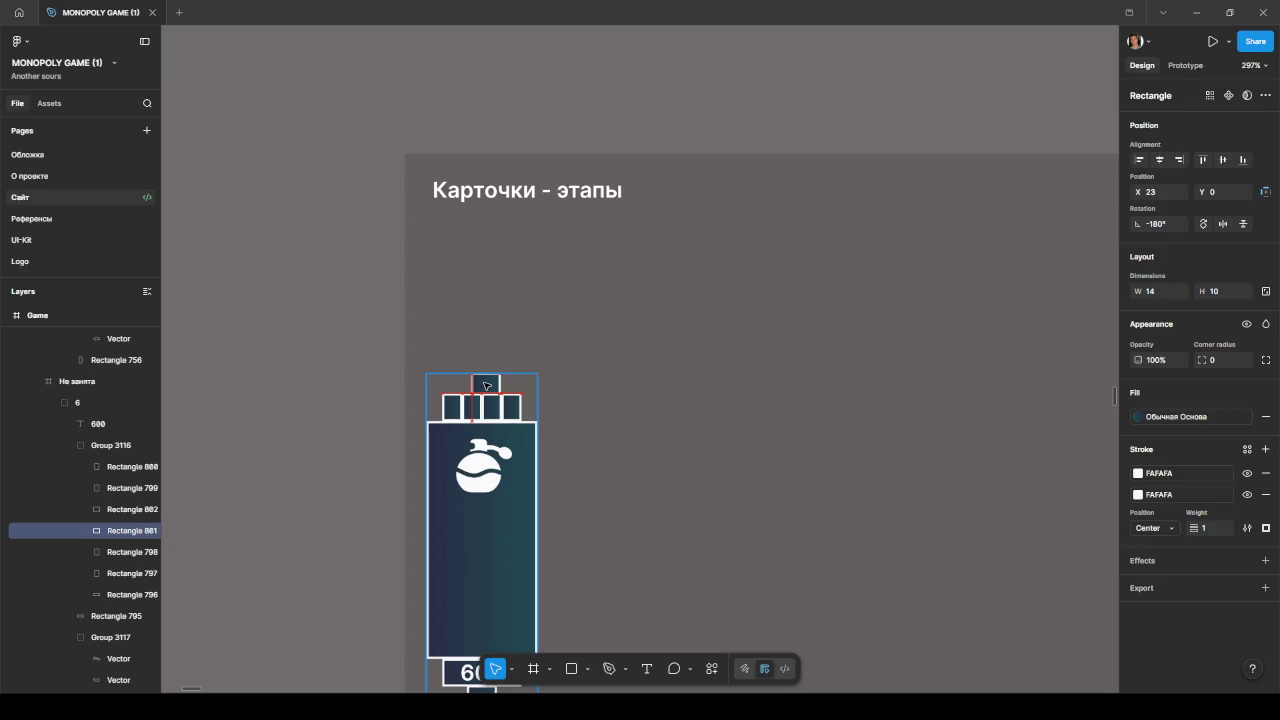
left_click(603, 381)
scroll(606, 380, "down", 5, "ctrl")
scroll(627, 409, "up", 2)
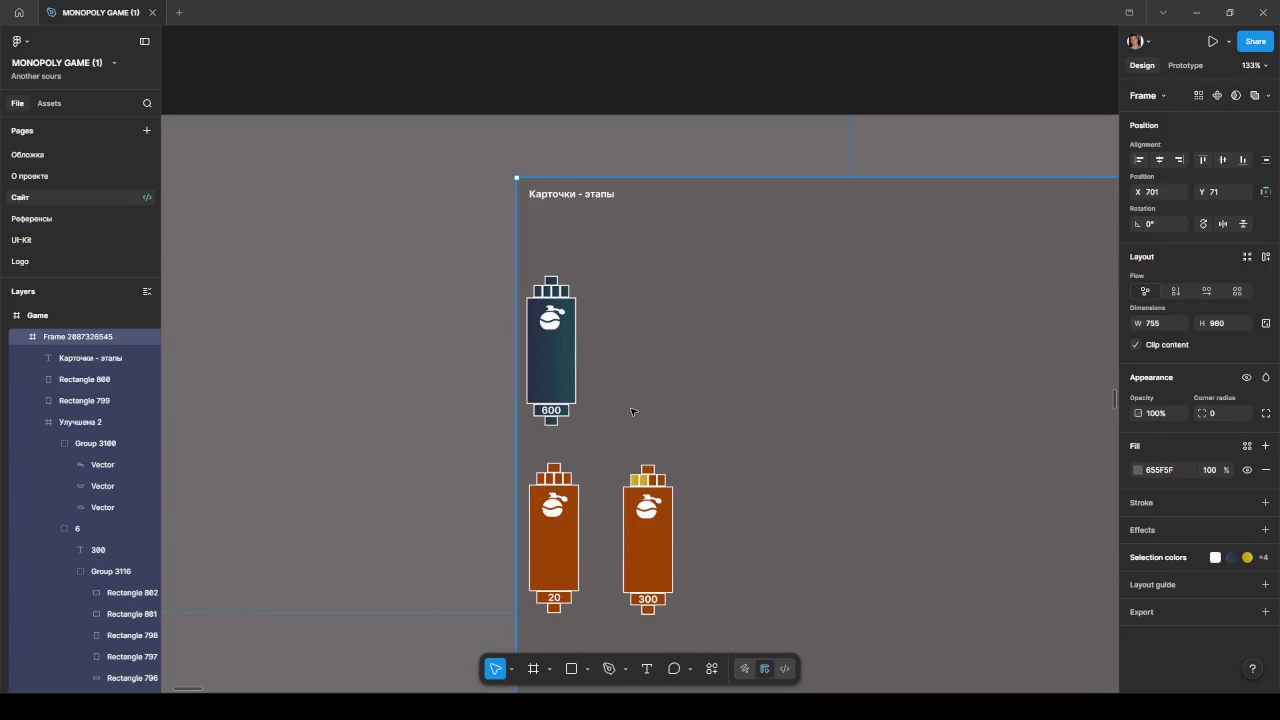
scroll(551, 613, "up", 5, "ctrl")
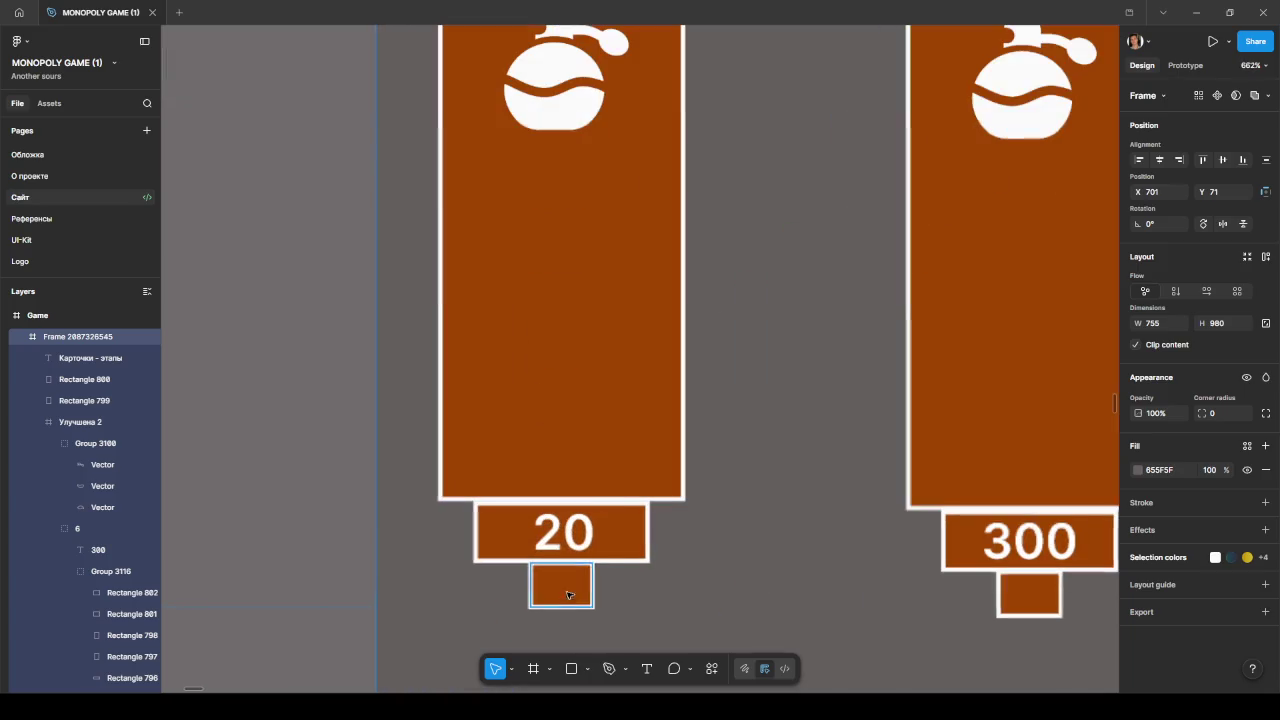
scroll(1008, 591, "up", 3)
scroll(1008, 591, "down", 3)
scroll(1008, 591, "up", 3, "ctrl")
scroll(1040, 560, "up", 2, "ctrl")
left_click(1053, 520)
left_click(1053, 520)
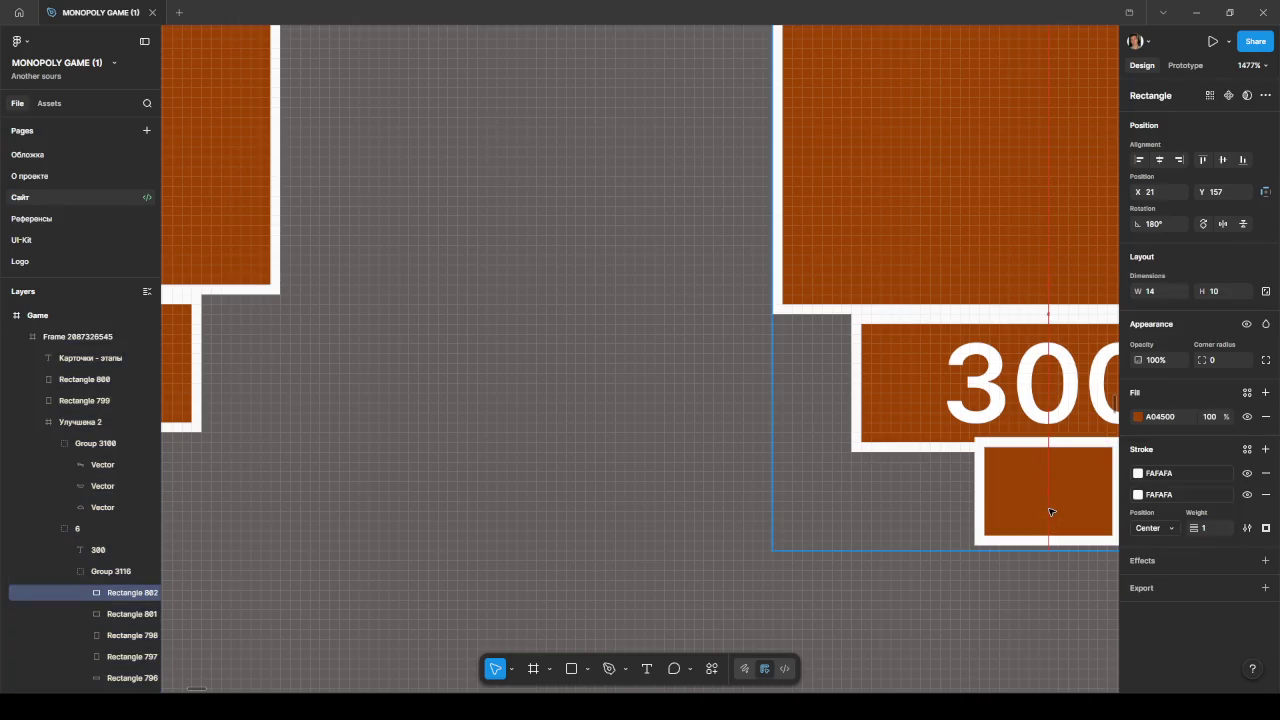
left_click(860, 554)
scroll(789, 571, "down", 5, "ctrl")
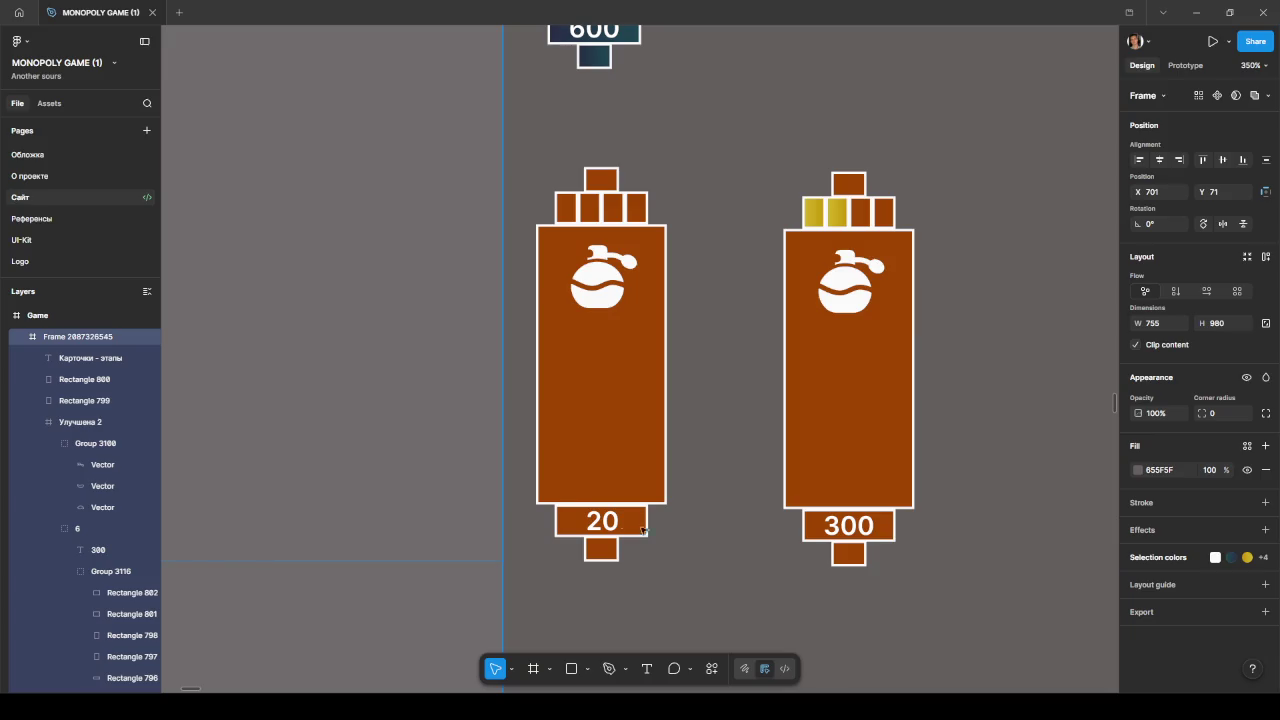
left_click(606, 524)
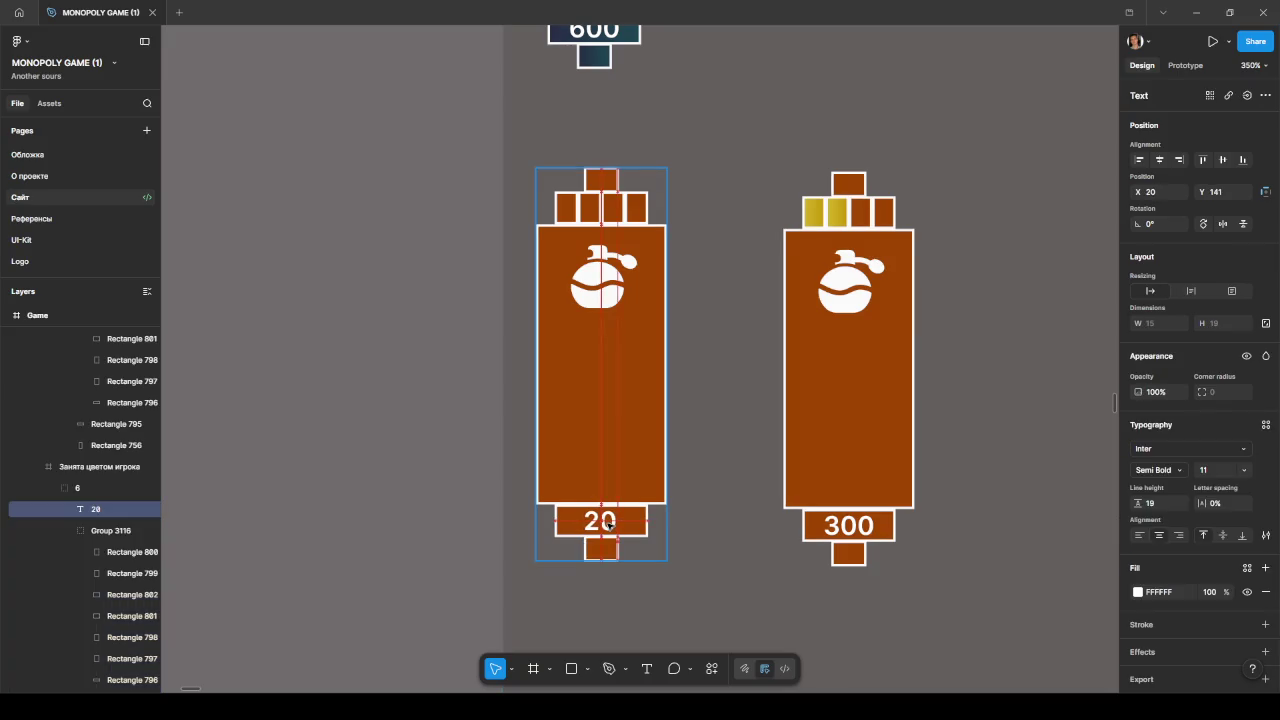
left_click(694, 586)
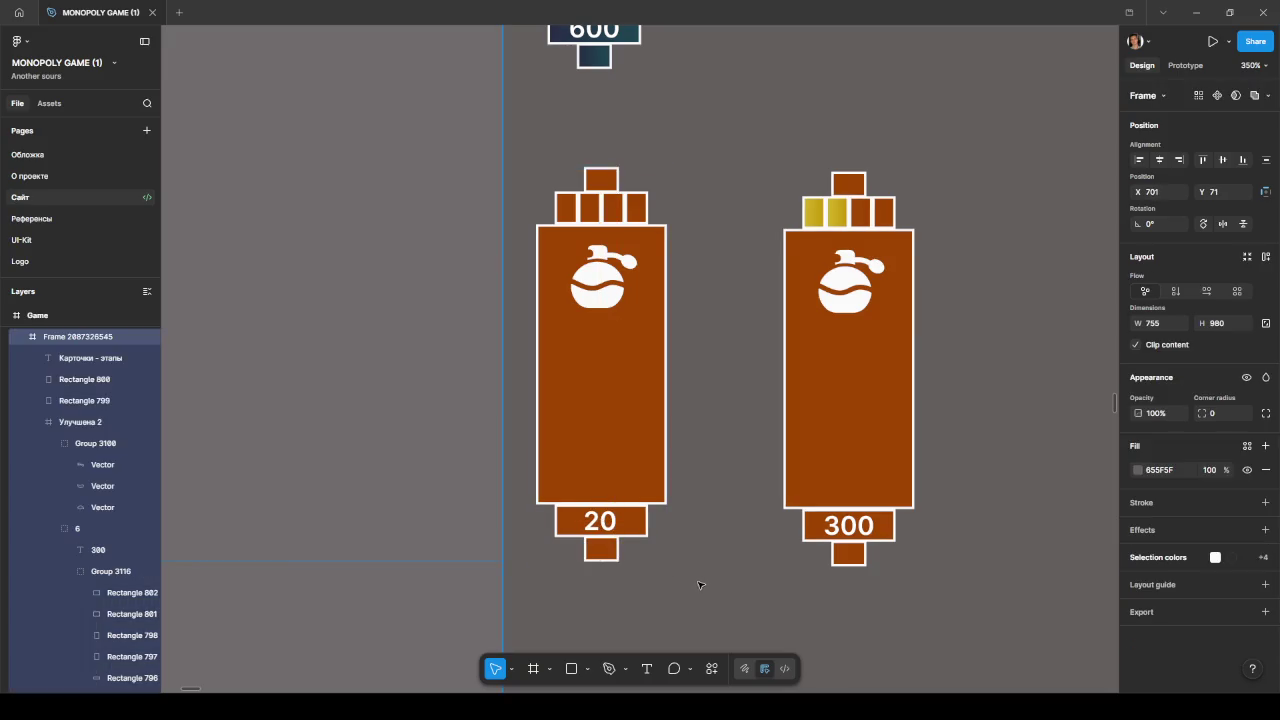
left_click(844, 532)
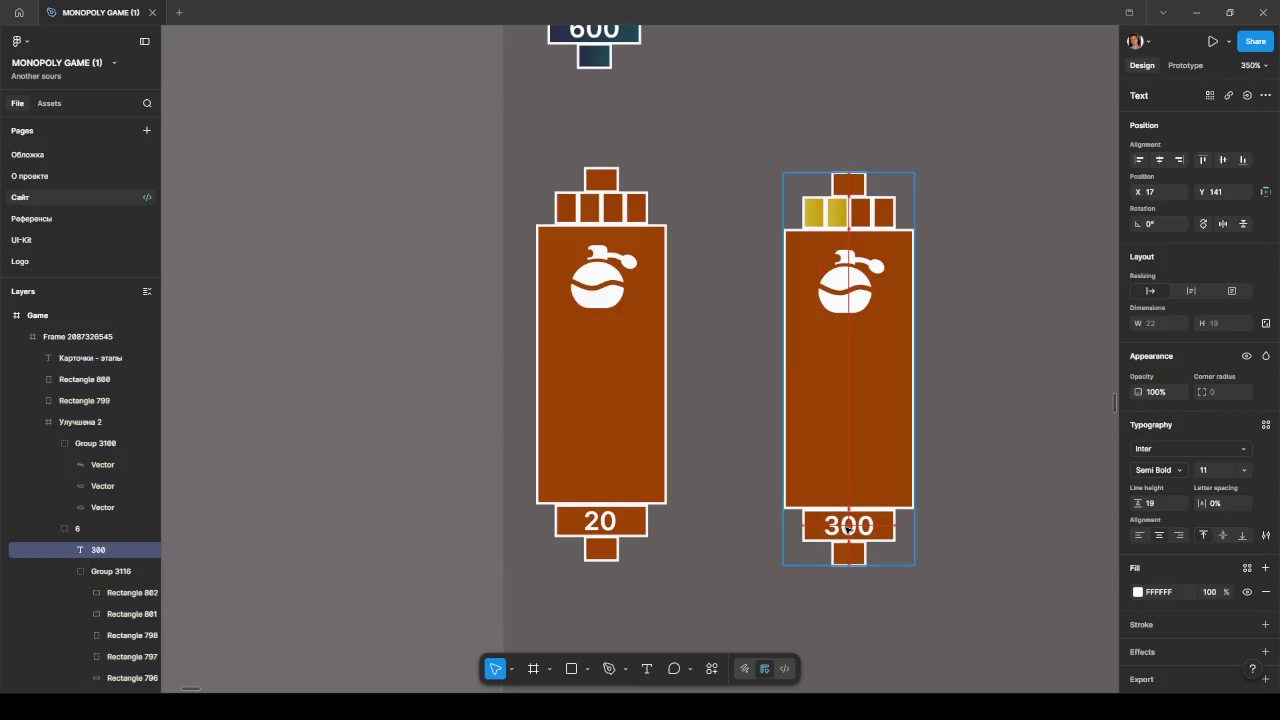
left_click(931, 579)
scroll(814, 557, "up", 4)
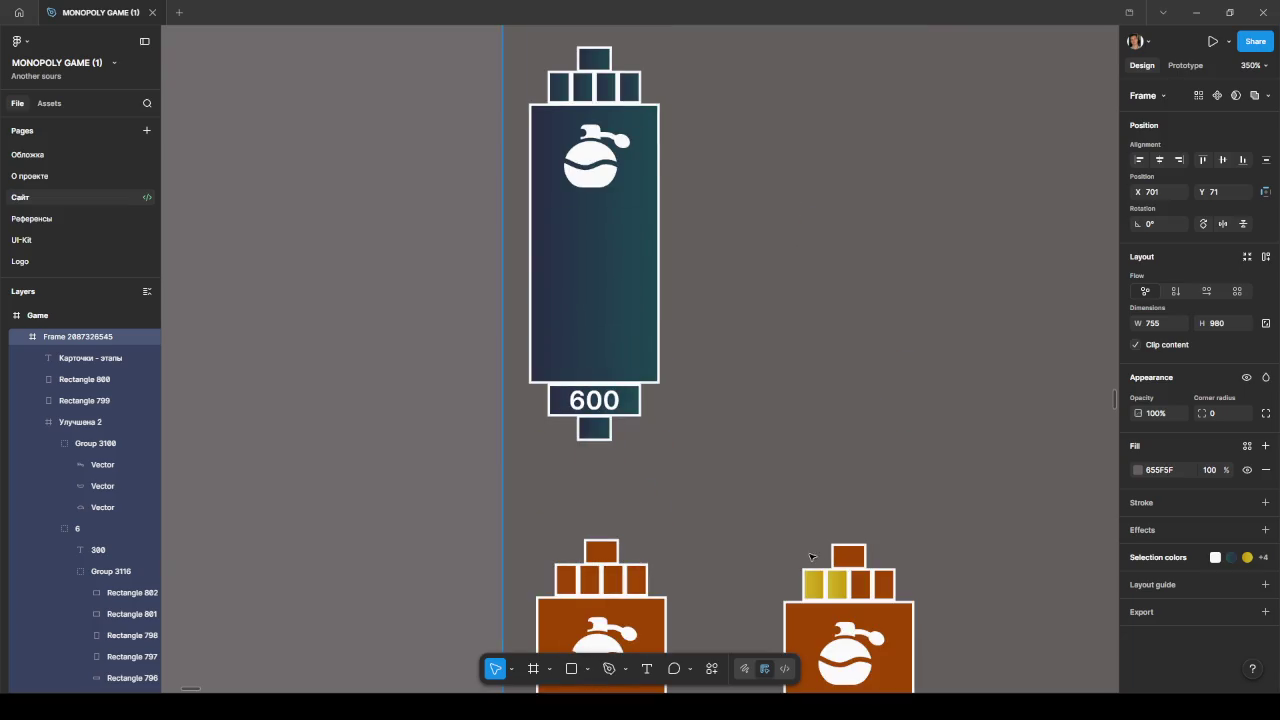
scroll(614, 296, "up", 2)
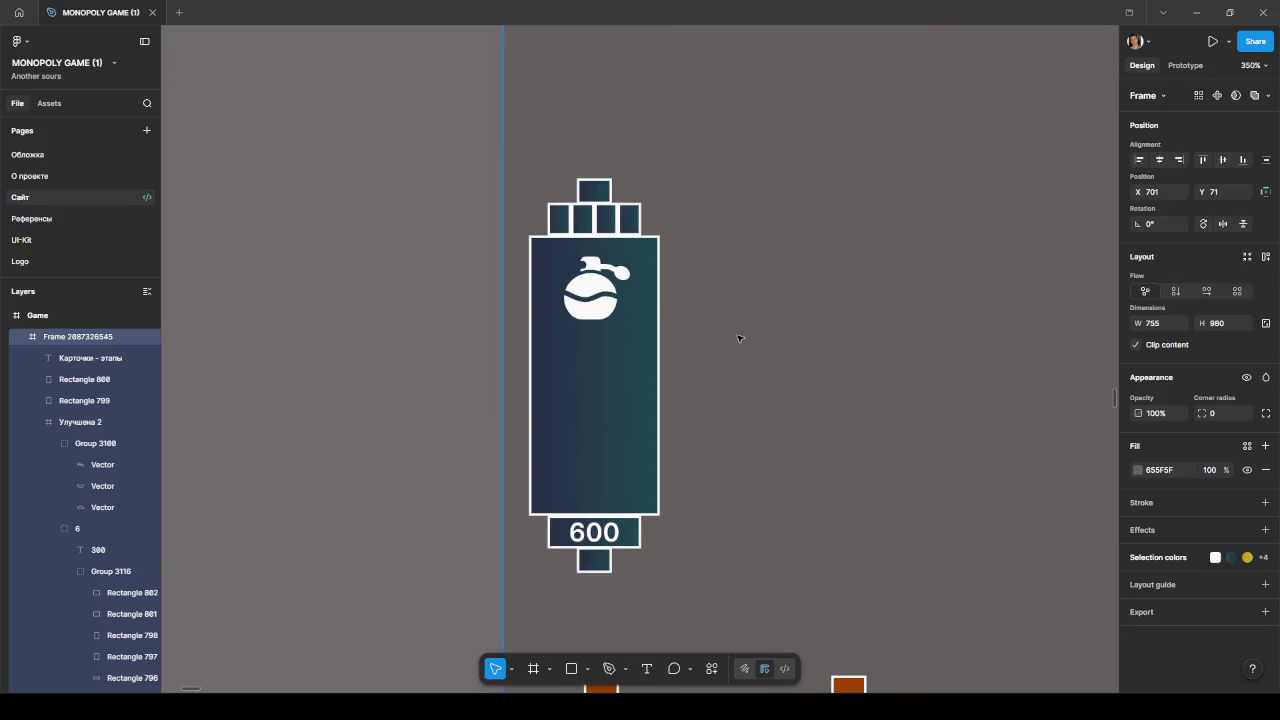
key("Escape")
scroll(740, 340, "down", 5, "ctrl")
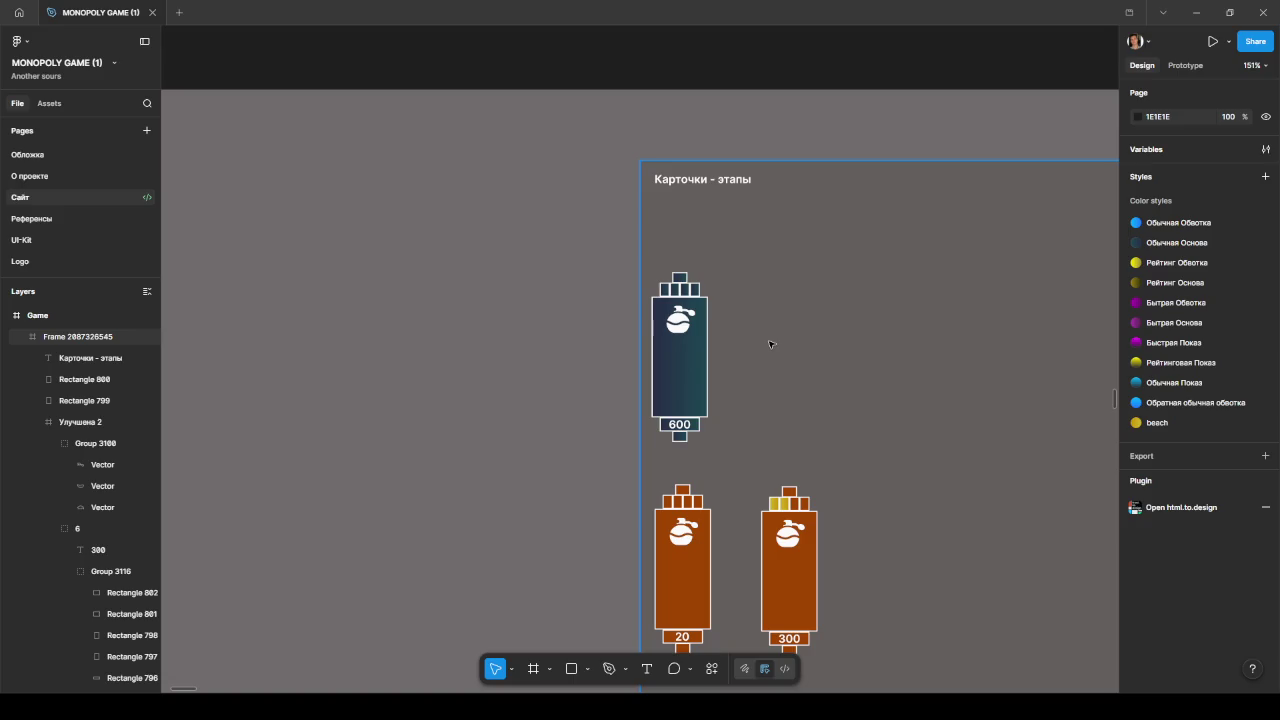
scroll(679, 255, "up", 5, "ctrl")
left_click(700, 355, "ctrl")
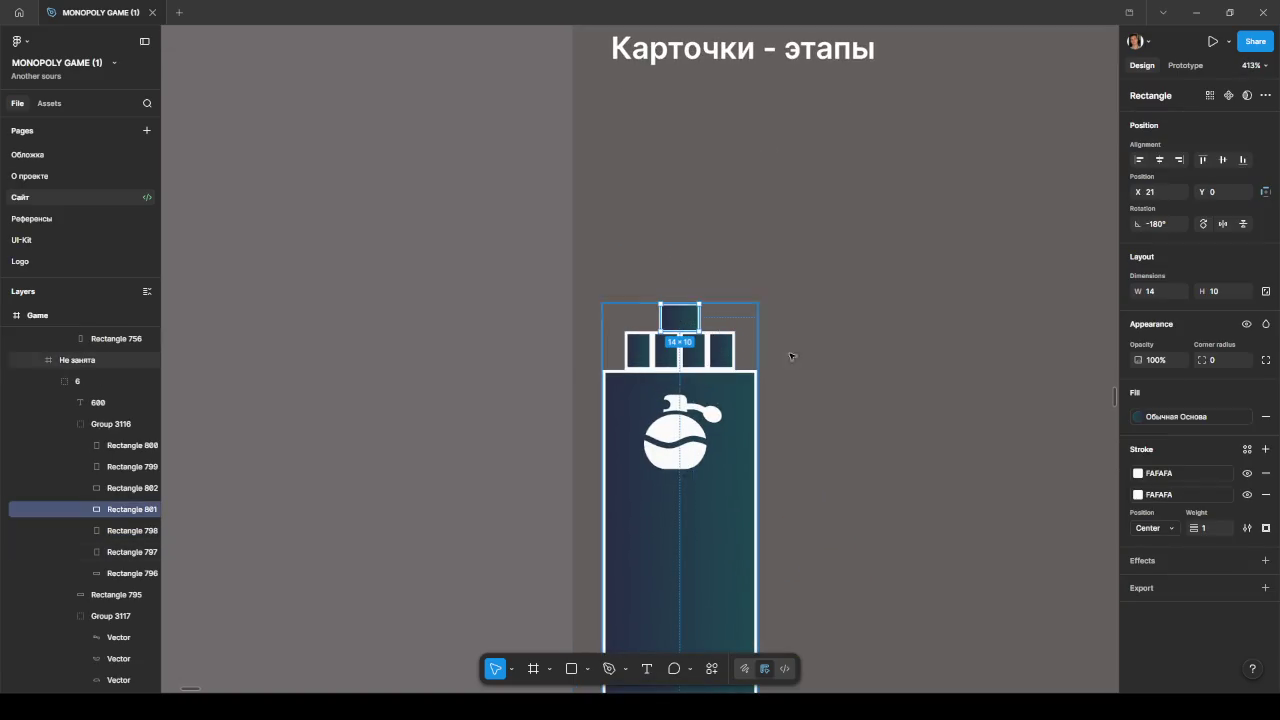
left_click(826, 366)
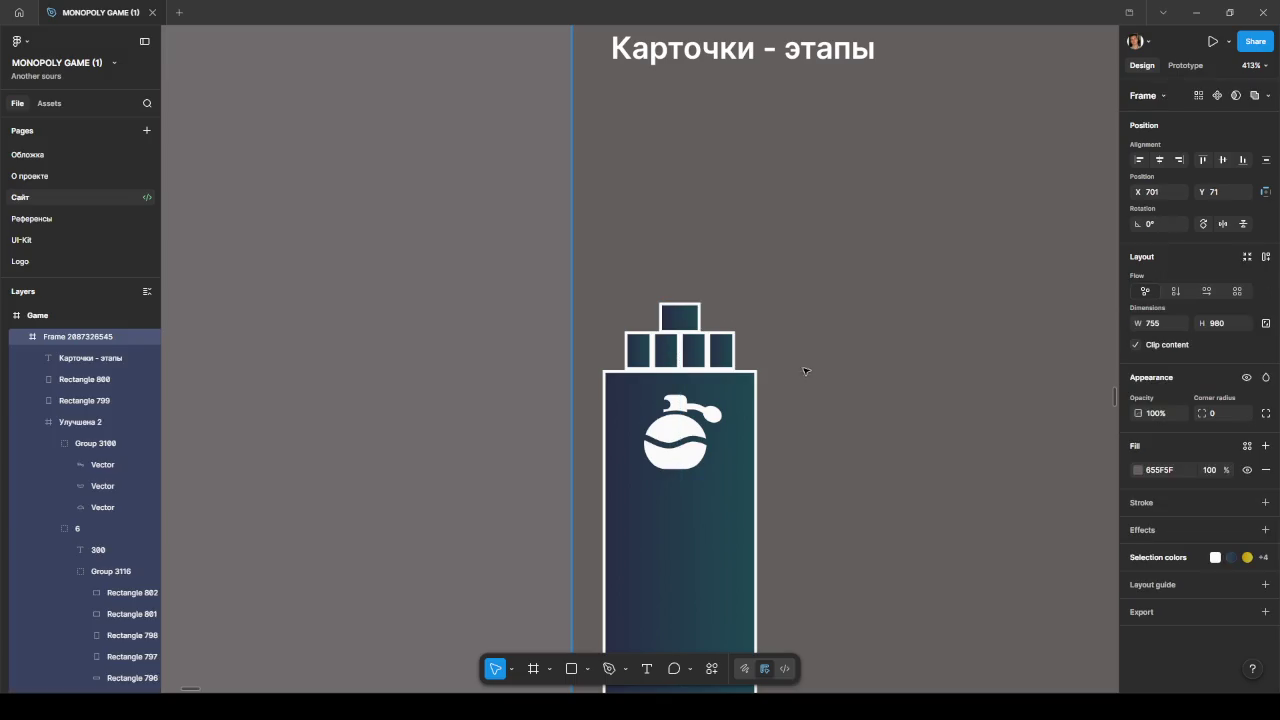
scroll(707, 322, "up", 5, "ctrl")
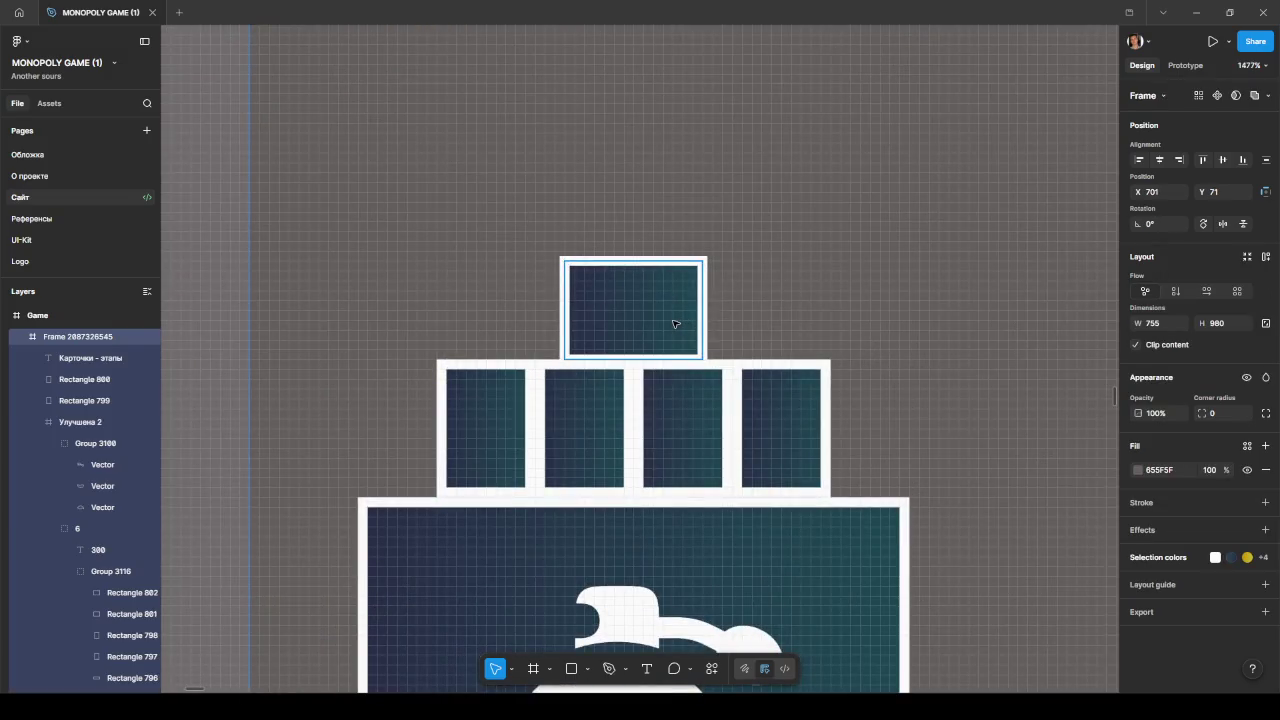
left_click(678, 330, "ctrl")
left_click(1265, 527)
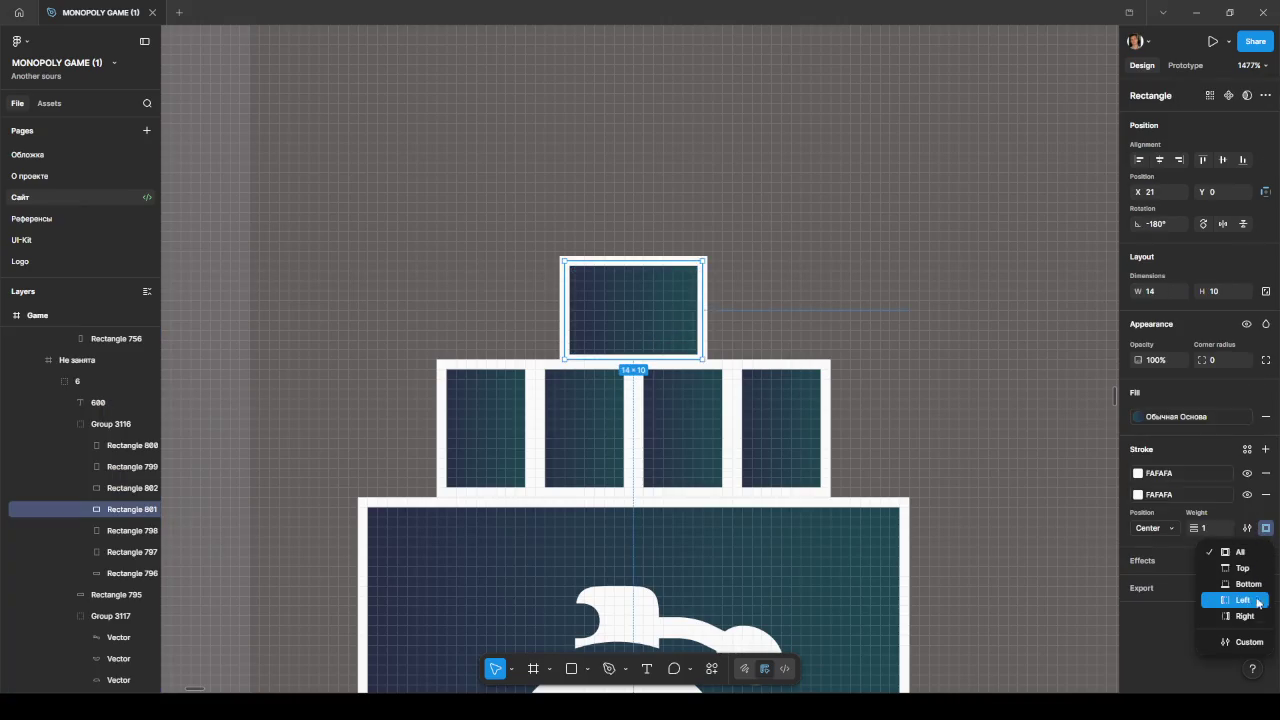
left_click(1256, 641)
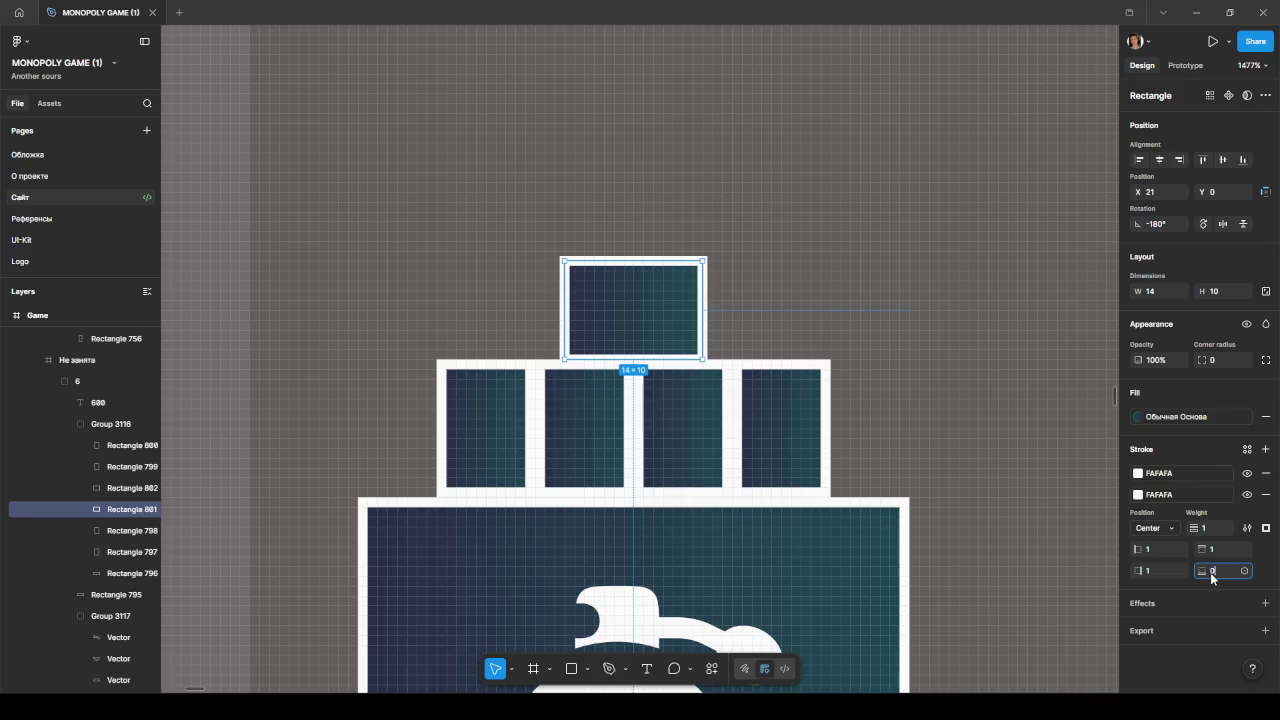
key("Return")
left_click(977, 453)
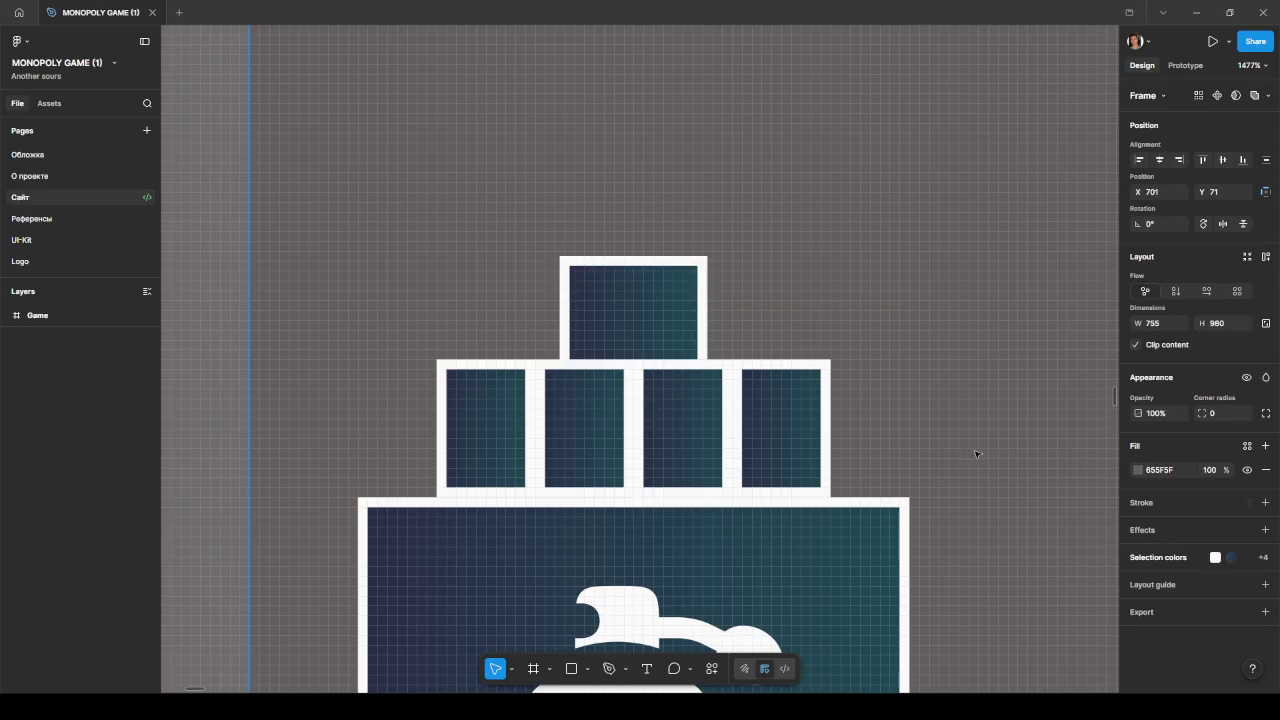
scroll(977, 453, "down", 2)
scroll(985, 480, "down", 3)
key("ctrl+z")
key("ctrl+z")
key("ctrl+shift+z")
key("ctrl+shift+z")
scroll(985, 490, "down", 5)
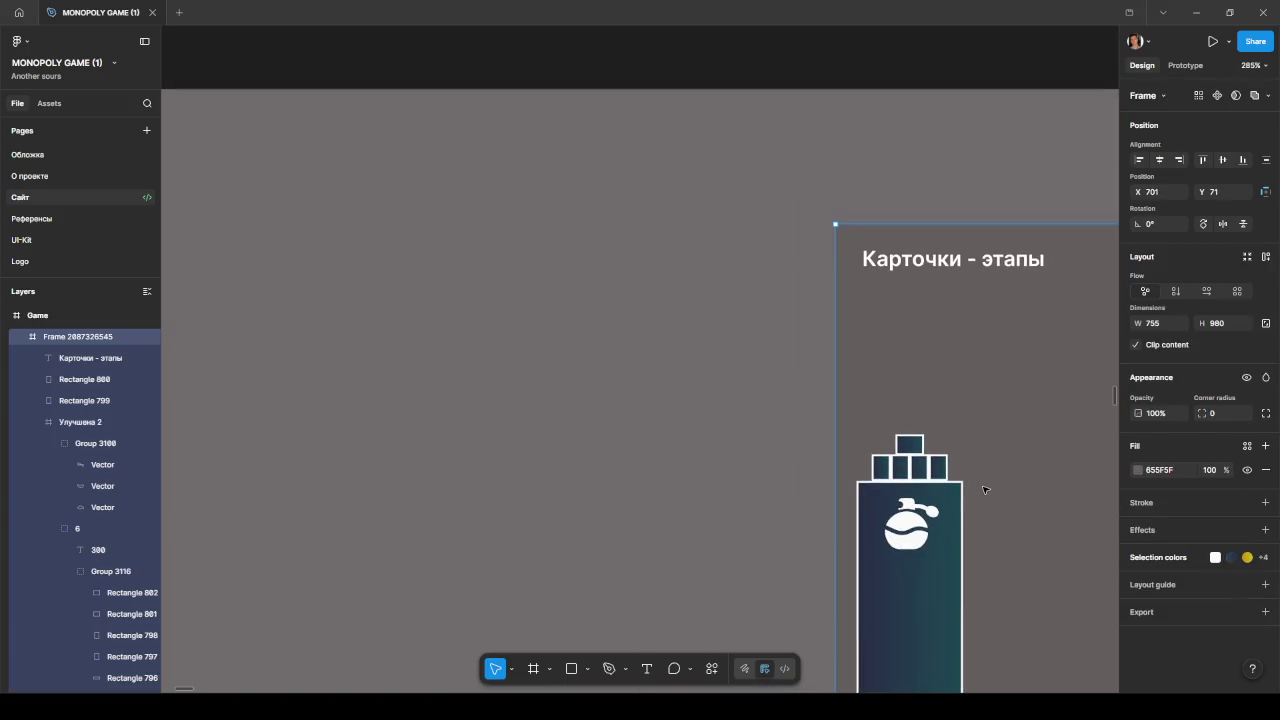
scroll(1020, 494, "down", 2)
left_click_drag(1020, 494, 878, 488)
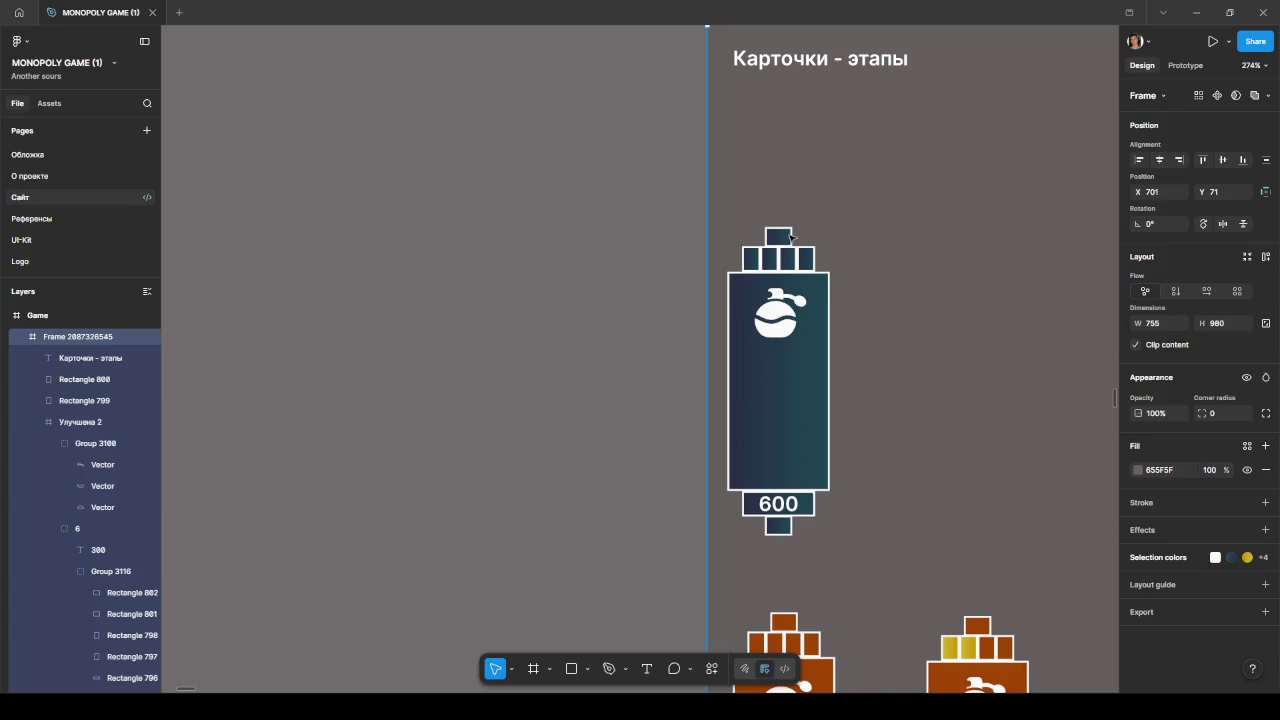
double_click(789, 238)
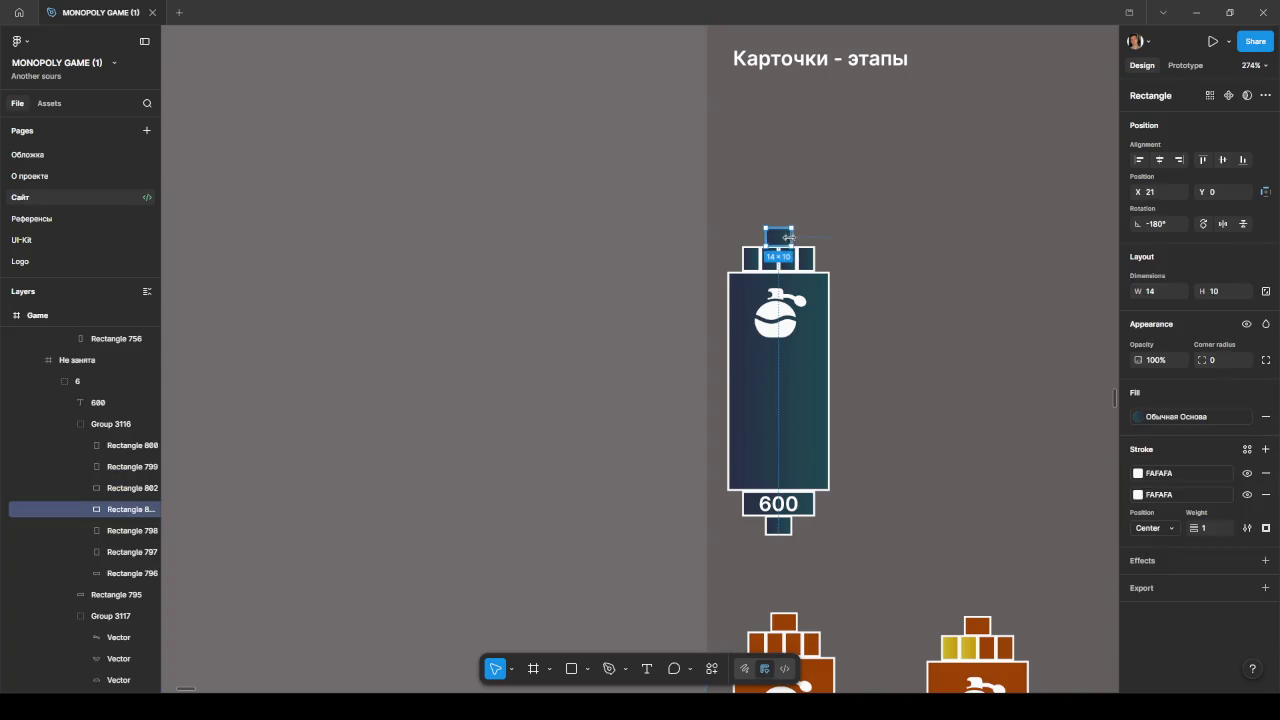
scroll(789, 238, "up", 10)
left_click_drag(799, 270, 770, 157)
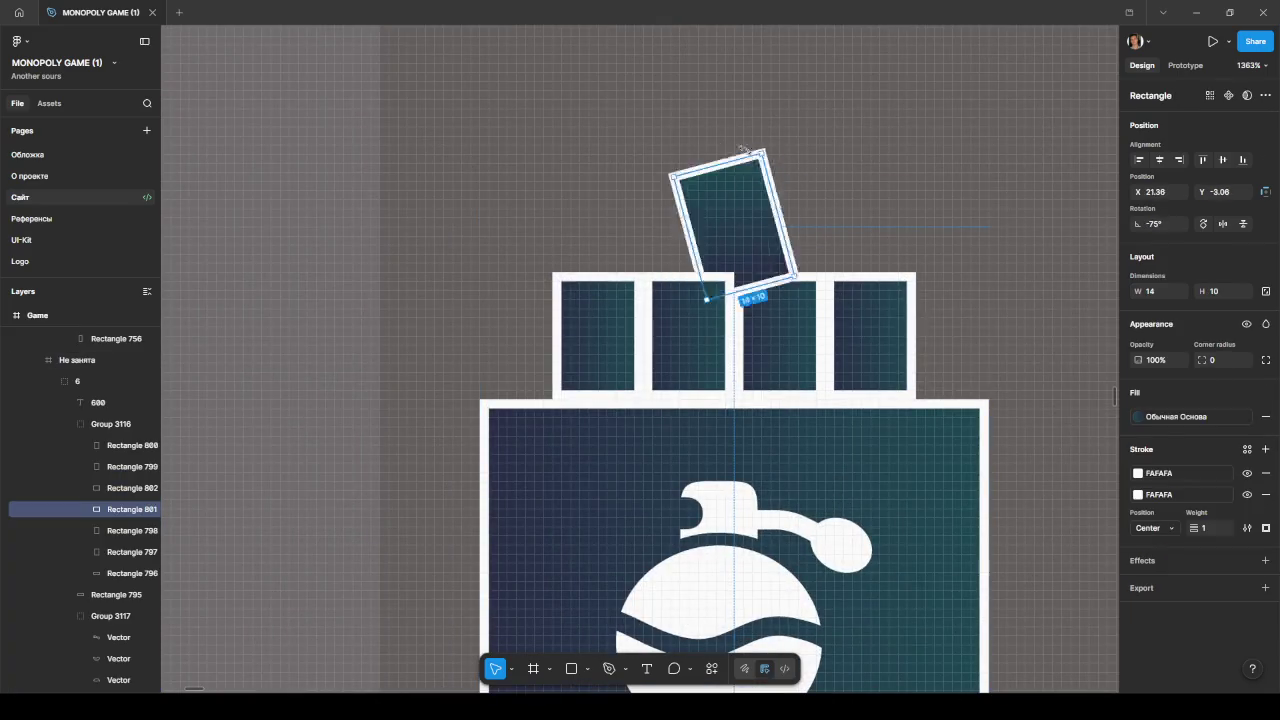
left_click_drag(730, 233, 731, 207)
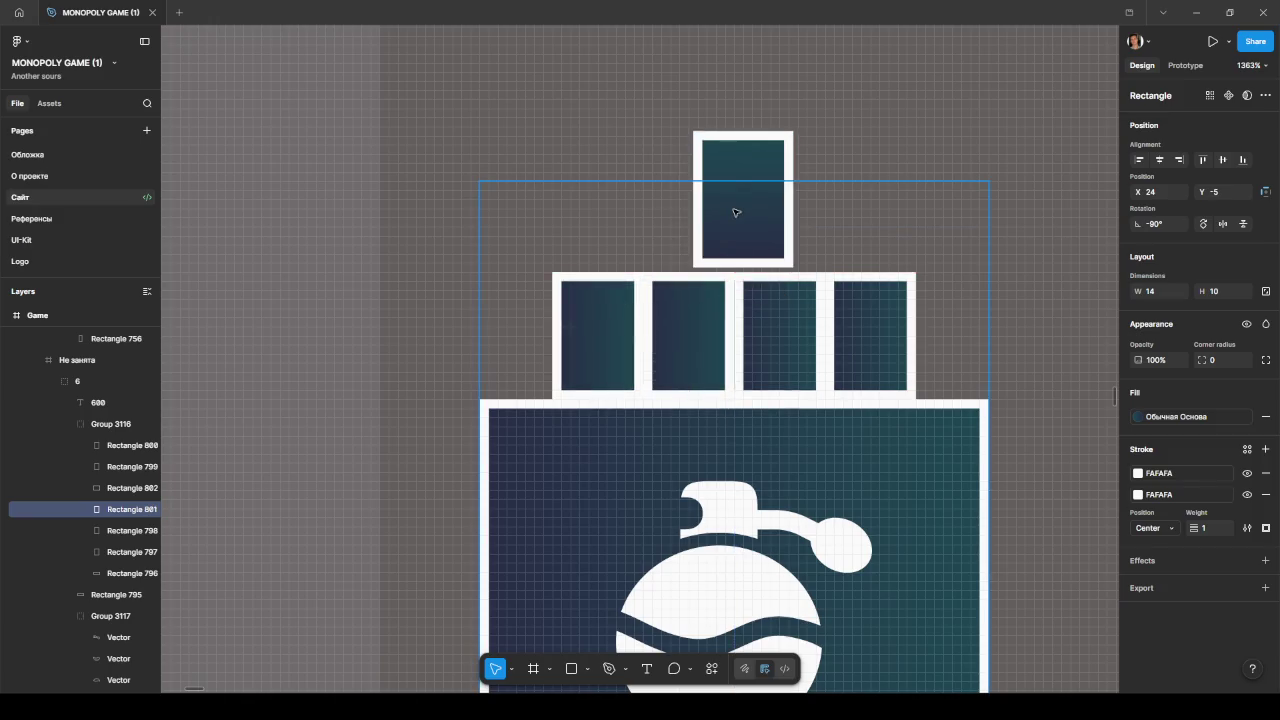
key("Escape")
scroll(900, 150, "down", 10)
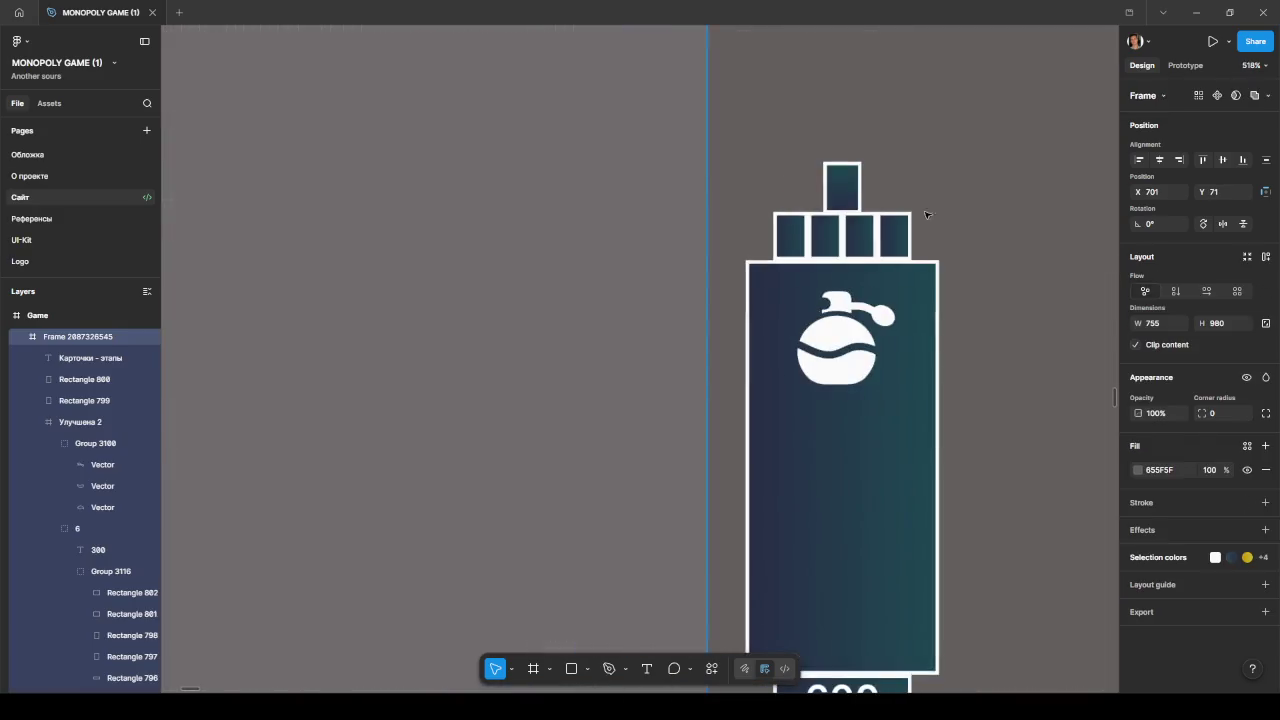
left_click(966, 258)
scroll(680, 276, "down", 3)
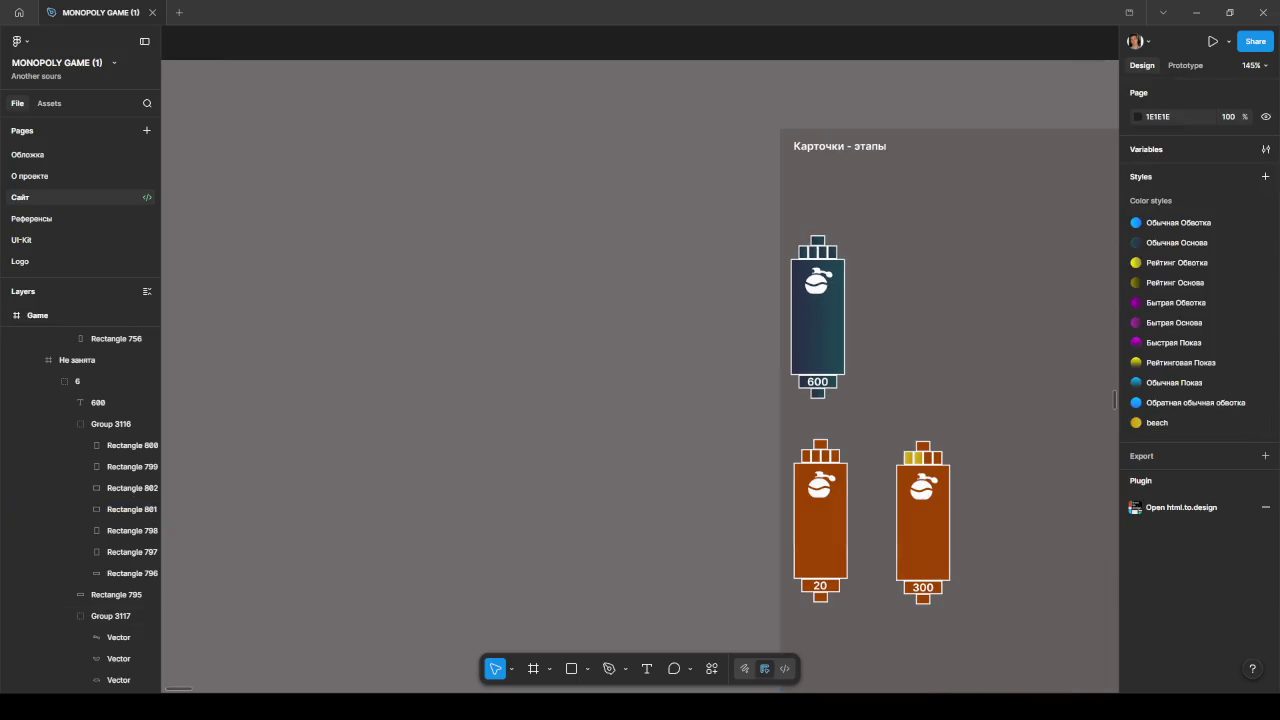
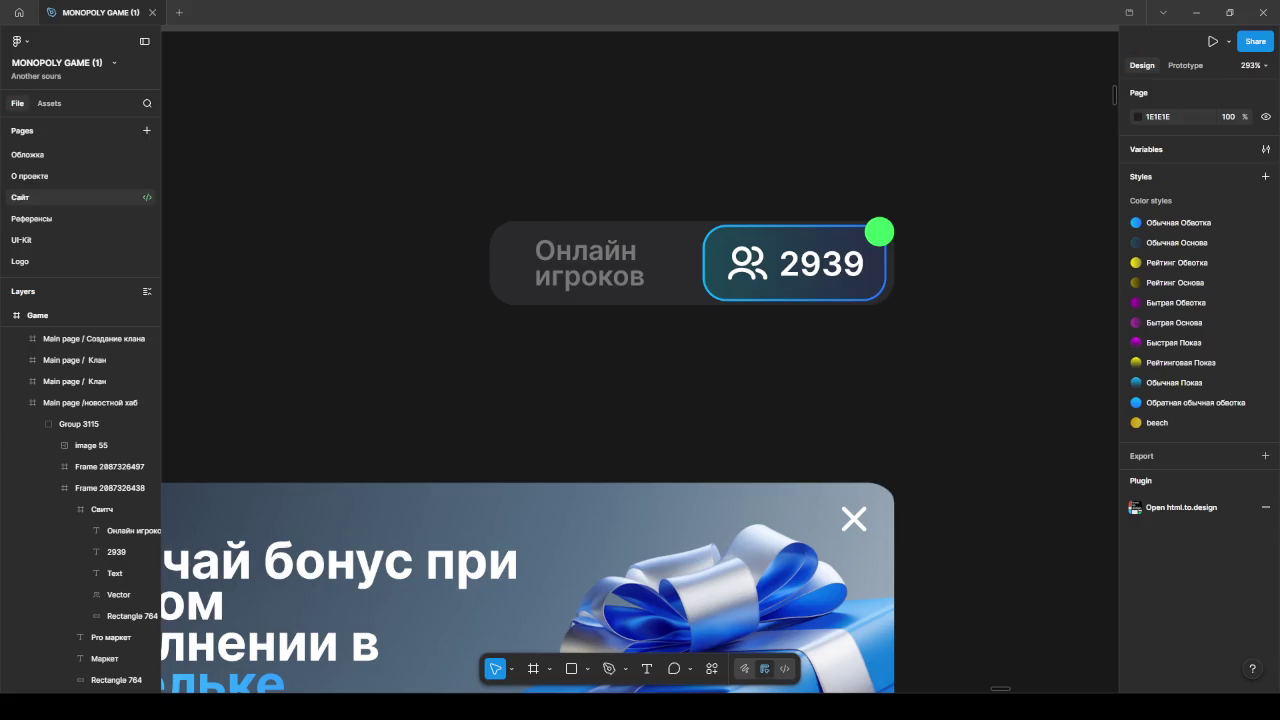
Step: Minimize Figma to bring the Cursor editor and news hub preview back into view
left_click(1196, 12)
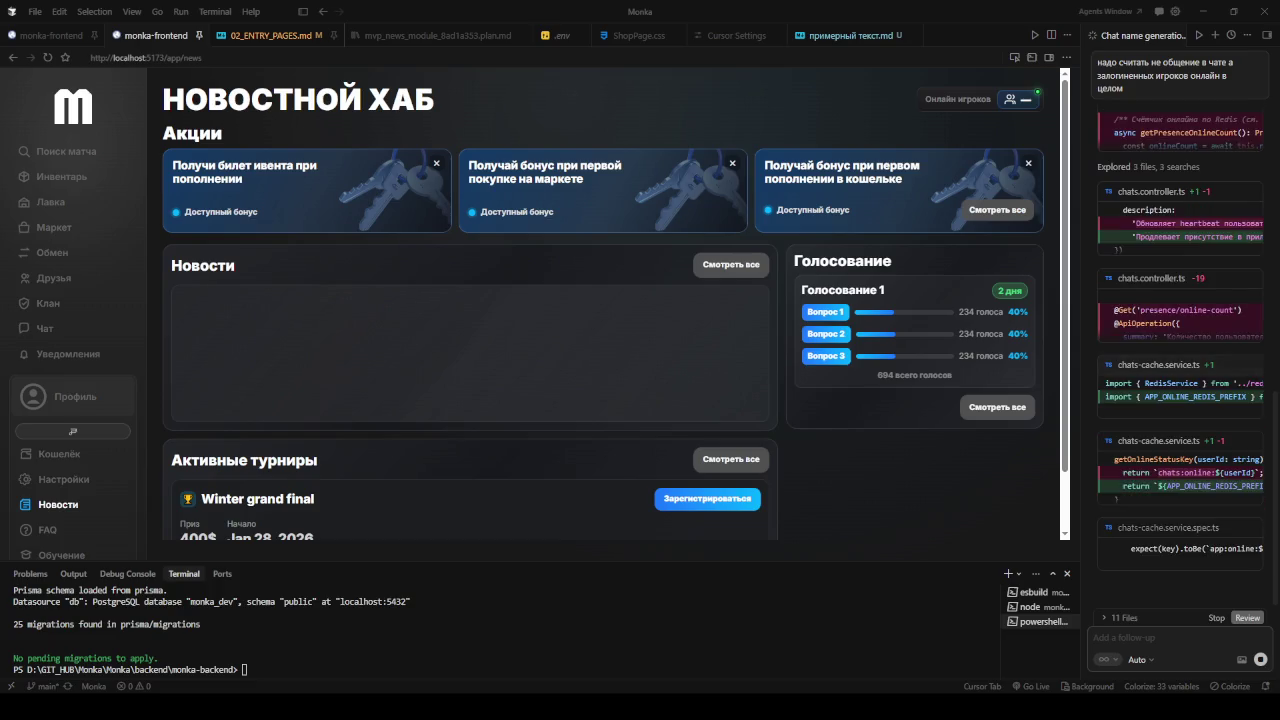
scroll(600, 300, "down", 1)
Step: Scroll up the agent's output while it finishes the online-presence rework
scroll(600, 300, "up", 1)
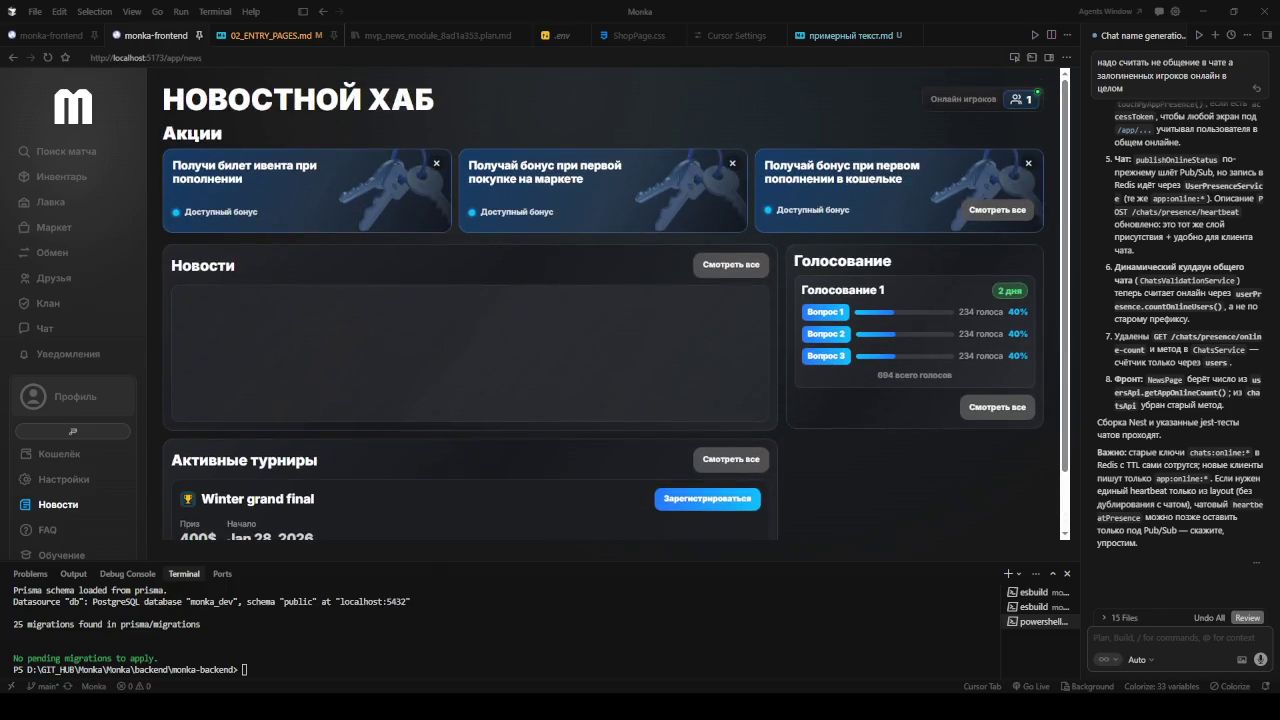
Step: Attach the three Акции promo banner cards to the agent chat using the element picker
left_click(1014, 57)
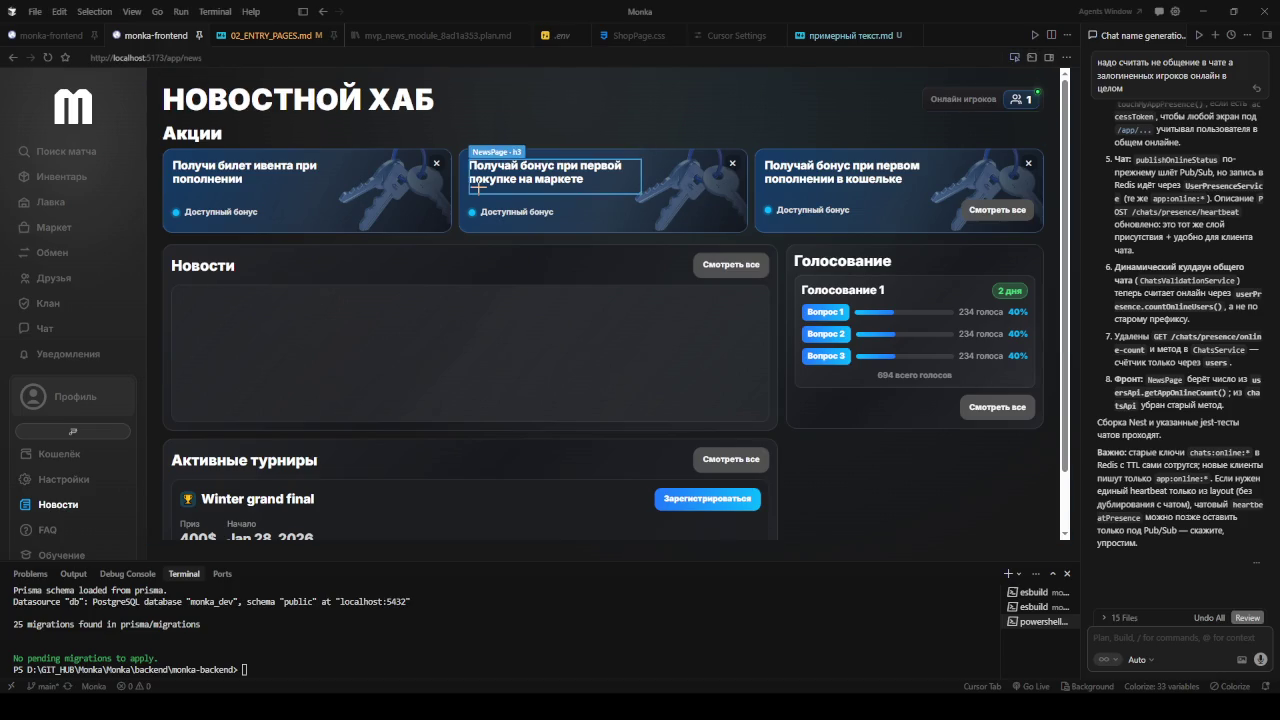
left_click(418, 195)
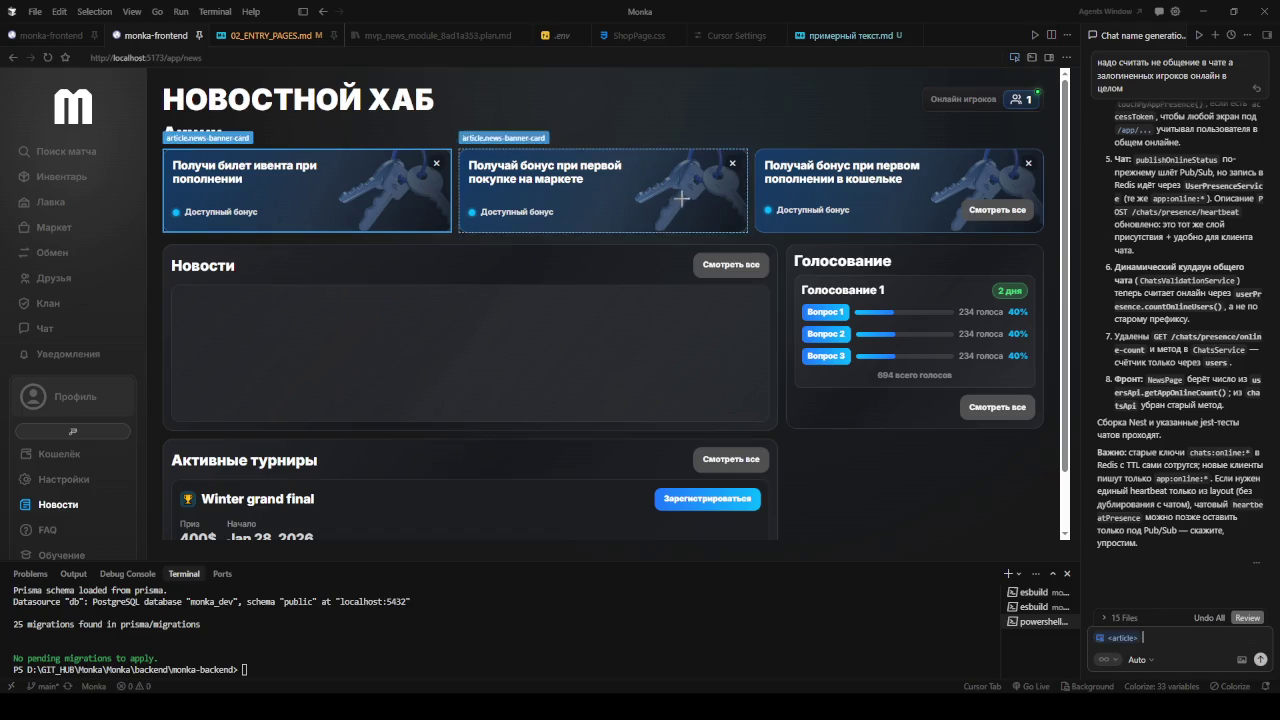
left_click(698, 194)
left_click(949, 192)
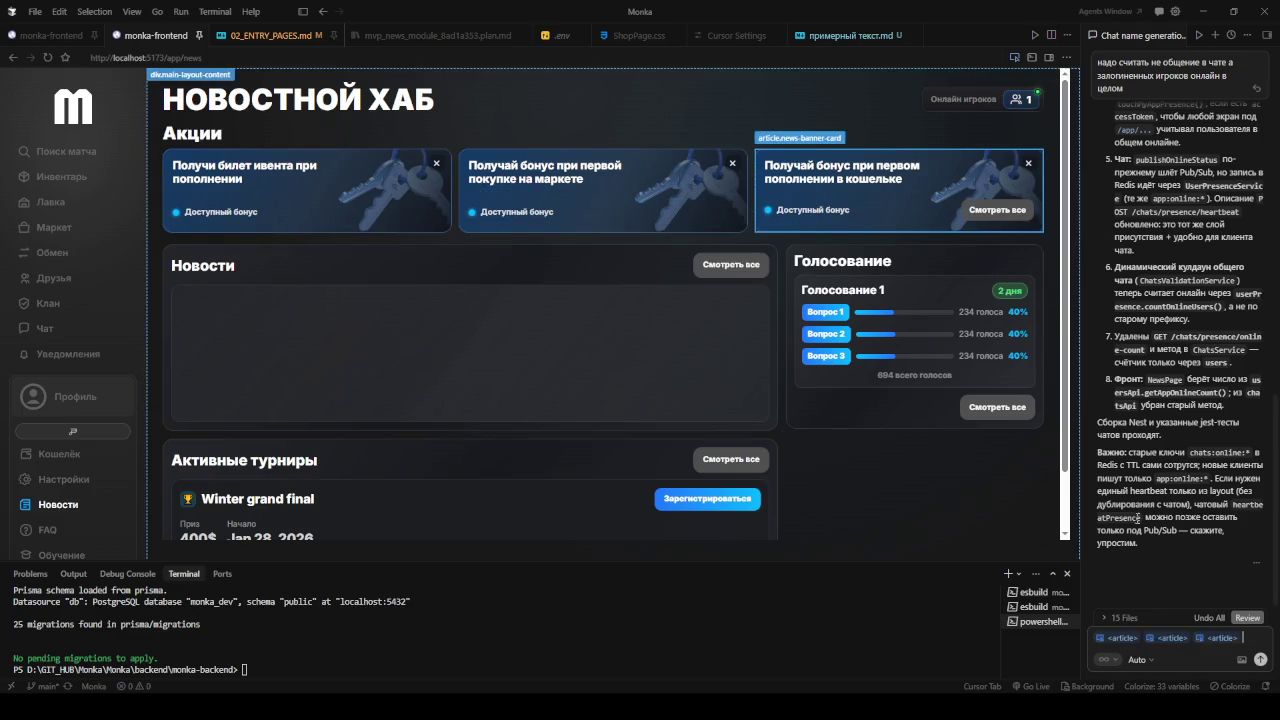
Step: Draft a request making the banners database- and Redis-backed and editable in the admin panel
type("теперь ")
type("дж")
type("вай по этим, нужно чтоб")
type("ы они были б")
key("BackSpace")
type("подвязанны к ба")
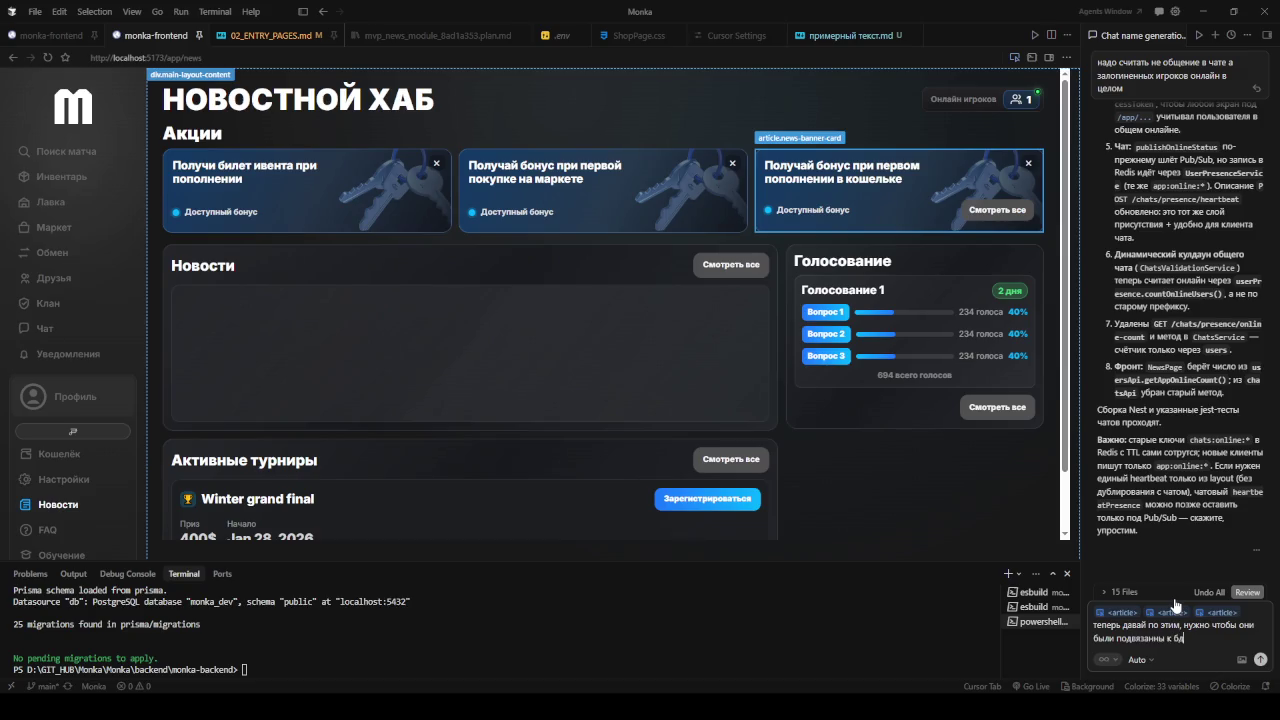
key("BackSpace")
type("д и редактировались в")
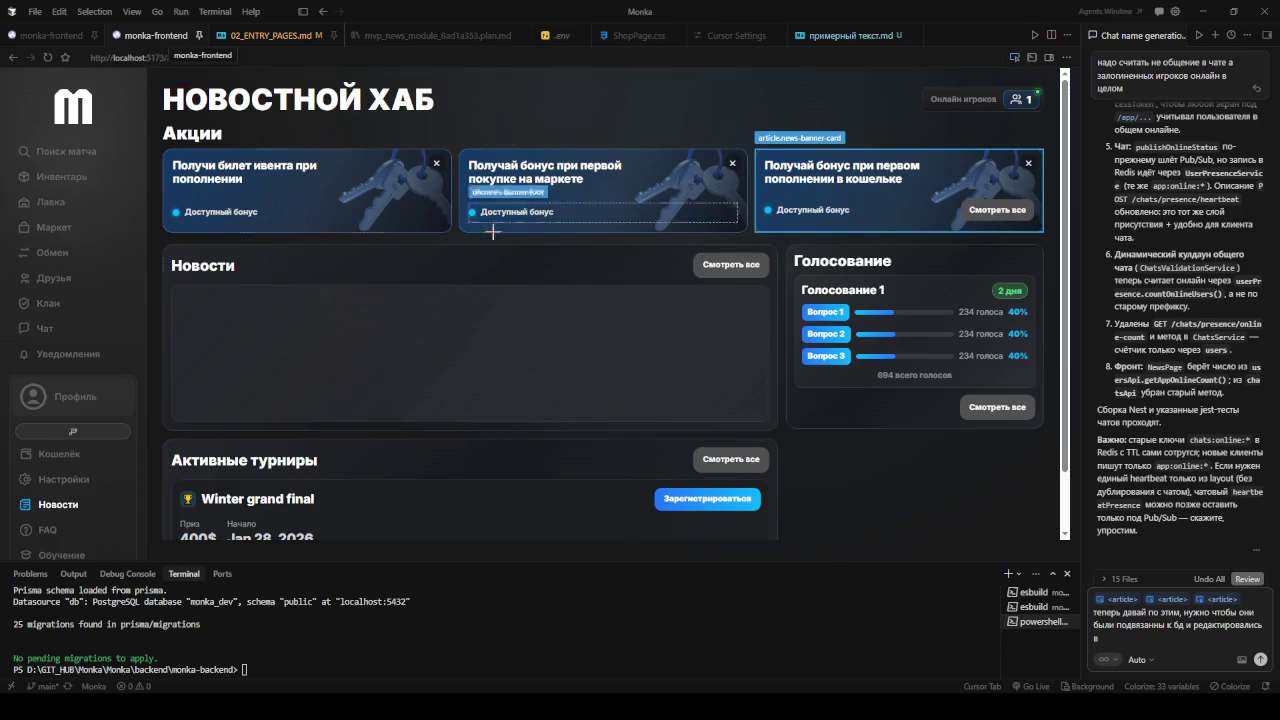
left_click(1185, 625)
type(",")
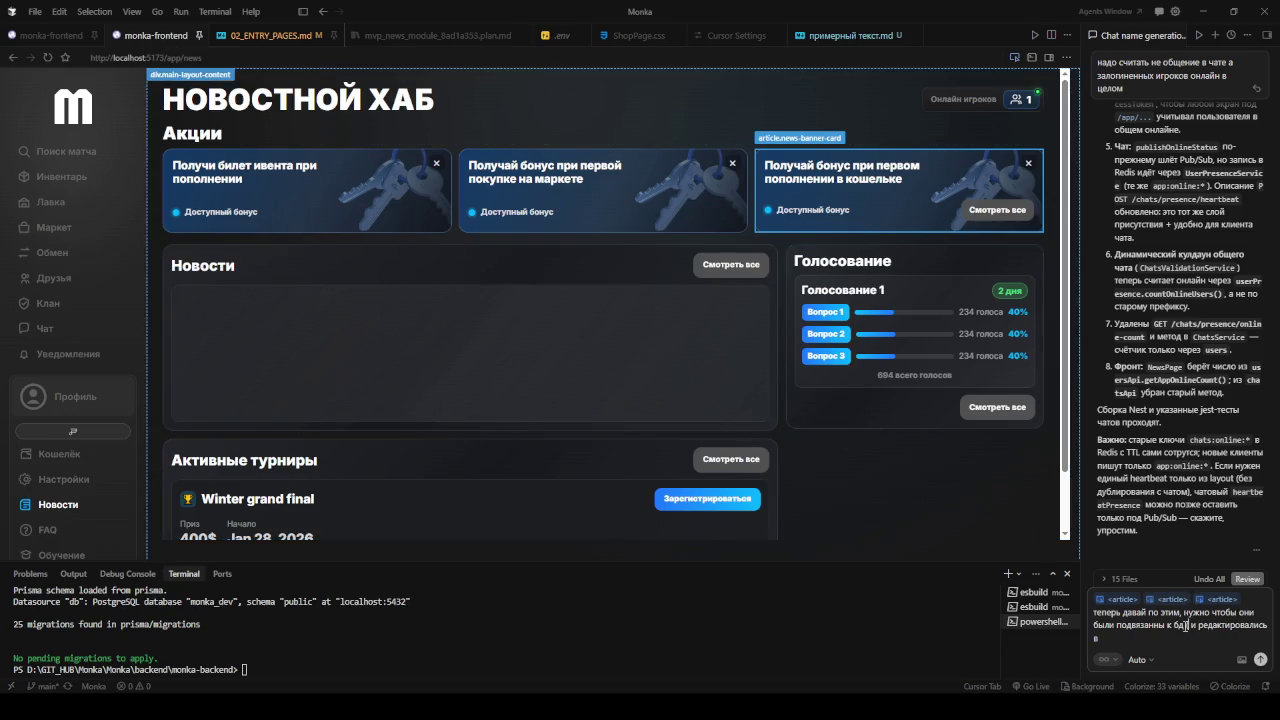
type(" и редис п")
type("отом")
type("дминпан")
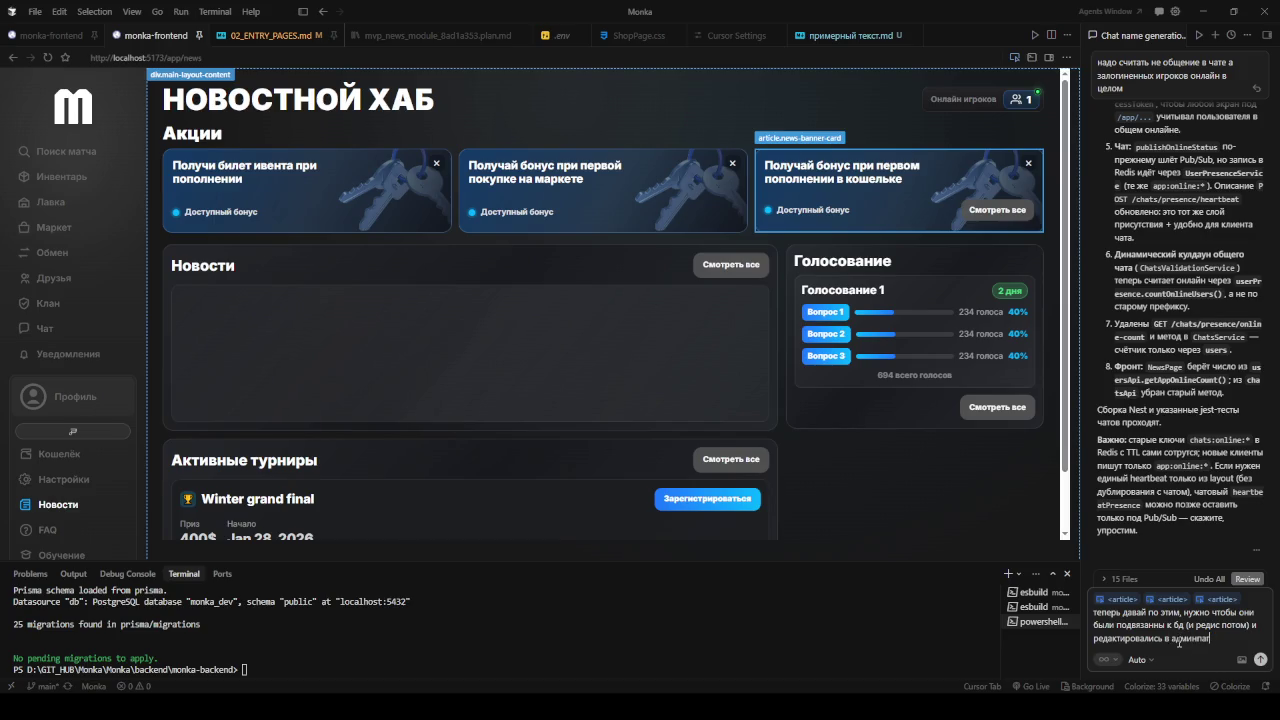
type("ел")
key("BackSpace")
type("ли")
Step: Open the Admin Panel login page in the first monka-frontend tab, then switch to Figma
left_click(45, 35)
scroll(344, 100, "up", 1)
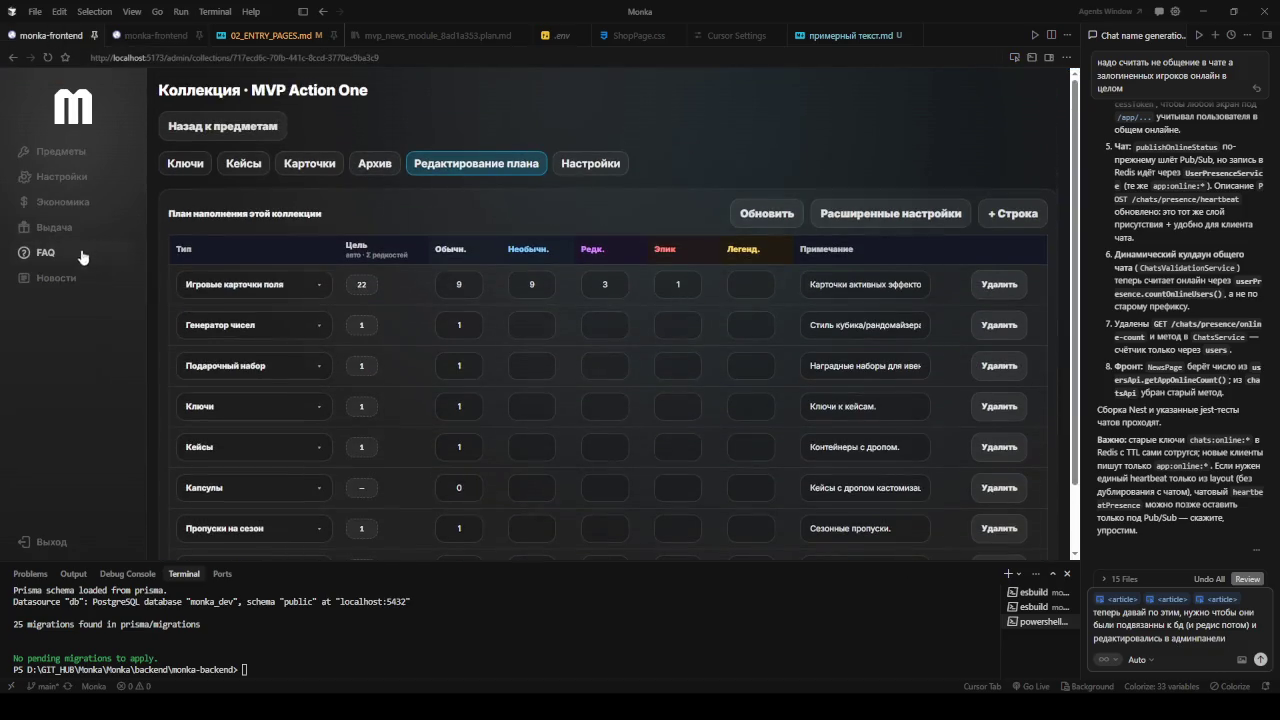
left_click(56, 277)
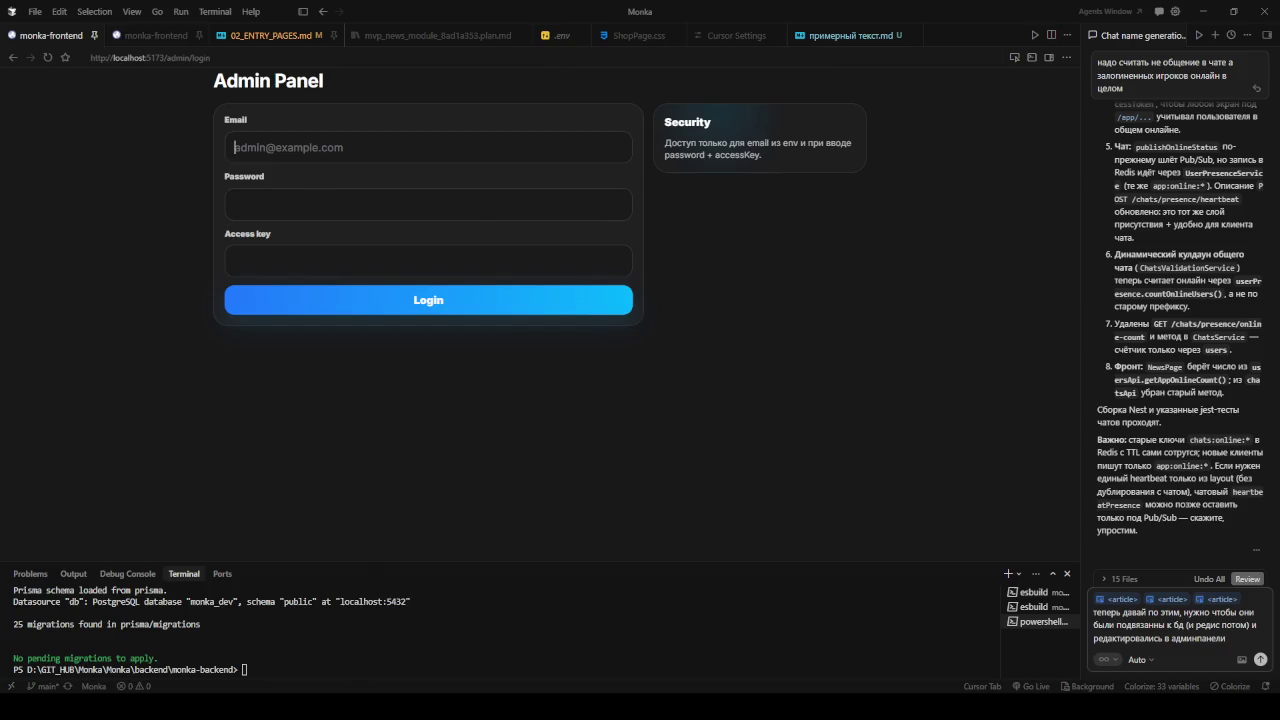
key("alt+Tab")
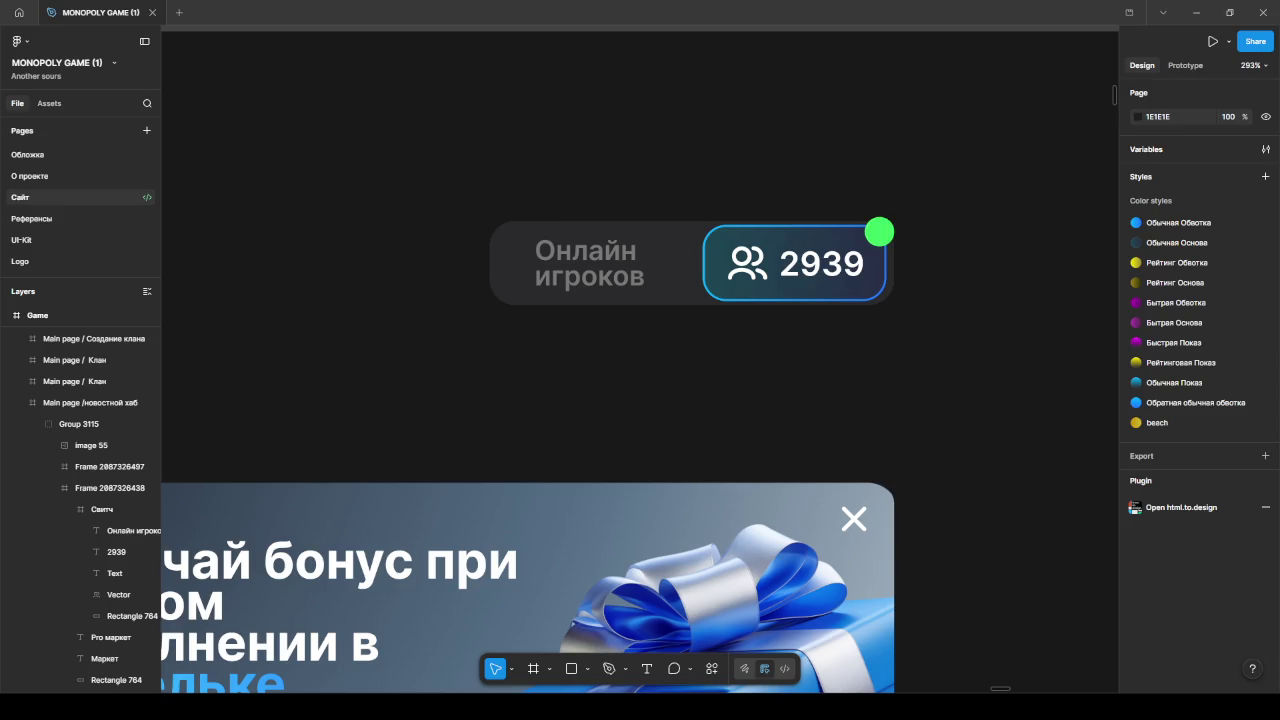
Step: Finish and send the request for an admin banner tab with image upload, text/colour settings and real preview
left_click(1196, 12)
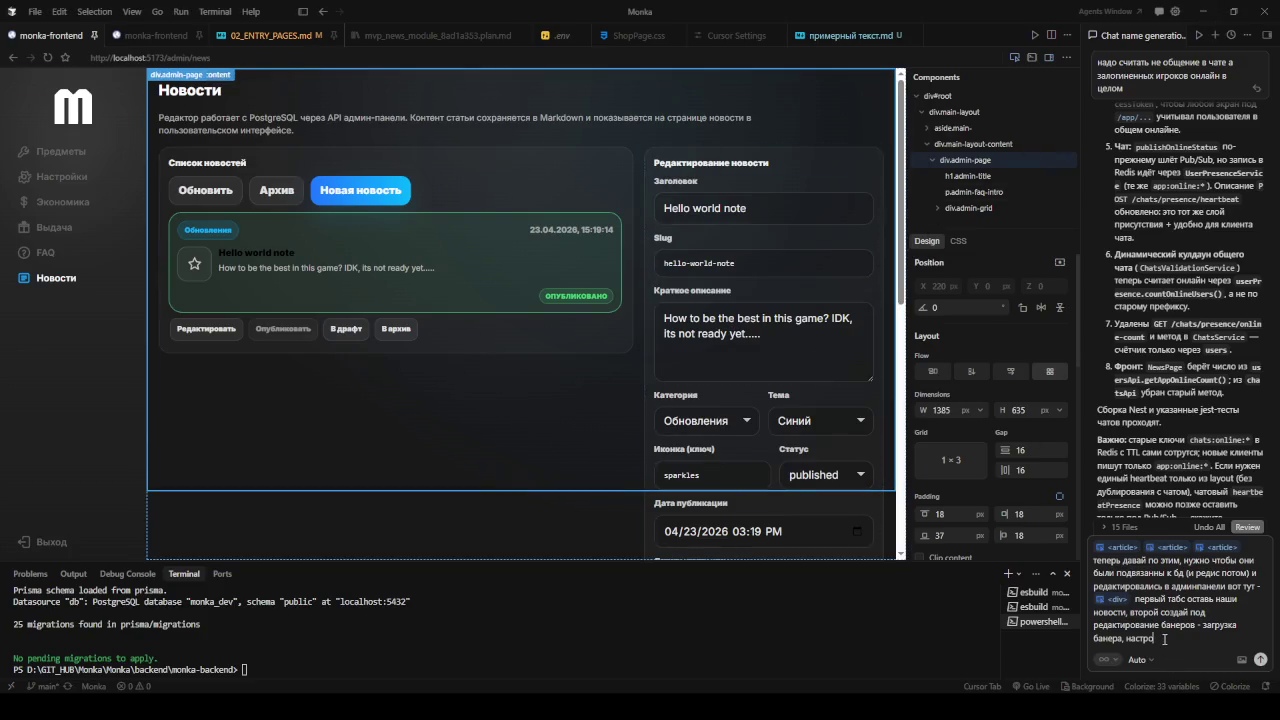
left_click_drag(1164, 639, 1205, 628)
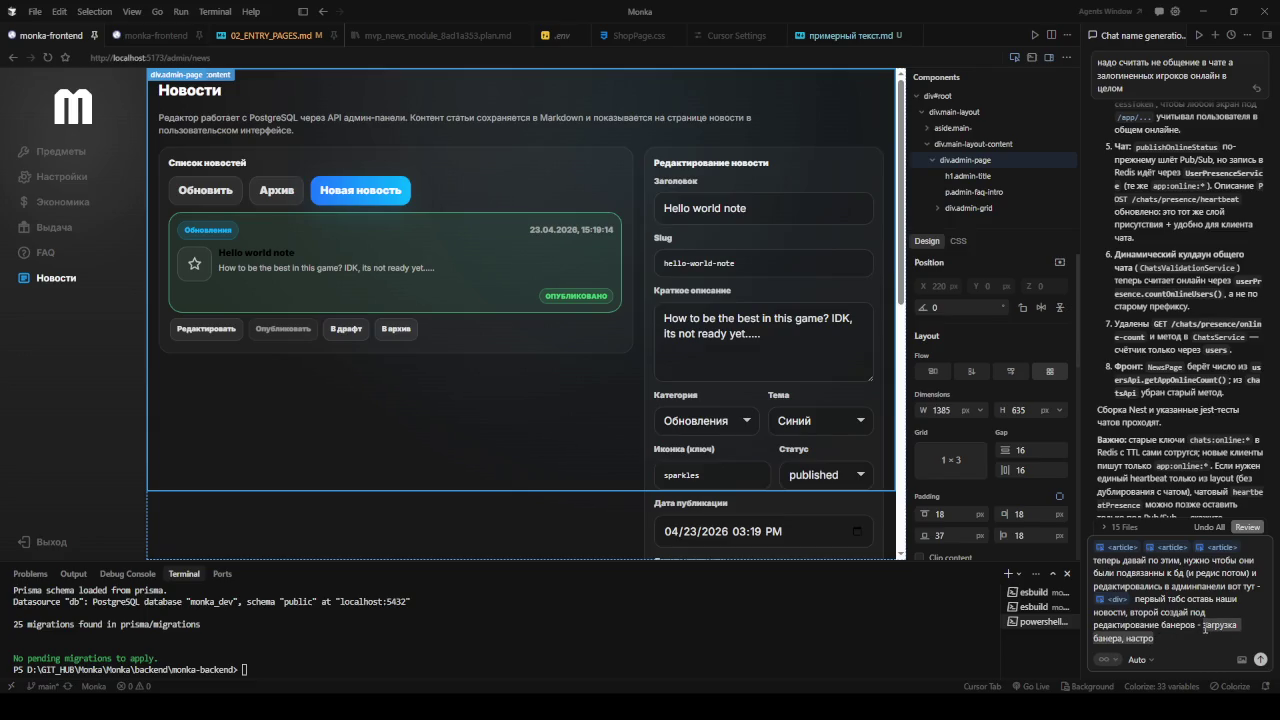
type("к")
type("кл")
type("чая")
type("агру")
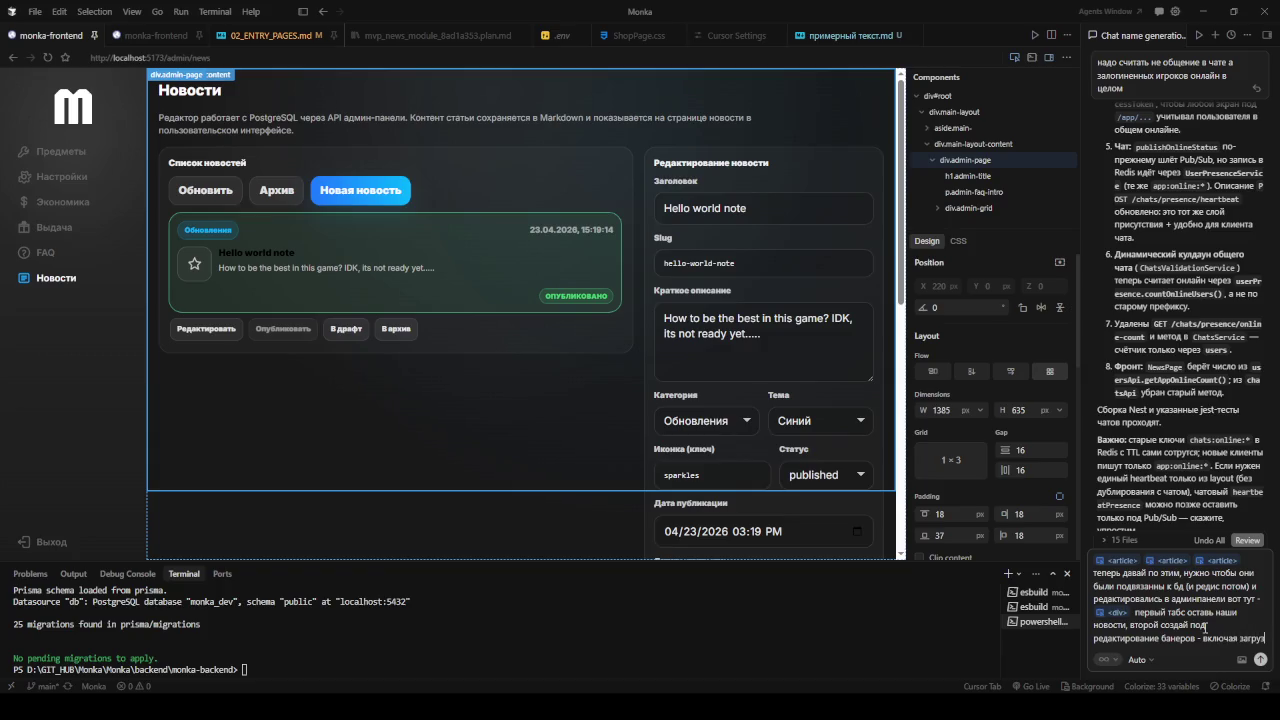
type("зку кар")
type("тинк")
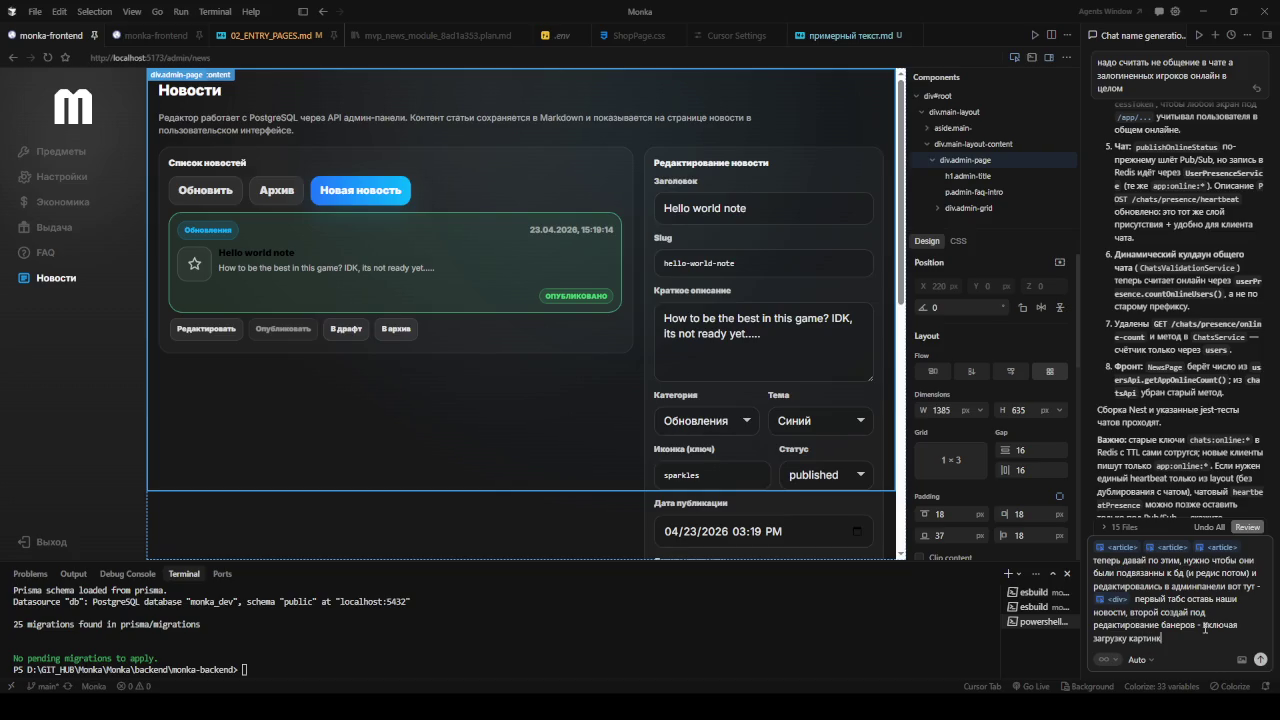
type(", к")
key("BackSpace")
type("наст")
type("рой")
key("BackSpace")
key("BackSpace")
type("стов и")
key("BackSpace")
type("ц")
type("вета и предпросмотр эле")
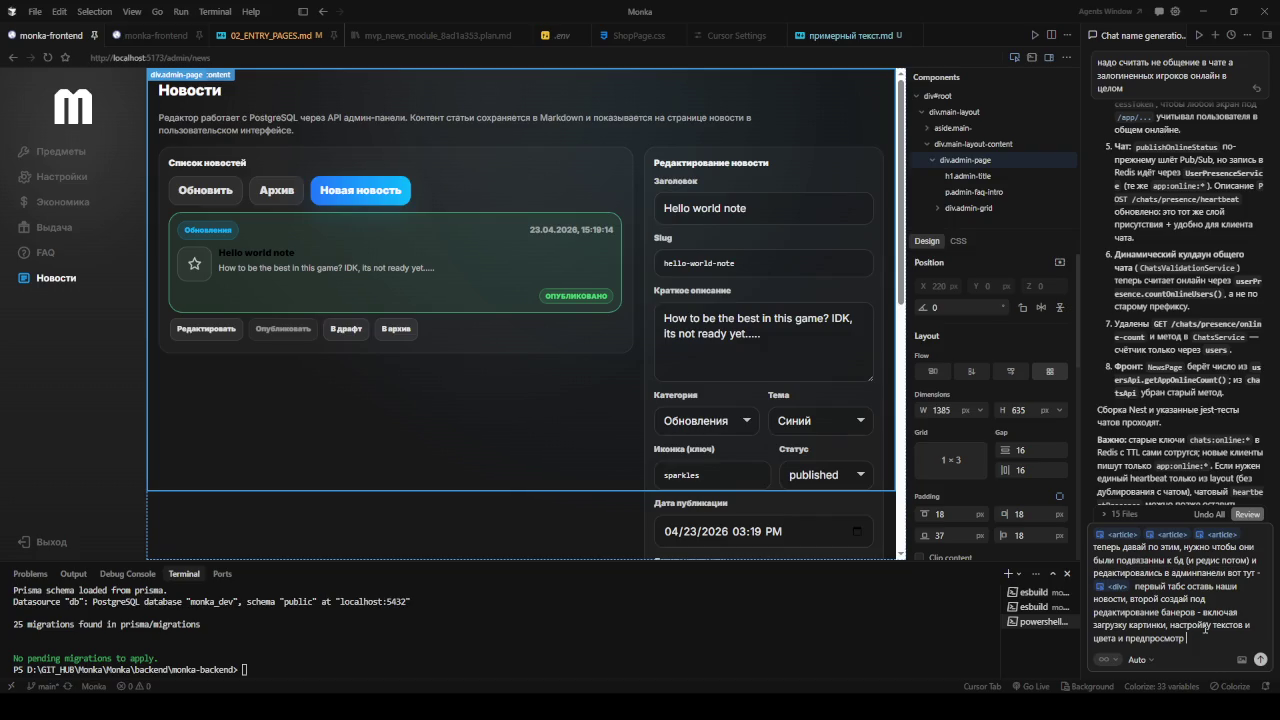
type("мента (")
type("реальный)")
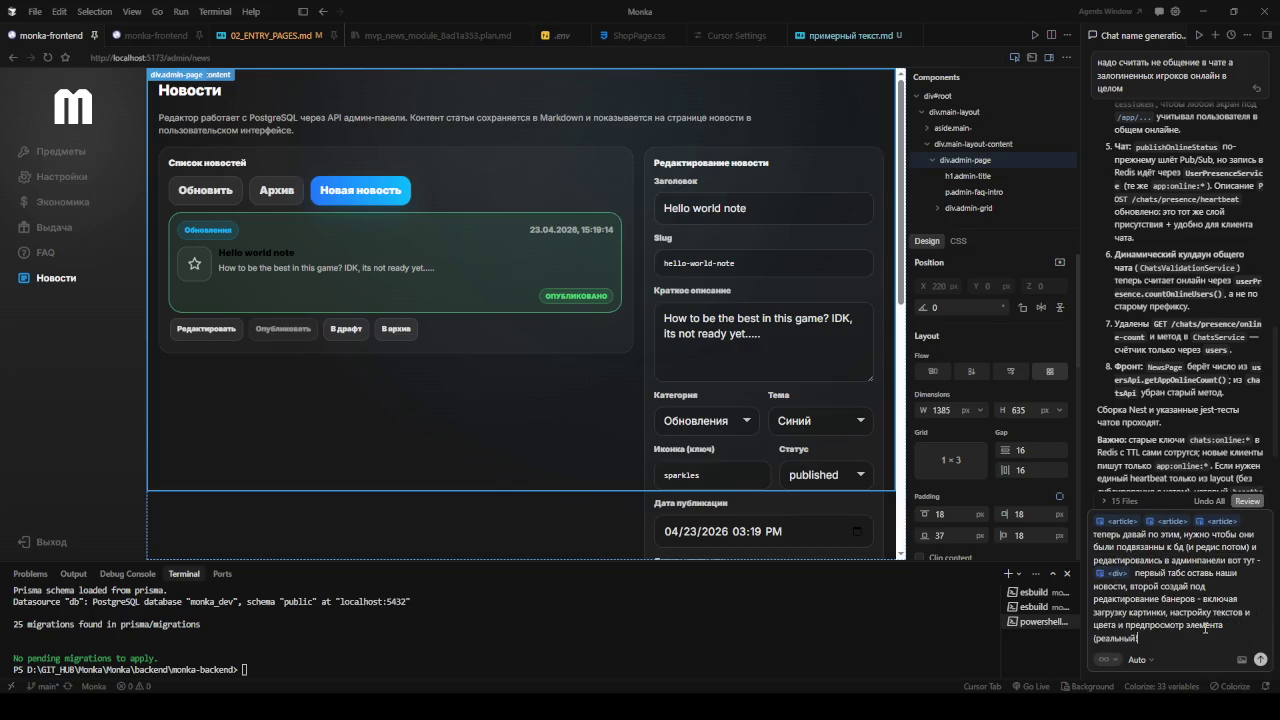
key("Return")
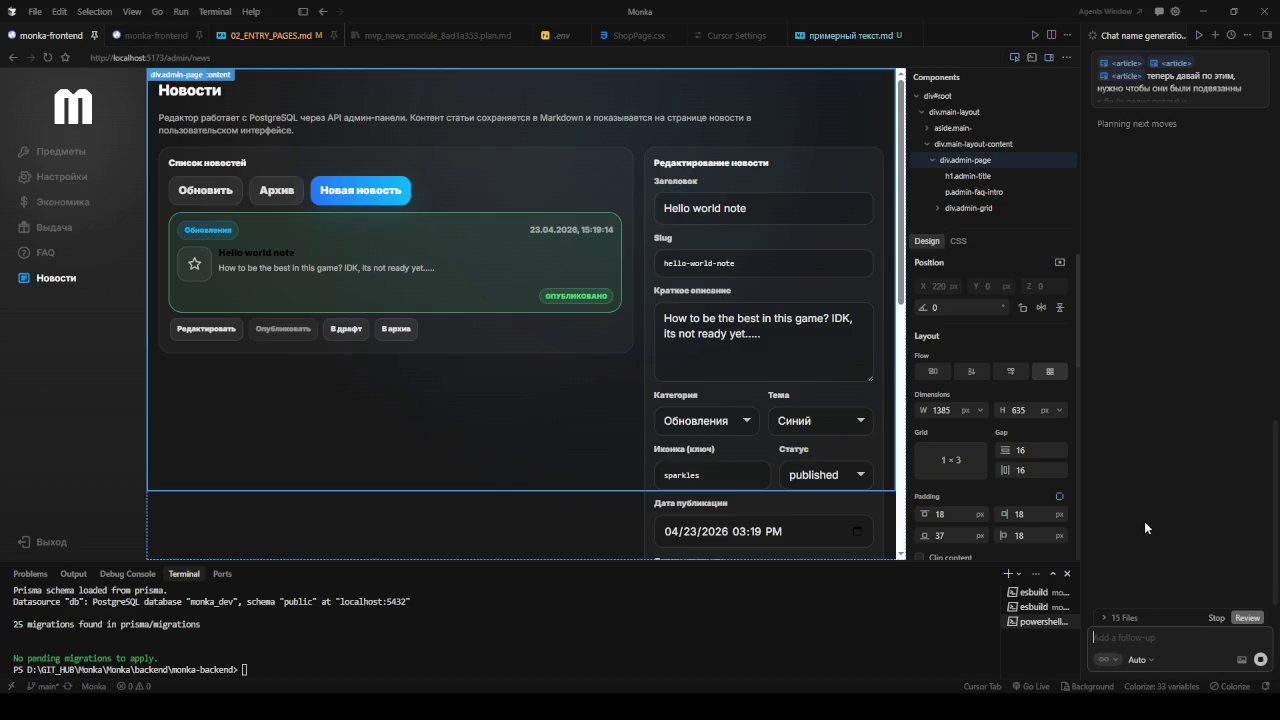
Step: Load /app/news in the preview and turn off element inspection
left_click(466, 57)
double_click(190, 57)
type("app")
key("Return")
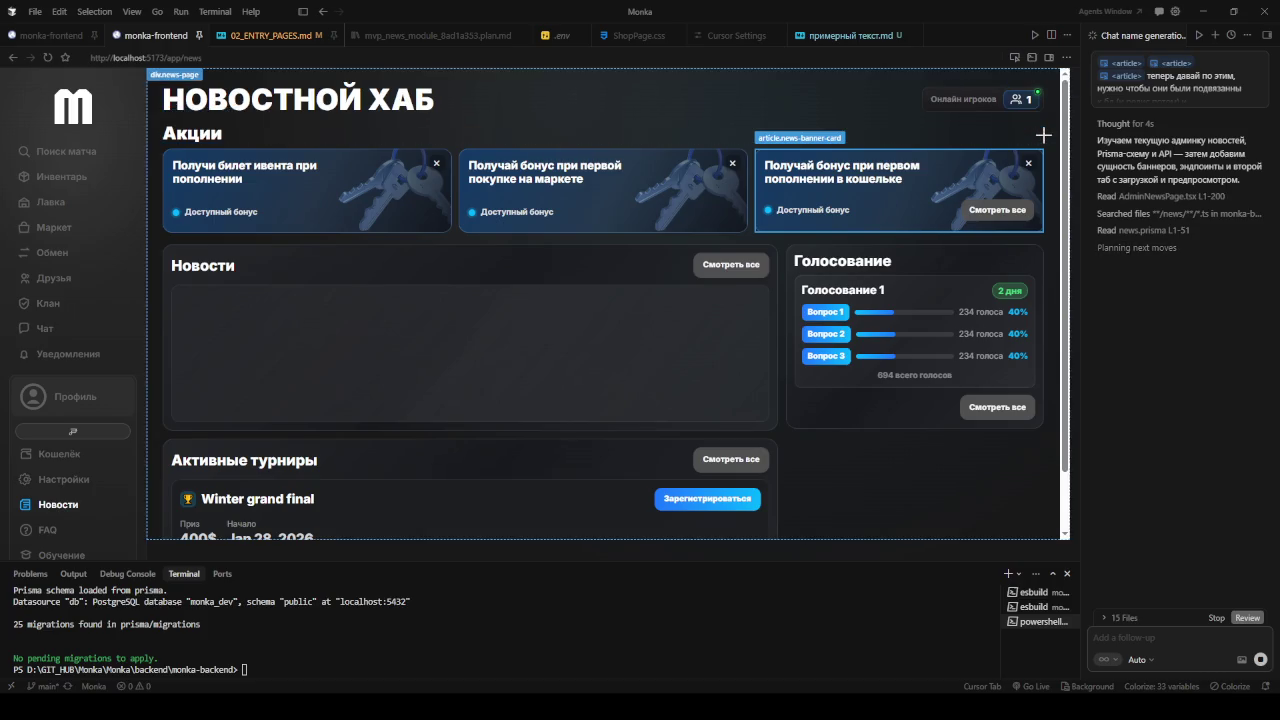
left_click(1032, 57)
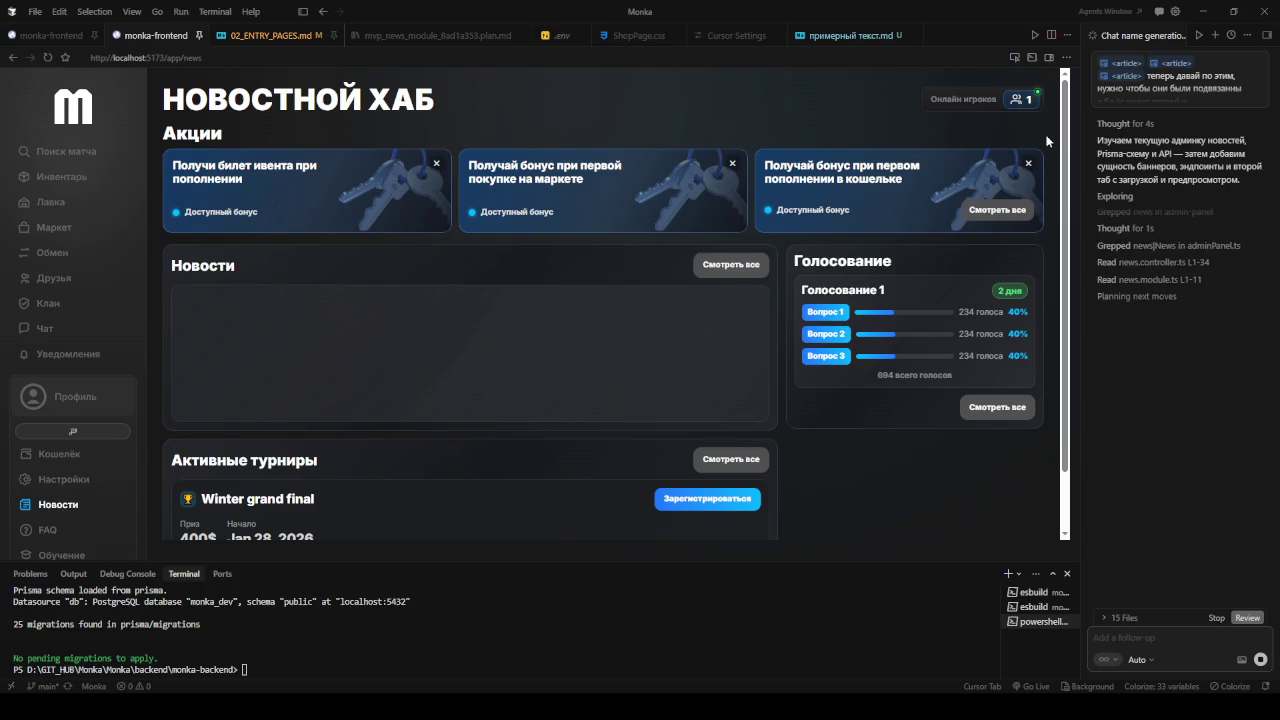
Step: Visit the Поиск матча lobby, then open the ИНВЕНТАРЬ page with its two items
left_click(62, 152)
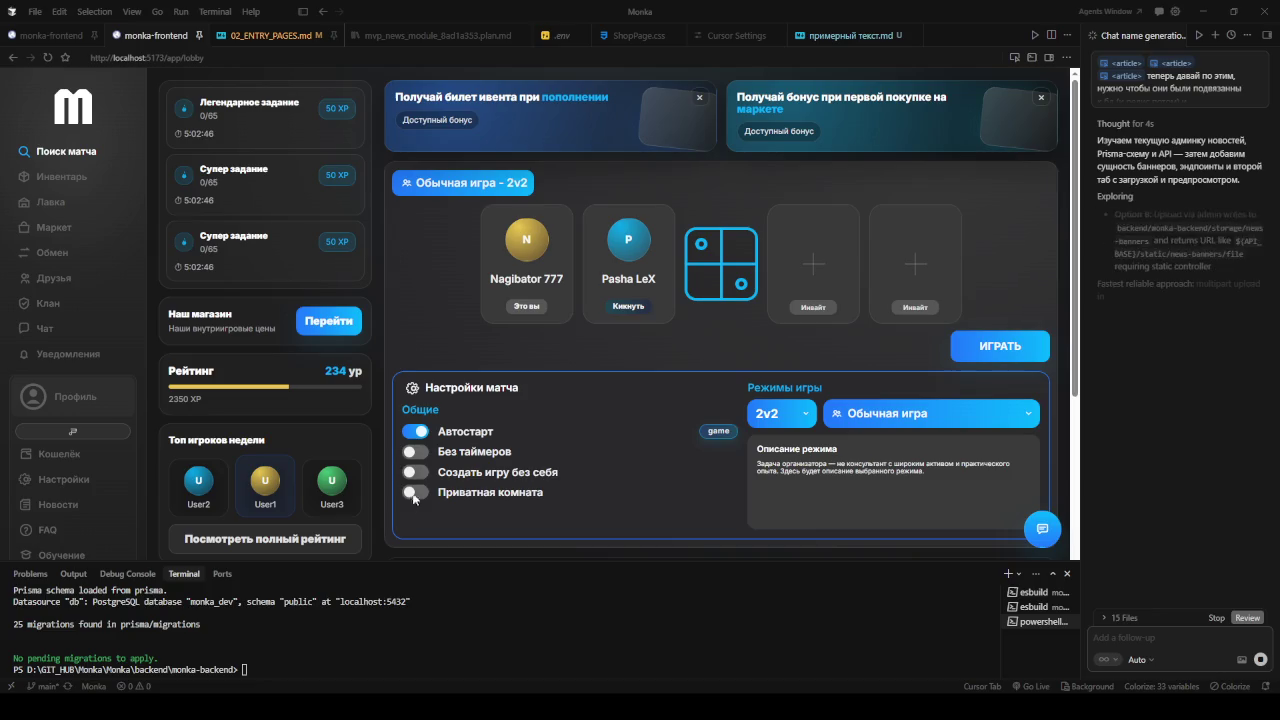
scroll(204, 266, "down", 4)
scroll(204, 266, "up", 4)
left_click(73, 180)
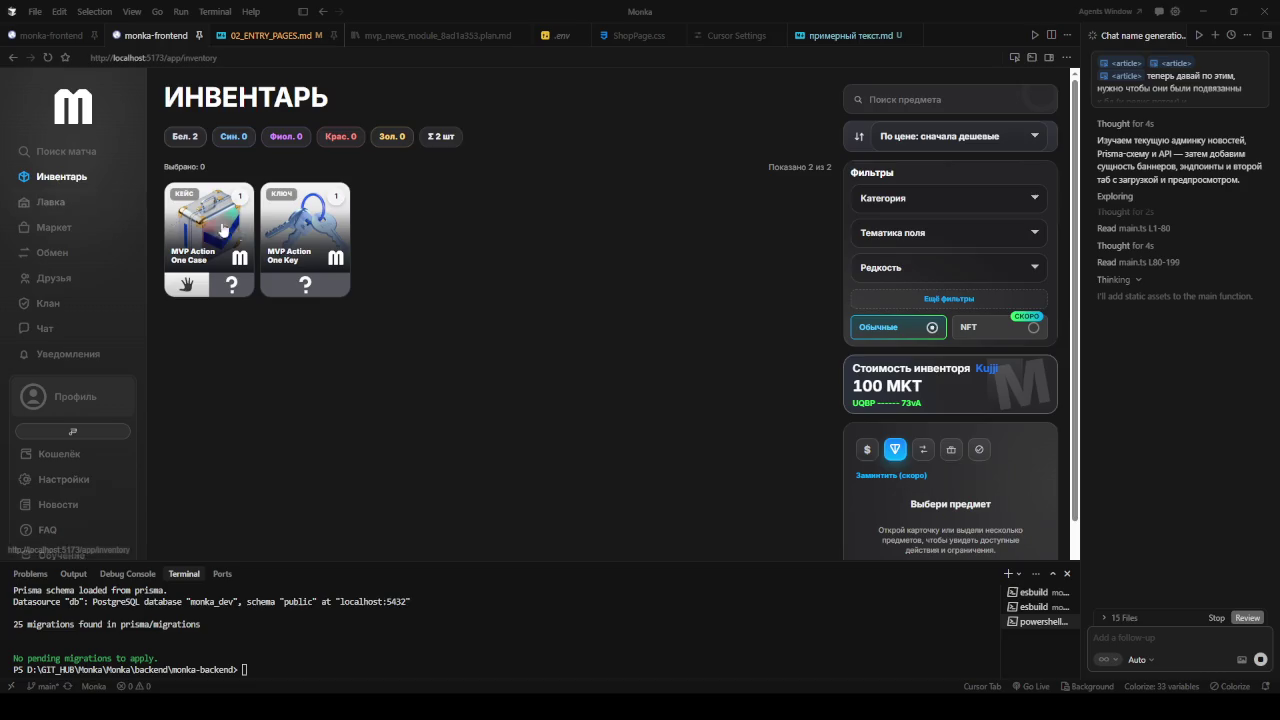